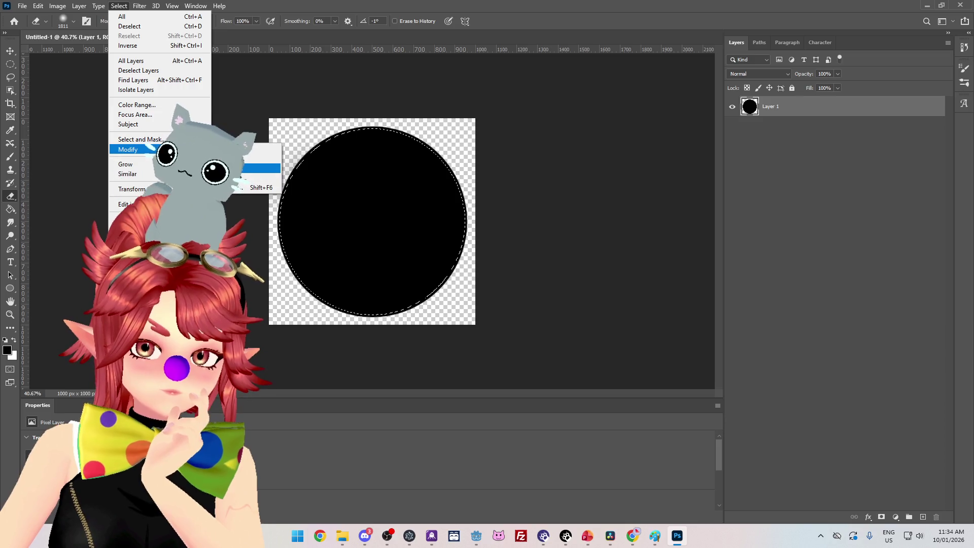
Step: Smooth the circle selection with a 10 px radius and set the eraser size to 100 px
{"action": "left_click", "coordinate": [262, 159]}
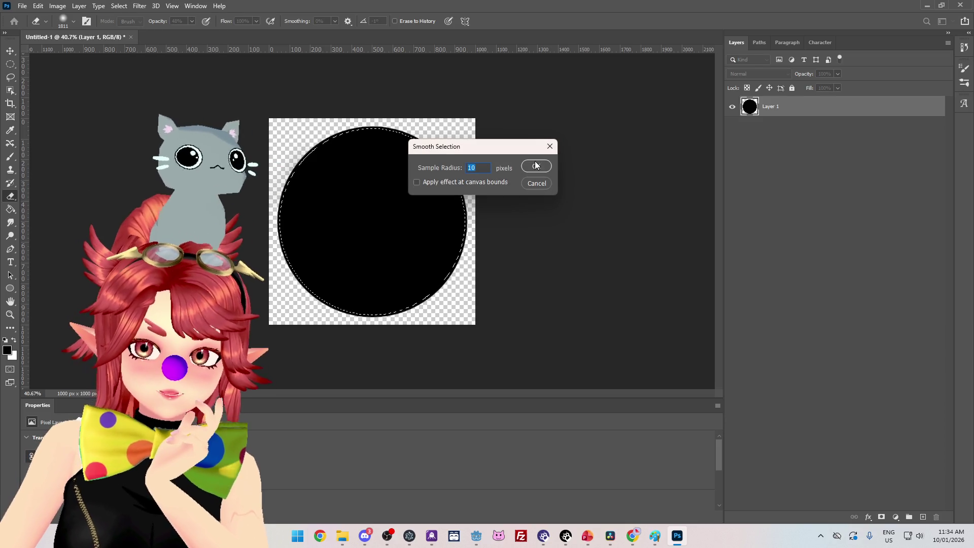
{"action": "left_click", "coordinate": [536, 165]}
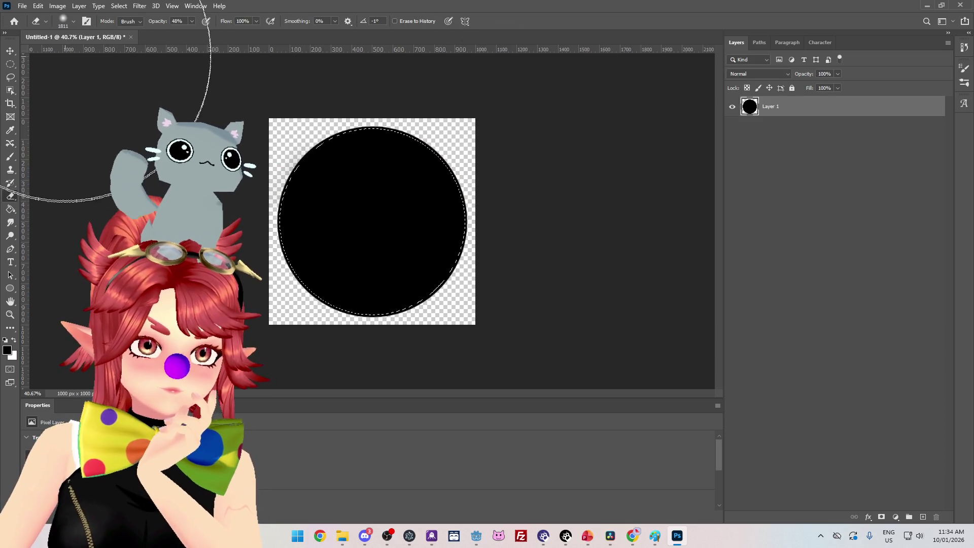
{"action": "left_click", "coordinate": [73, 21]}
{"action": "type", "text": "100"}
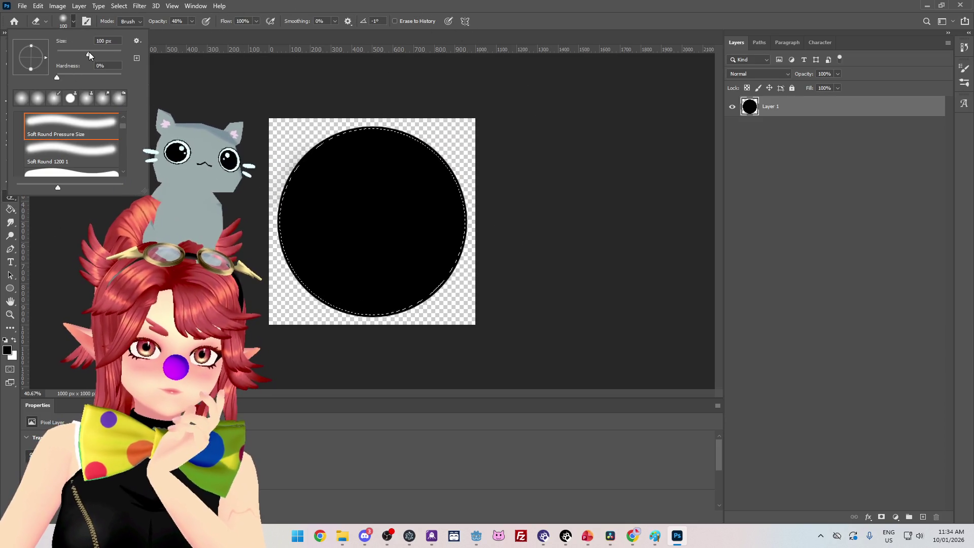
{"action": "key", "text": "Return"}
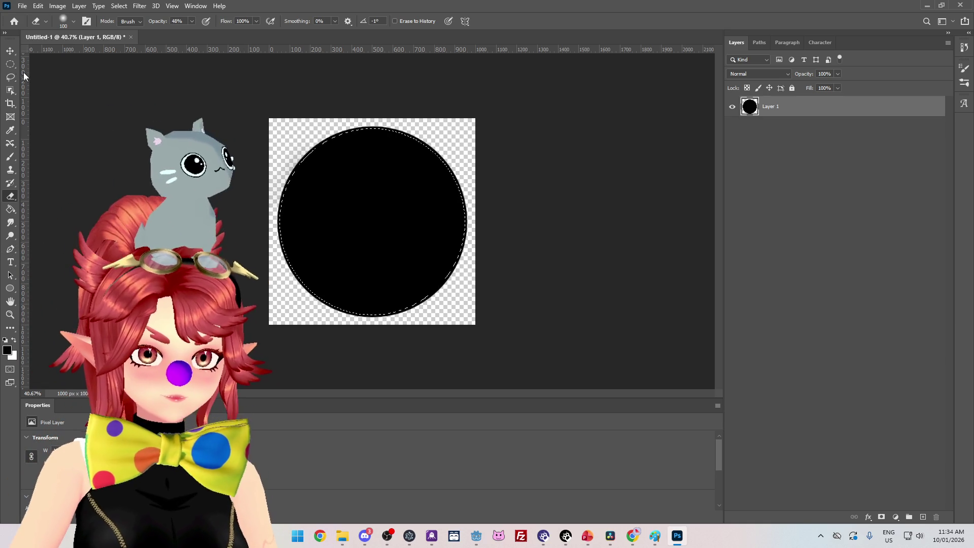
{"action": "right_click", "coordinate": [9, 65]}
Step: Try the rectangular marquee, then settle on the Brush tool
{"action": "left_click", "coordinate": [49, 65]}
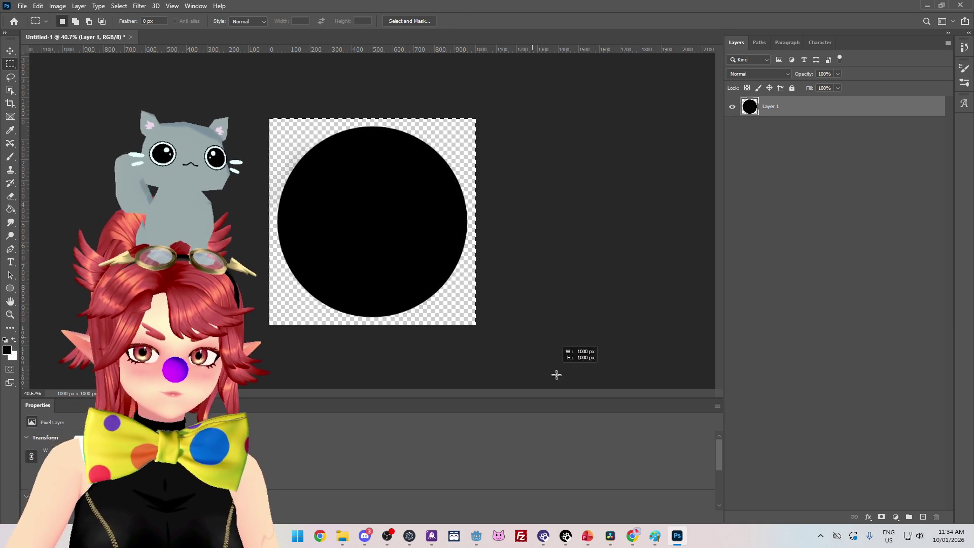
{"action": "right_click", "coordinate": [13, 64]}
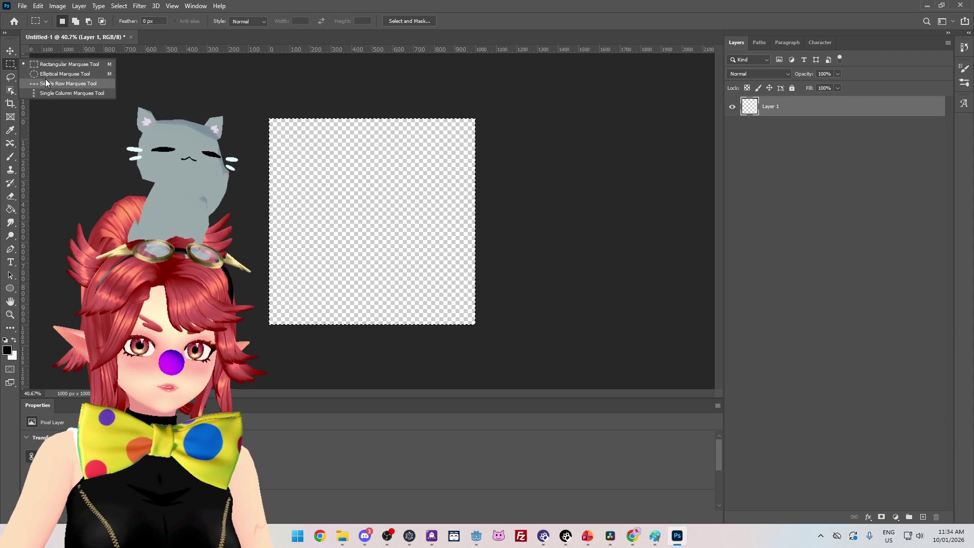
{"action": "left_click", "coordinate": [10, 156]}
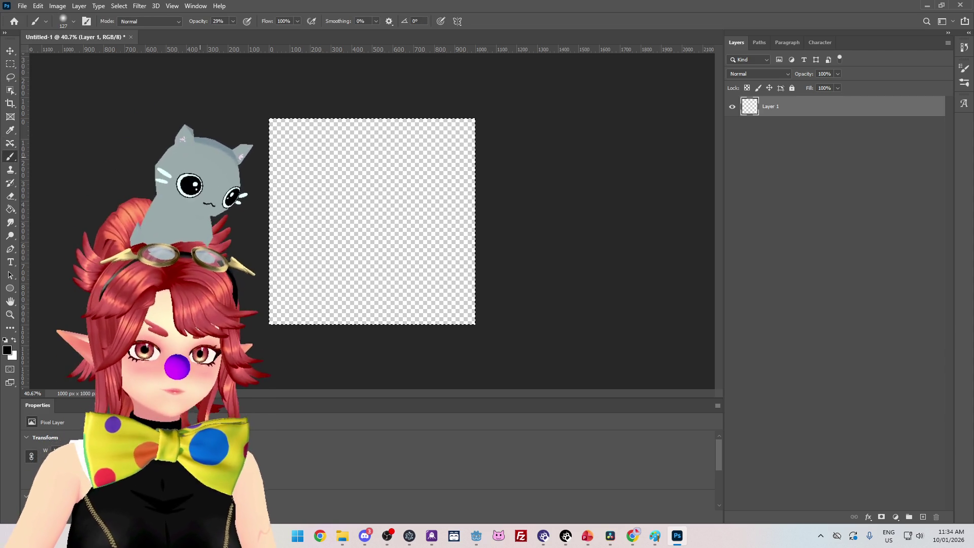
{"action": "left_click", "coordinate": [10, 64]}
{"action": "left_click", "coordinate": [105, 141]}
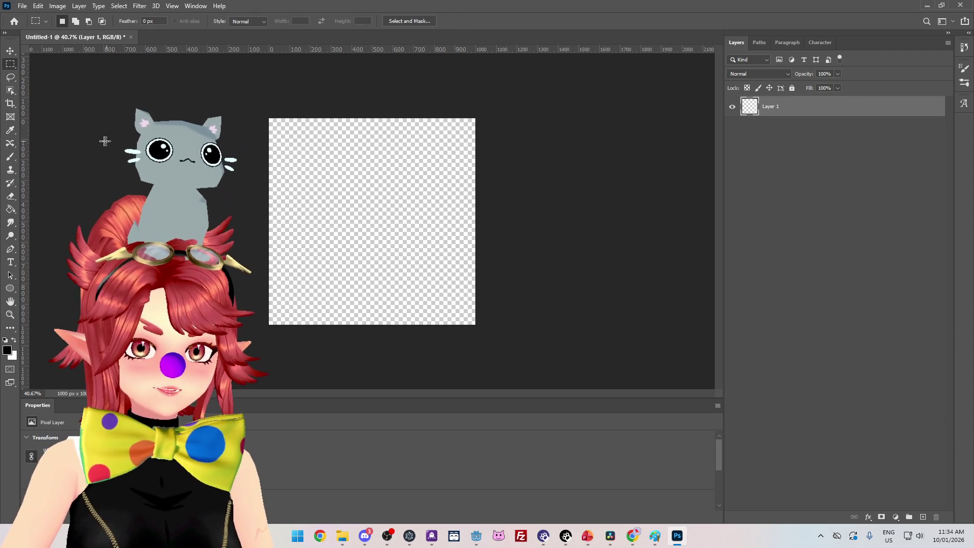
{"action": "left_click", "coordinate": [11, 156]}
Step: Set the soft brush size to 1200 px
{"action": "left_click", "coordinate": [64, 23]}
{"action": "left_click", "coordinate": [65, 23]}
{"action": "left_click", "coordinate": [64, 23]}
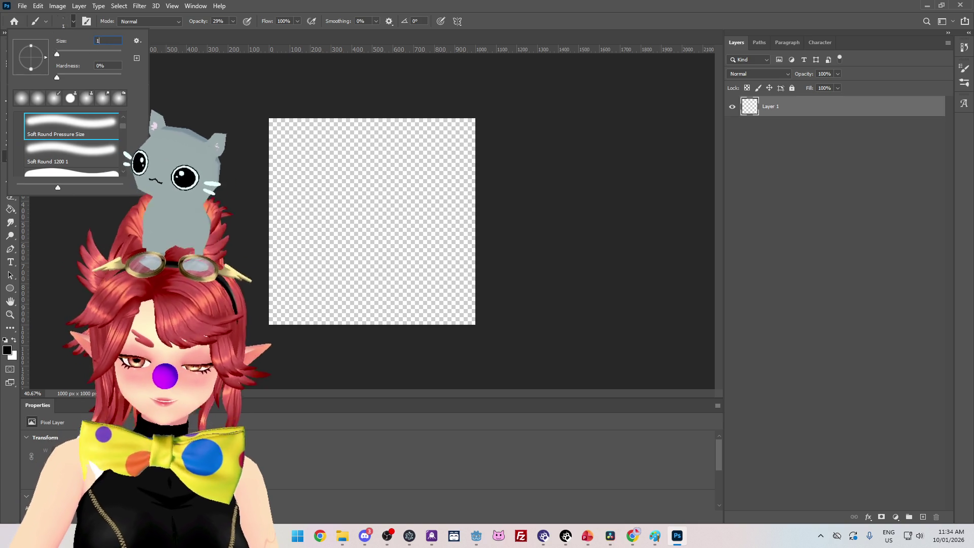
{"action": "type", "text": "1200"}
{"action": "key", "text": "Return"}
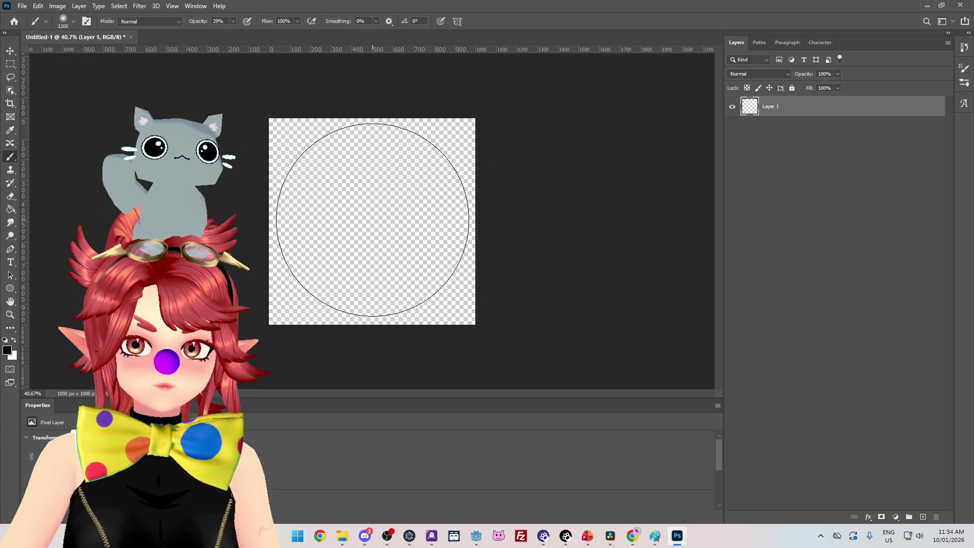
Step: Dab soft black repeatedly at the canvas centre, then undo the two darkest dabs
{"action": "left_click", "coordinate": [373, 219]}
{"action": "left_click", "coordinate": [372, 220]}
{"action": "left_click", "coordinate": [373, 220]}
{"action": "left_click", "coordinate": [373, 220]}
{"action": "left_click", "coordinate": [372, 220]}
{"action": "left_click", "coordinate": [372, 220]}
{"action": "left_click", "coordinate": [373, 220]}
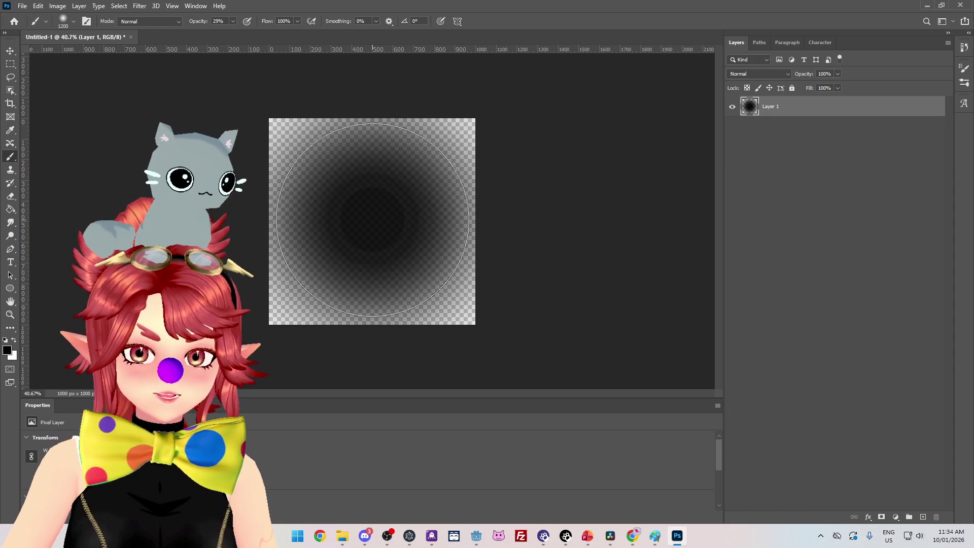
{"action": "key", "text": "ctrl+z"}
{"action": "key", "text": "ctrl+z"}
{"action": "key", "text": "ctrl+z"}
{"action": "key", "text": "ctrl+z"}
{"action": "key", "text": "ctrl+z"}
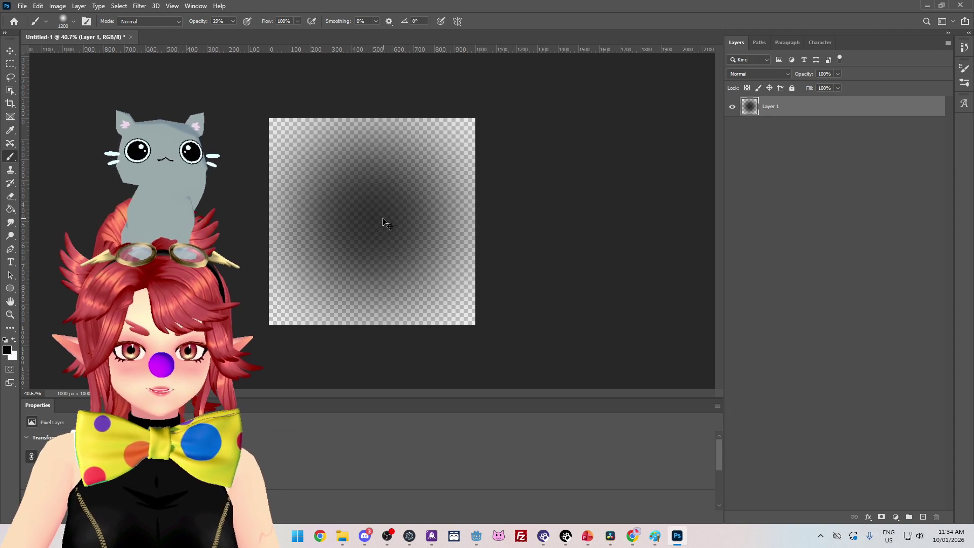
{"action": "key", "text": "ctrl+z"}
{"action": "key", "text": "ctrl+z"}
{"action": "key", "text": "ctrl+z"}
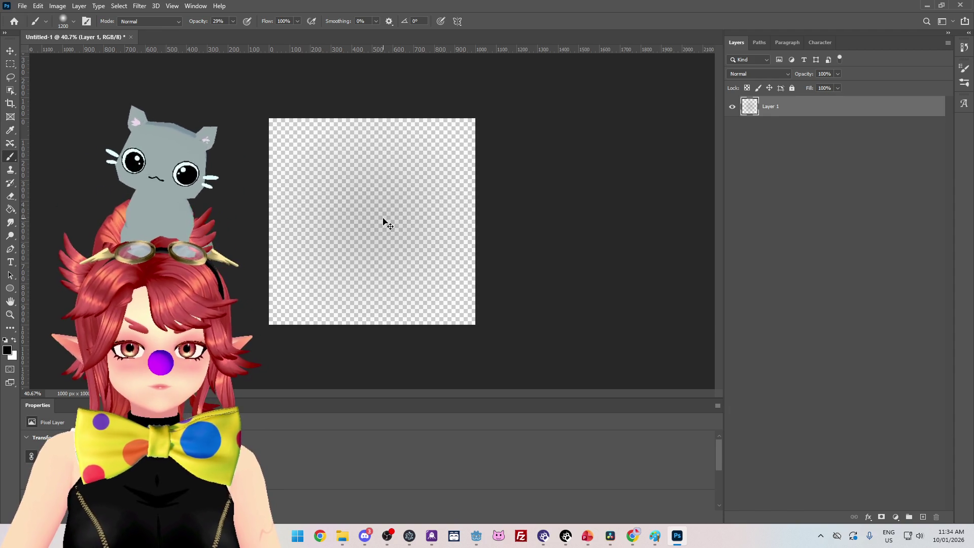
{"action": "left_click", "coordinate": [74, 22]}
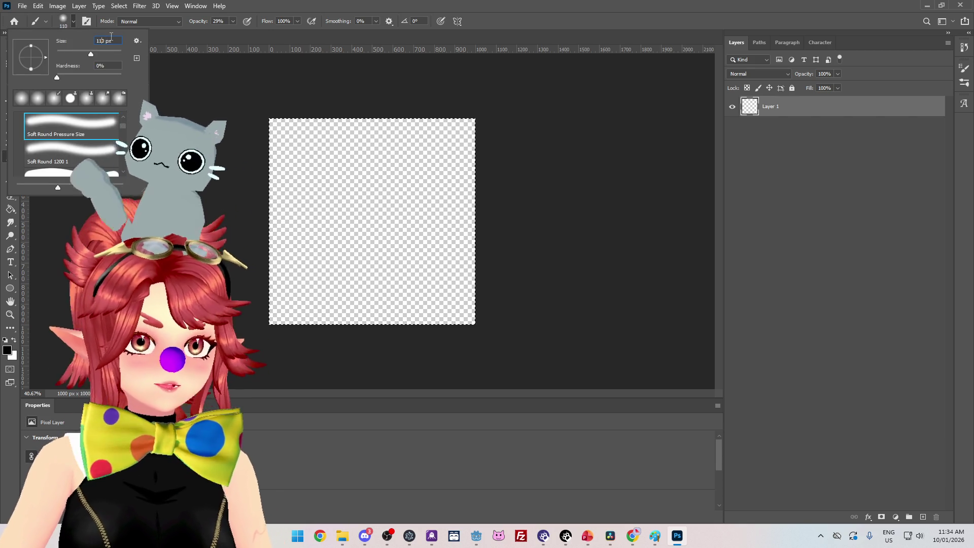
Step: Set the brush to 1000 px and airbrush a dark soft blob at the canvas centre
{"action": "type", "text": "0"}
{"action": "key", "text": "Return"}
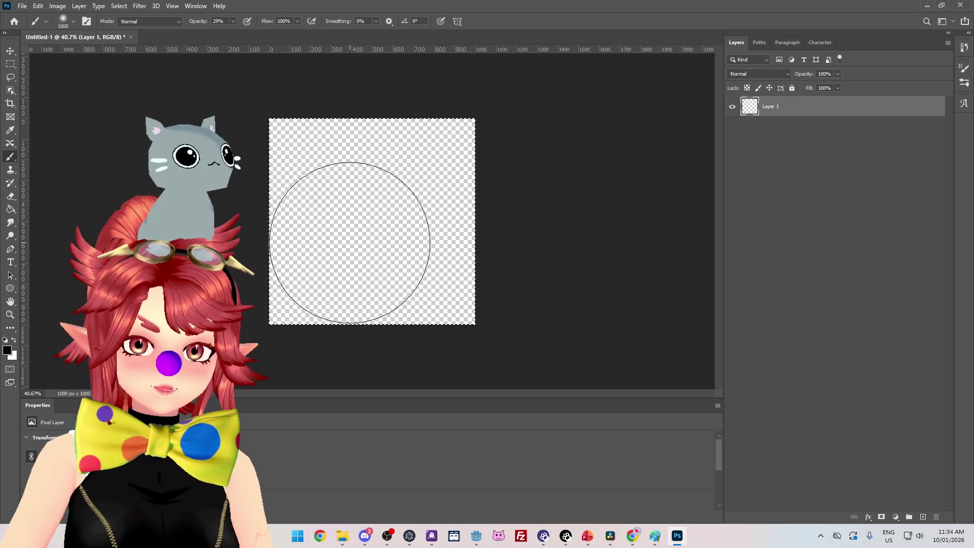
{"action": "left_click_drag", "start_coordinate": [375, 220], "coordinate": [374, 220]}
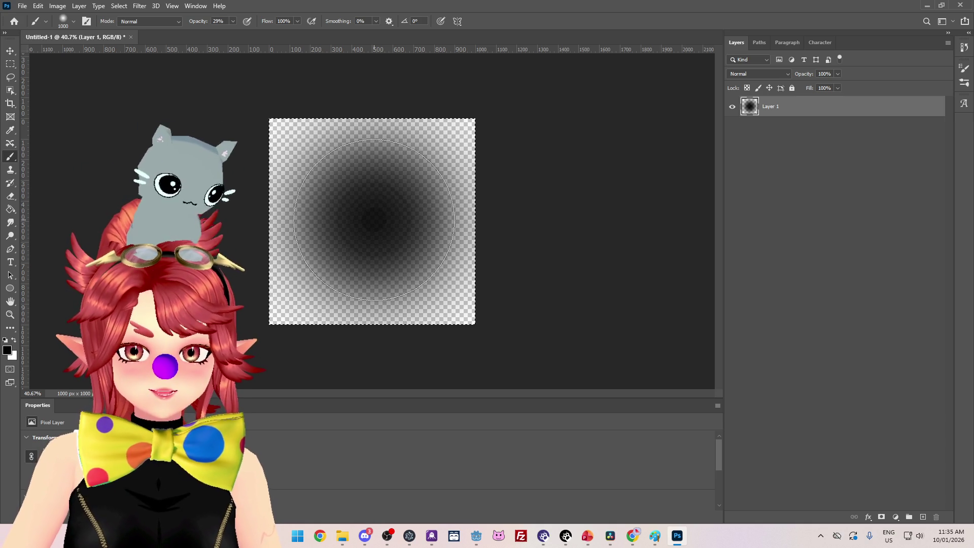
{"action": "left_click_drag", "start_coordinate": [375, 221], "coordinate": [375, 220]}
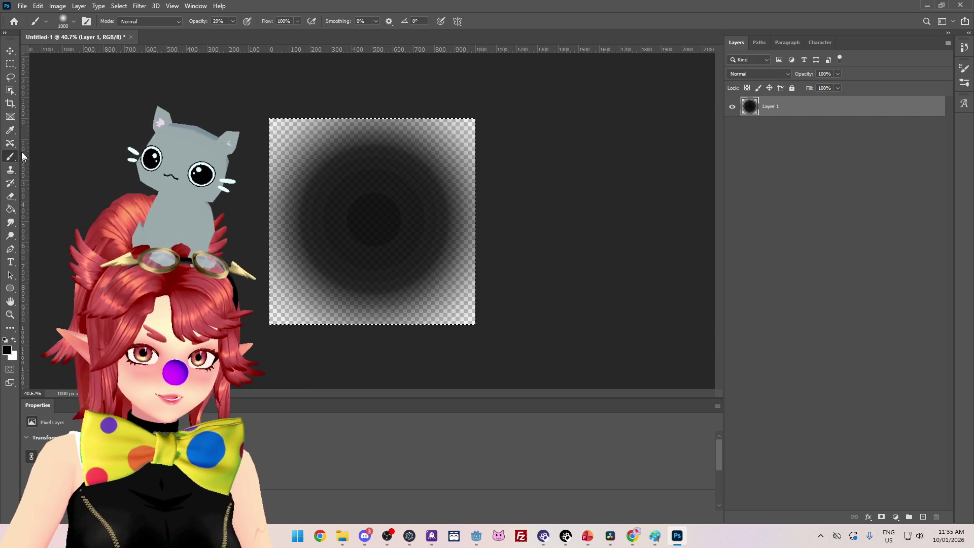
{"action": "left_click", "coordinate": [10, 130]}
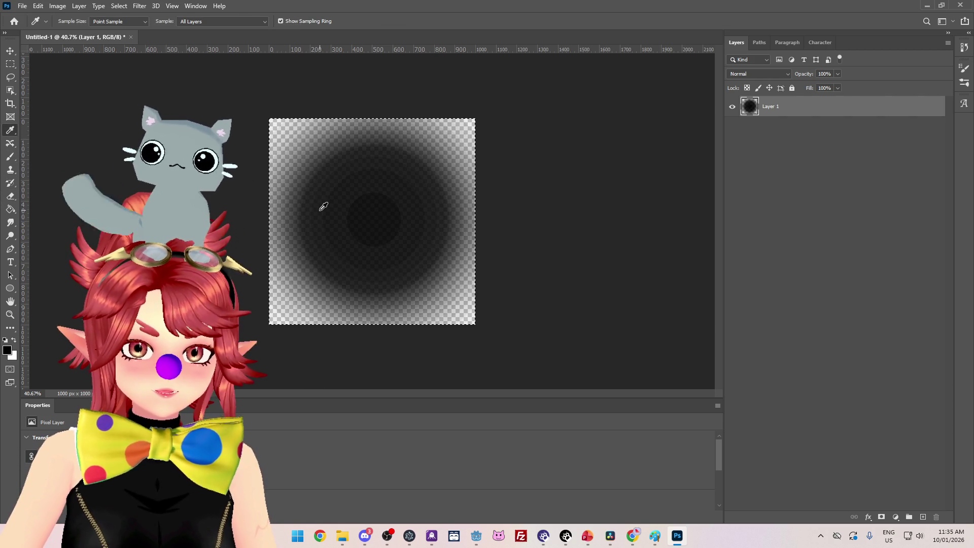
Step: Switch to the elliptical marquee and draw a circular selection around the blob's centre
{"action": "right_click", "coordinate": [10, 63]}
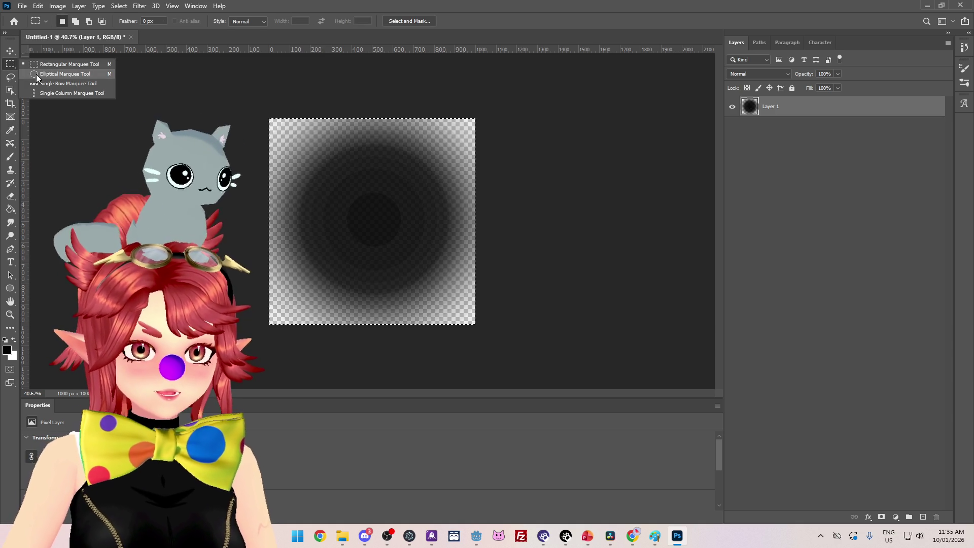
{"action": "left_click", "coordinate": [37, 74]}
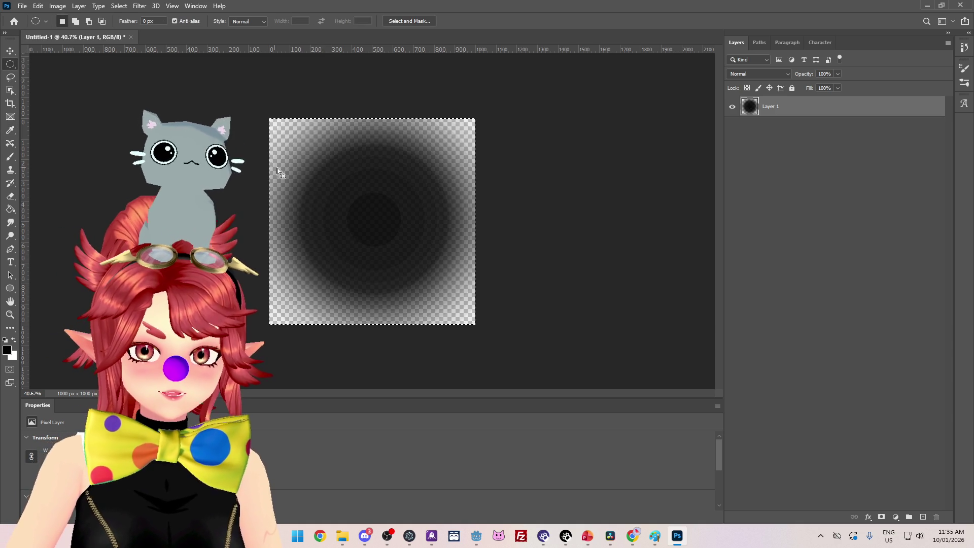
{"action": "left_click", "coordinate": [330, 173]}
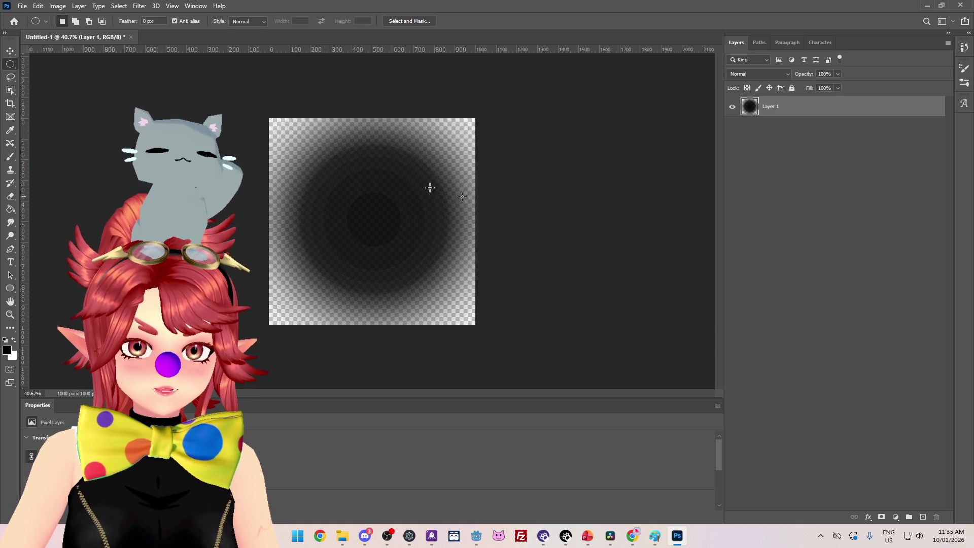
{"action": "mouse_move", "coordinate": [336, 186]}
{"action": "left_mouse_down"}
{"action": "mouse_move", "coordinate": [418, 248]}
{"action": "mouse_move", "coordinate": [418, 262]}
{"action": "left_mouse_up"}
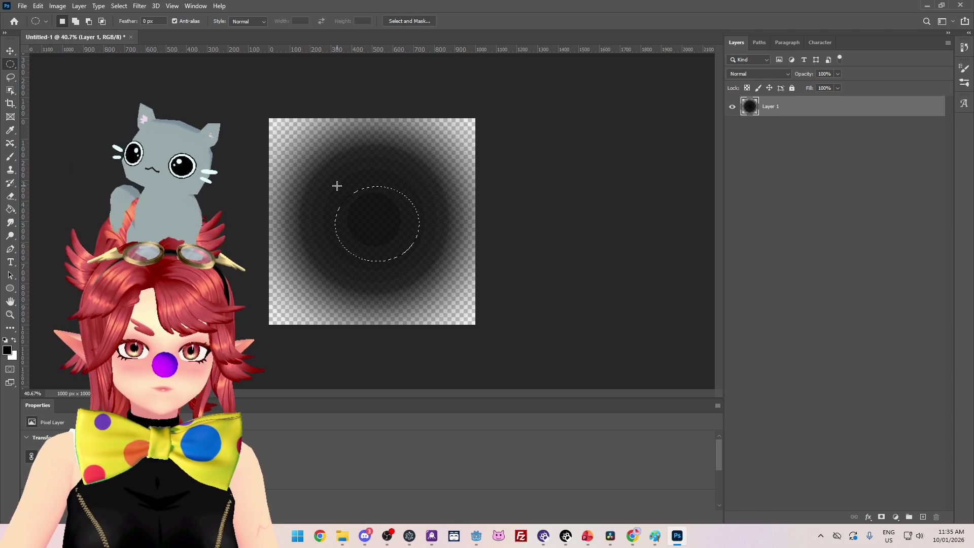
{"action": "left_click_drag", "start_coordinate": [360, 204], "coordinate": [409, 255]}
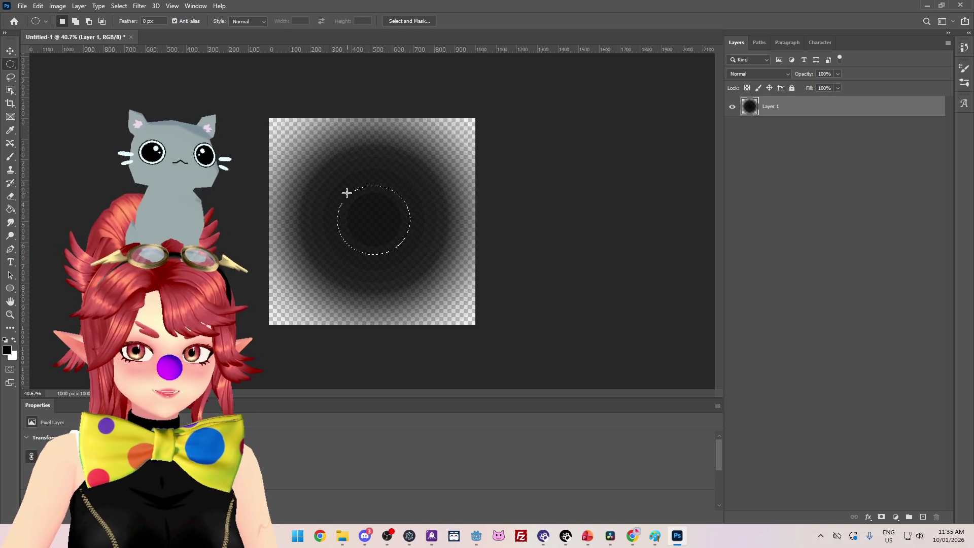
Step: Delete the circle's pixels and try a black paint-bucket fill, then undo it
{"action": "key", "text": "i"}
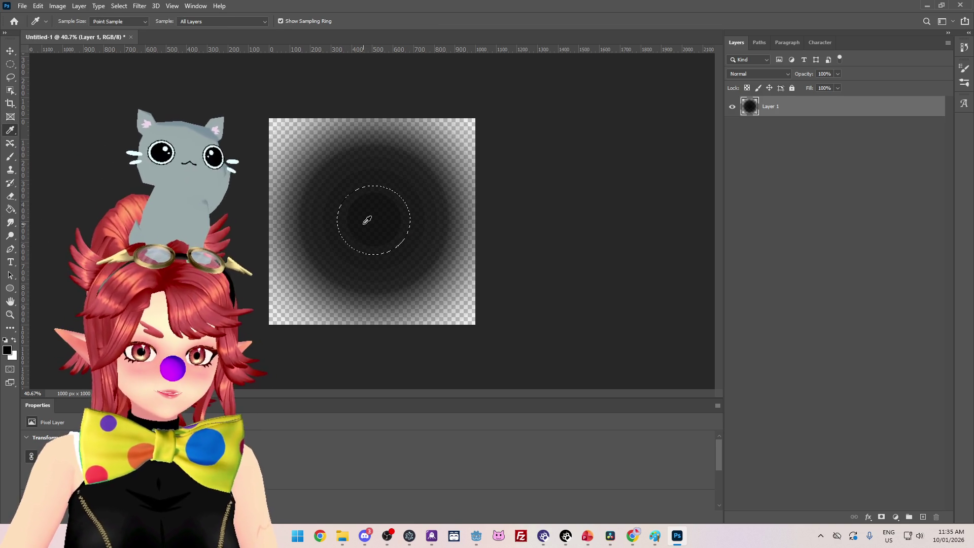
{"action": "key", "text": "Delete"}
{"action": "key", "text": "ctrl+d"}
{"action": "left_click", "coordinate": [10, 208]}
{"action": "left_click", "coordinate": [373, 249]}
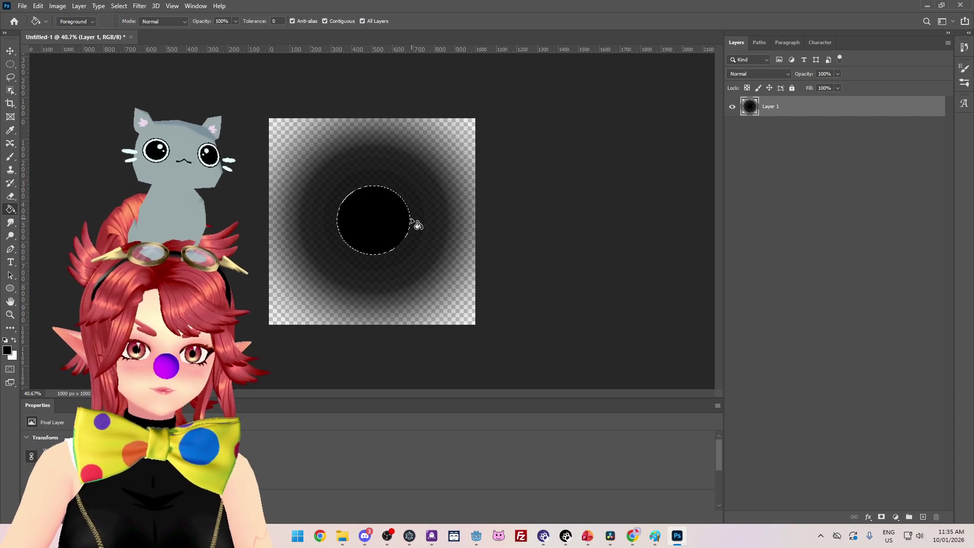
{"action": "key", "text": "ctrl+z"}
{"action": "key", "text": "ctrl+d"}
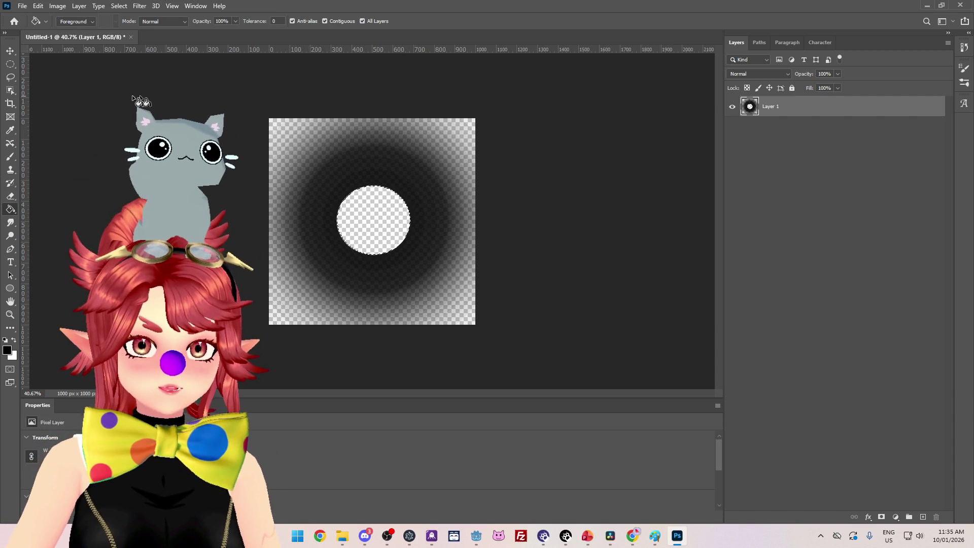
Step: Sample the surrounding near-black colour and fill the circle with it via Alt+Backspace, then deselect
{"action": "left_click", "coordinate": [10, 131]}
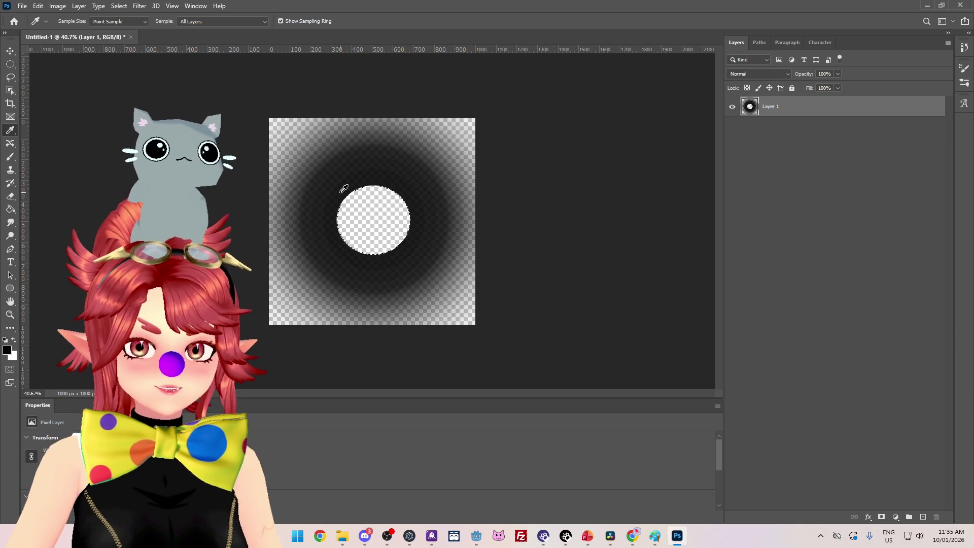
{"action": "left_click", "coordinate": [340, 199]}
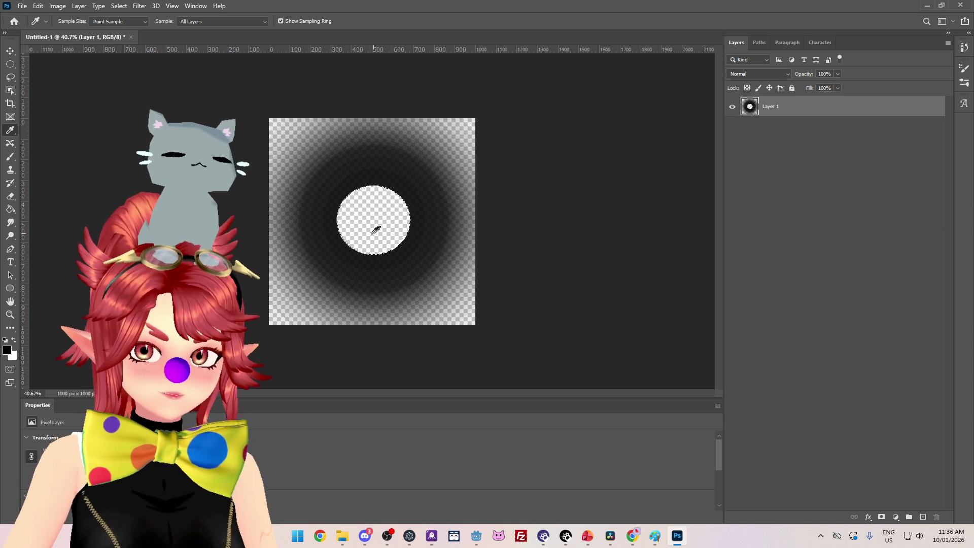
{"action": "key", "text": "alt+BackSpace"}
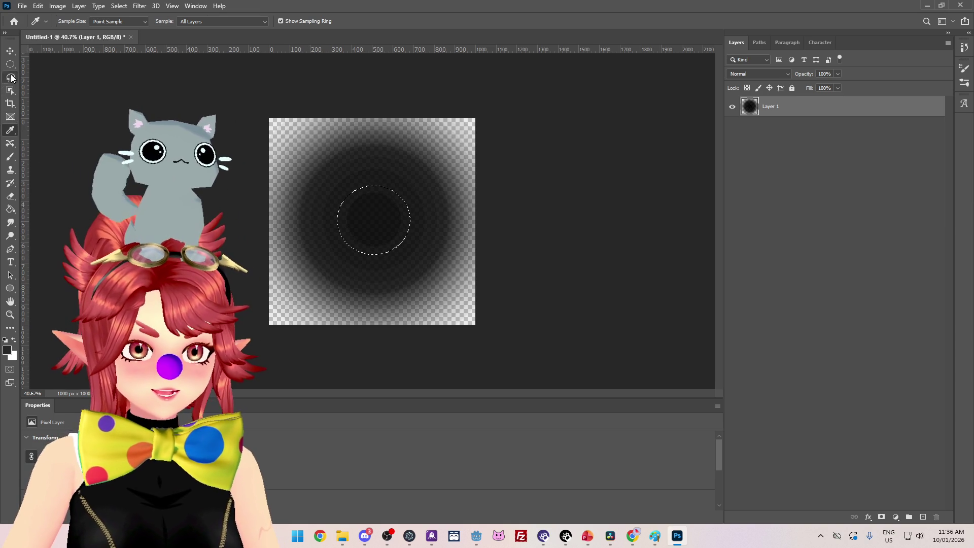
{"action": "key", "text": "l"}
{"action": "key", "text": "ctrl+d"}
{"action": "key", "text": "r"}
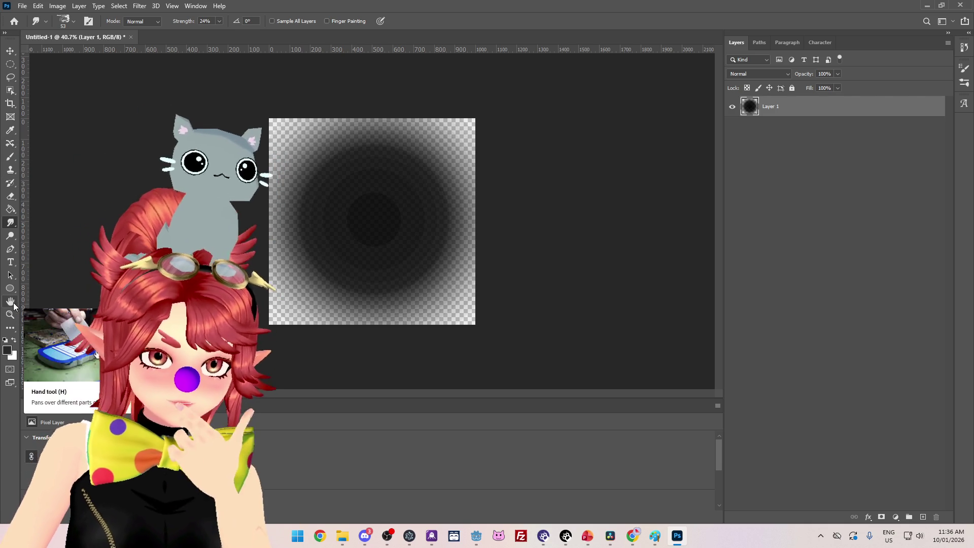
Step: Pick the Smudge Tool at 24% strength and smear the lighter centre into the dark blob
{"action": "left_click", "coordinate": [11, 288]}
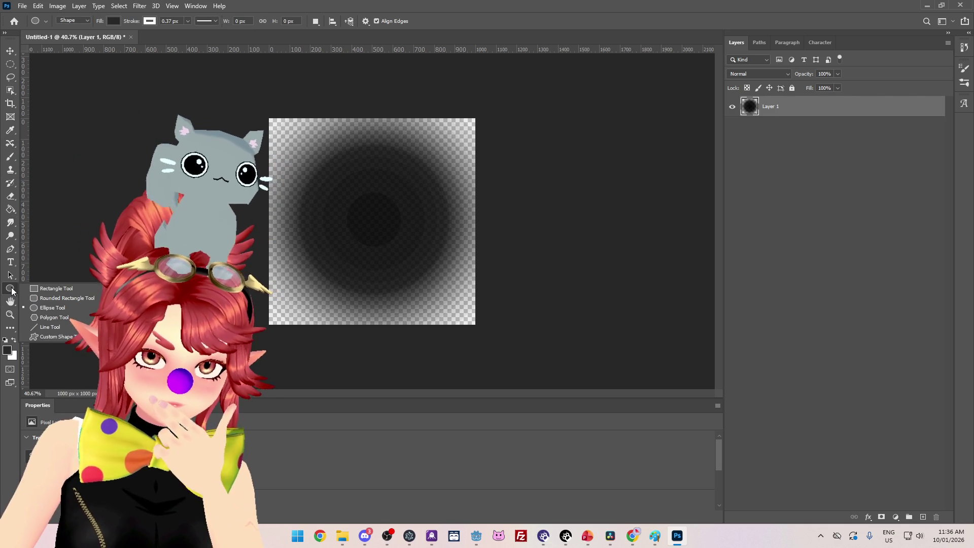
{"action": "left_click", "coordinate": [55, 244]}
{"action": "key", "text": "Escape"}
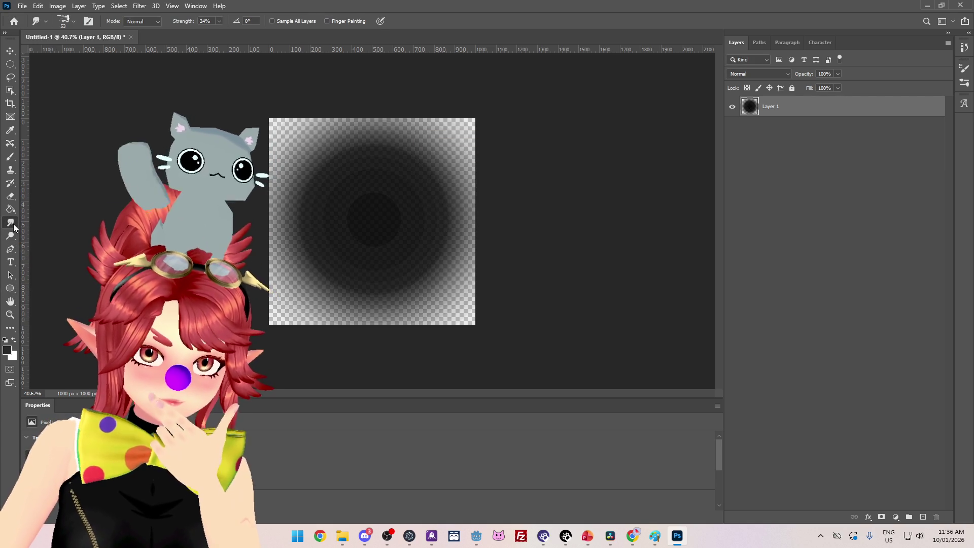
{"action": "left_click", "coordinate": [10, 226]}
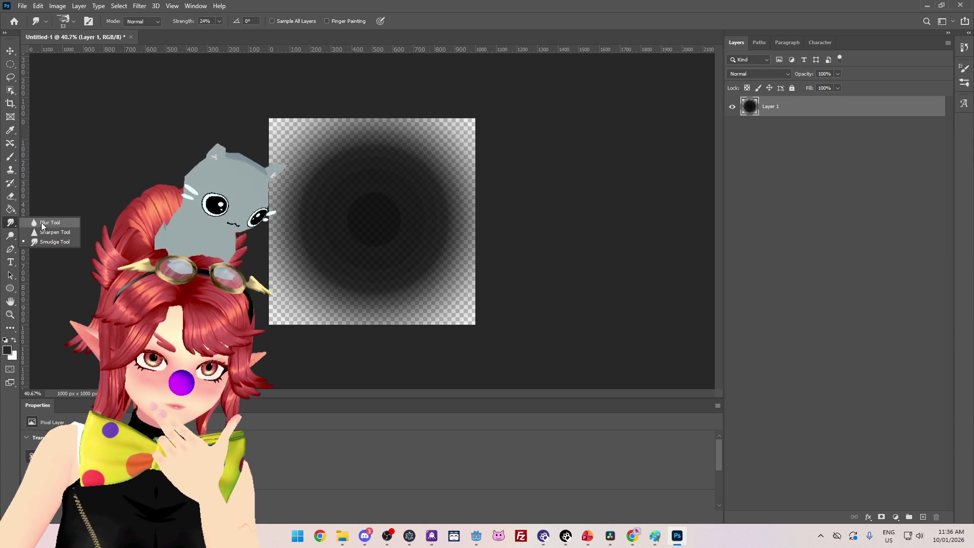
{"action": "left_click", "coordinate": [46, 242]}
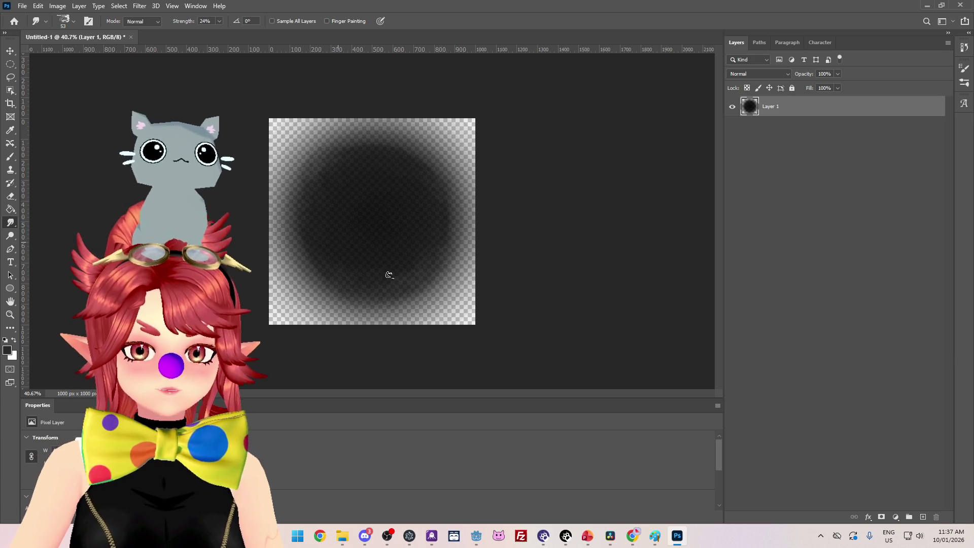
{"action": "left_click", "coordinate": [38, 5]}
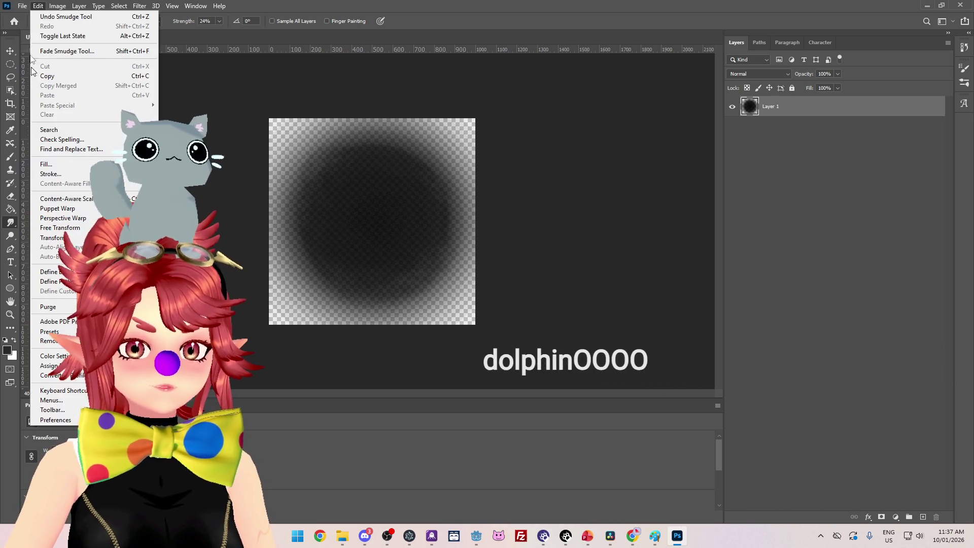
Step: Save the image as PNG into CrystalSkies_Client/crystalskies_client/VFX
{"action": "left_click", "coordinate": [321, 252]}
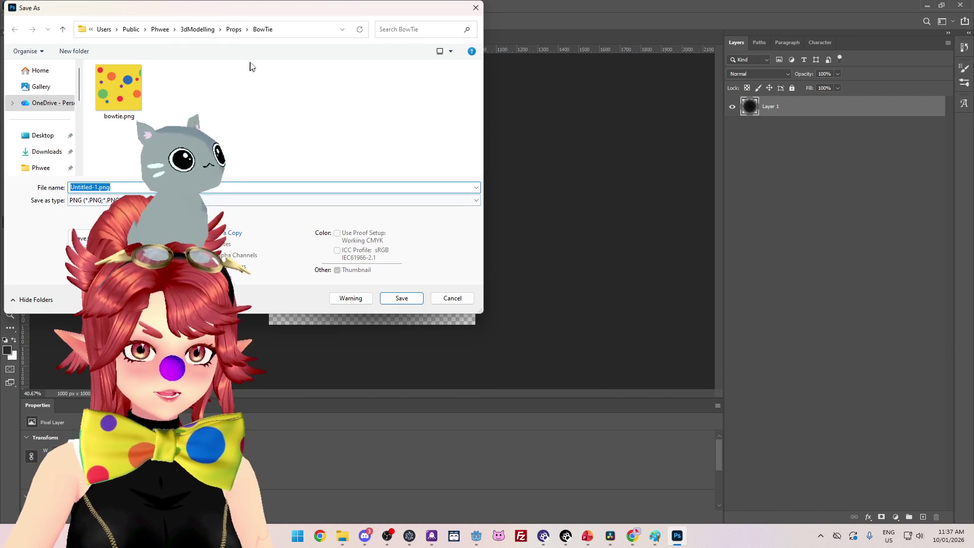
{"action": "scroll", "coordinate": [35, 95], "scroll_direction": "up", "scroll_amount": 2}
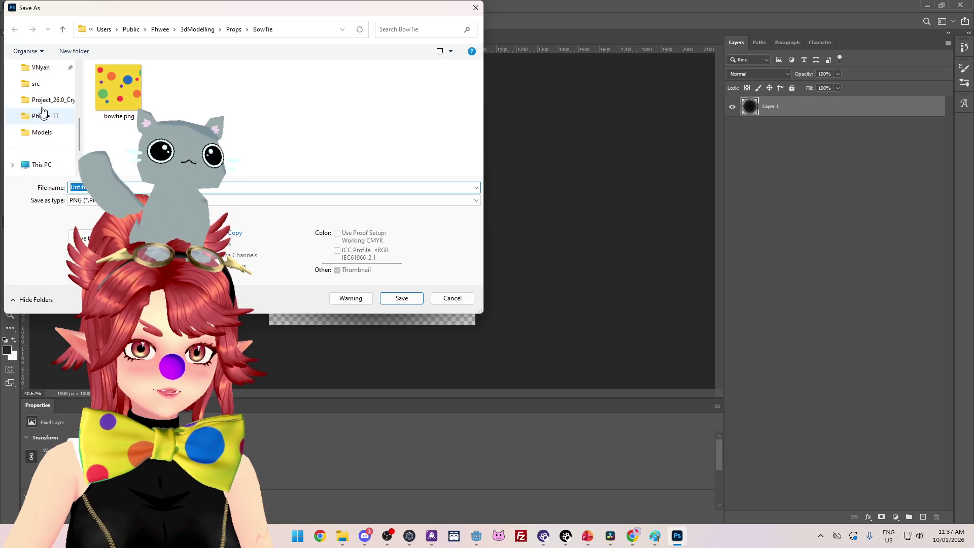
{"action": "left_click", "coordinate": [51, 100]}
{"action": "left_click", "coordinate": [147, 109]}
{"action": "double_click", "coordinate": [127, 110]}
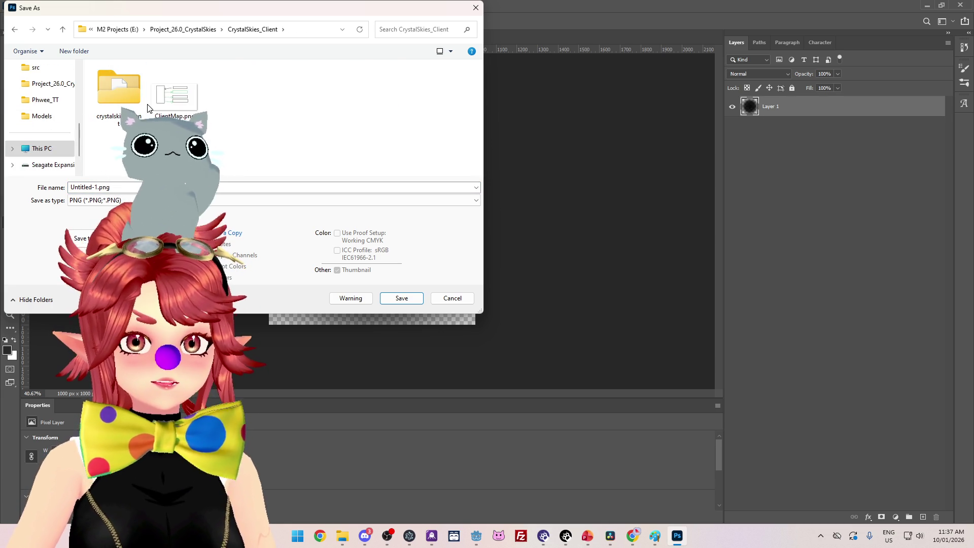
{"action": "double_click", "coordinate": [128, 109]}
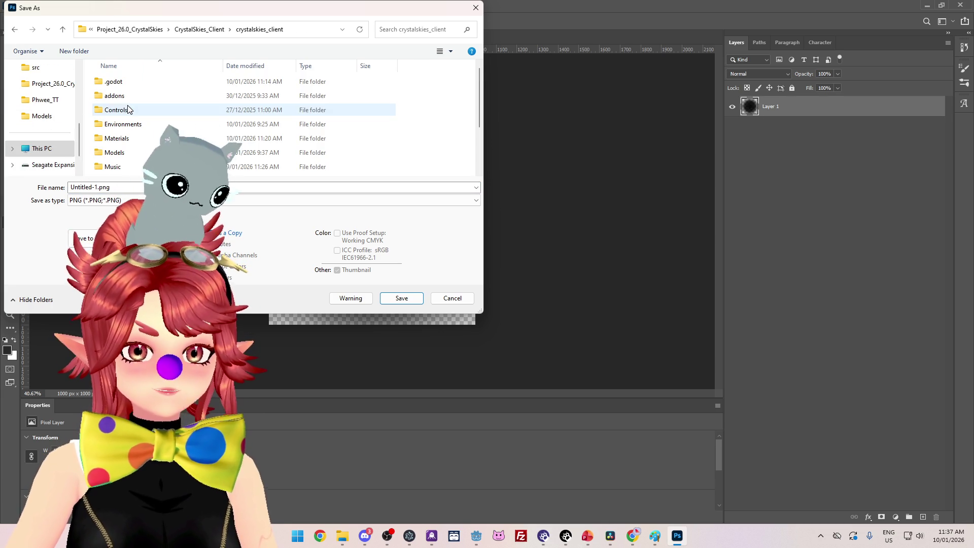
{"action": "left_click_drag", "start_coordinate": [209, 8], "coordinate": [297, 46]}
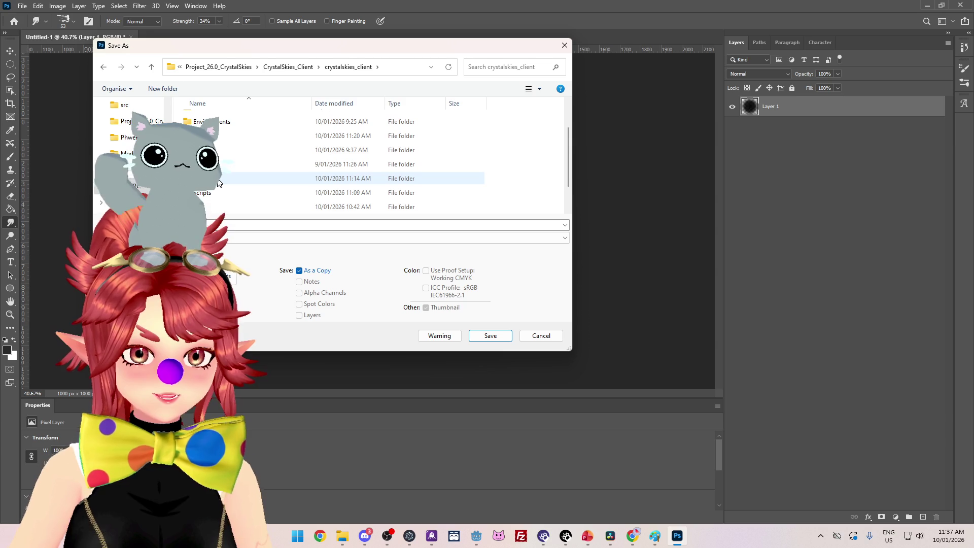
{"action": "scroll", "coordinate": [220, 183], "scroll_direction": "down", "scroll_amount": 1}
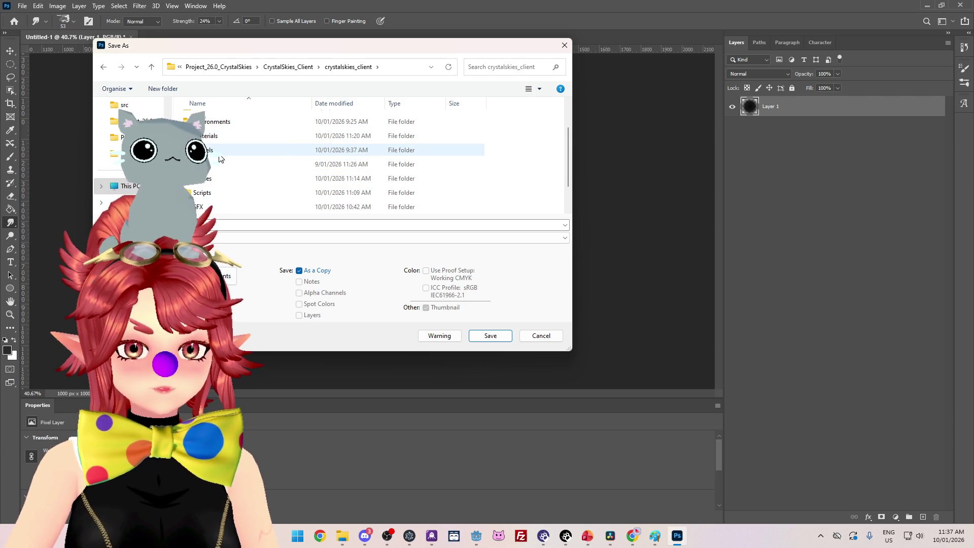
{"action": "scroll", "coordinate": [216, 172], "scroll_direction": "down", "scroll_amount": 1}
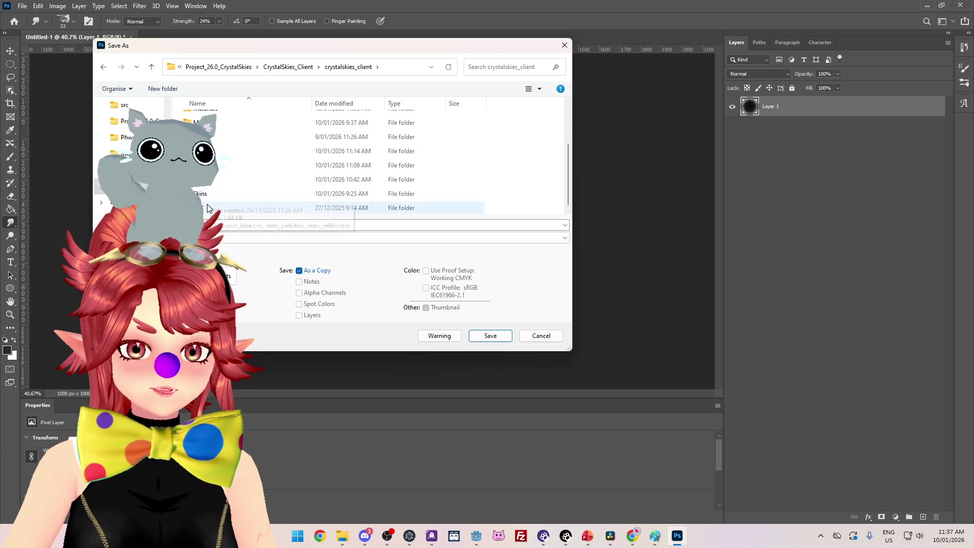
{"action": "double_click", "coordinate": [208, 207]}
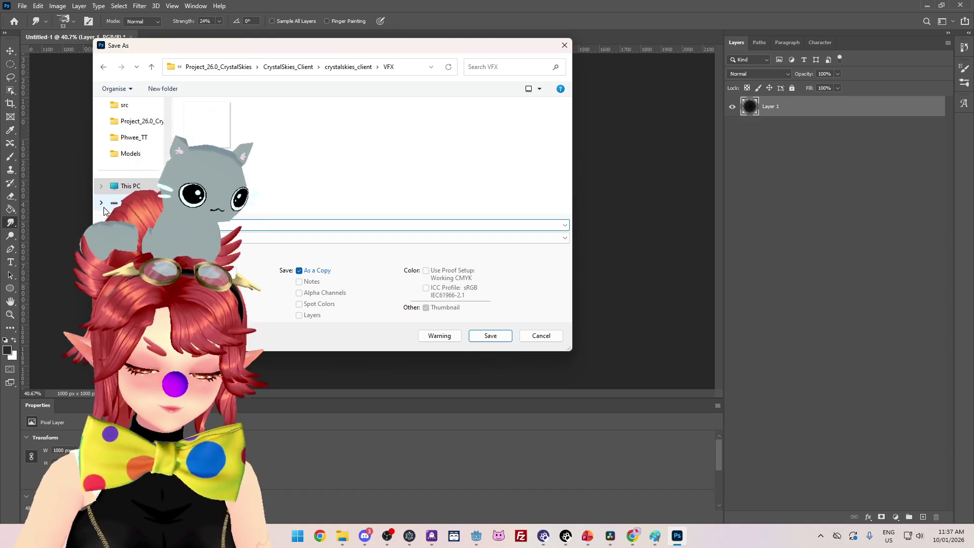
{"action": "key", "text": "Return"}
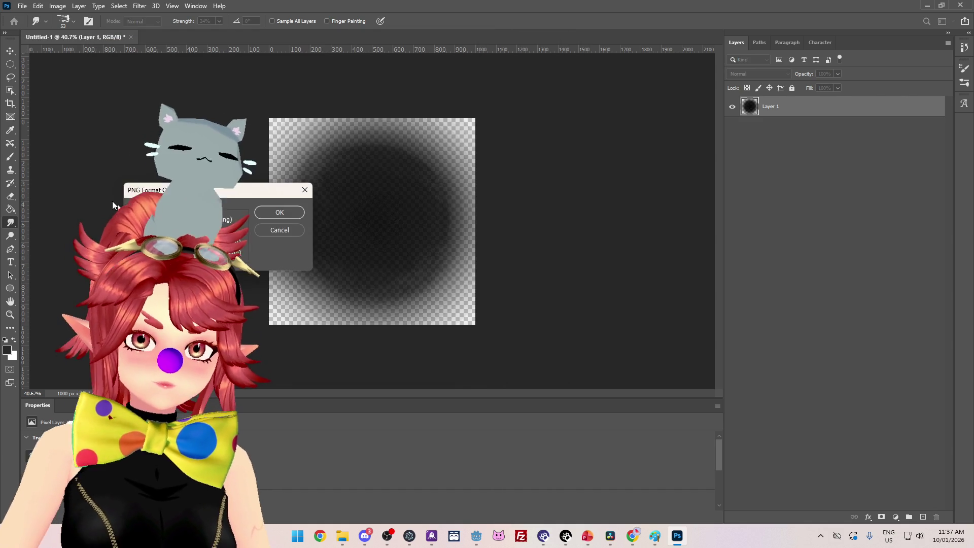
{"action": "key", "text": "Return"}
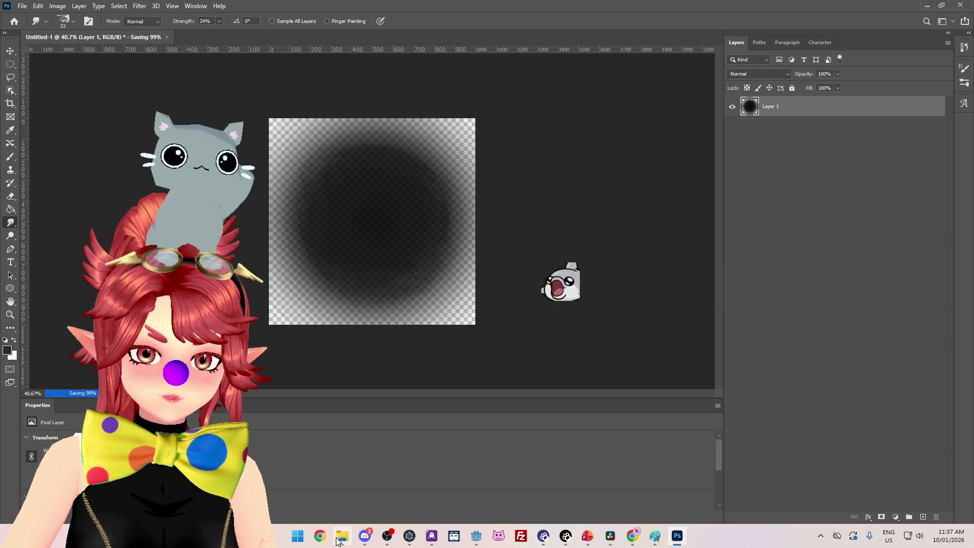
Step: Overwrite Snail_trail.png, confirming the replacement and PNG options, then cancel quitting Photoshop
{"action": "left_click", "coordinate": [23, 6]}
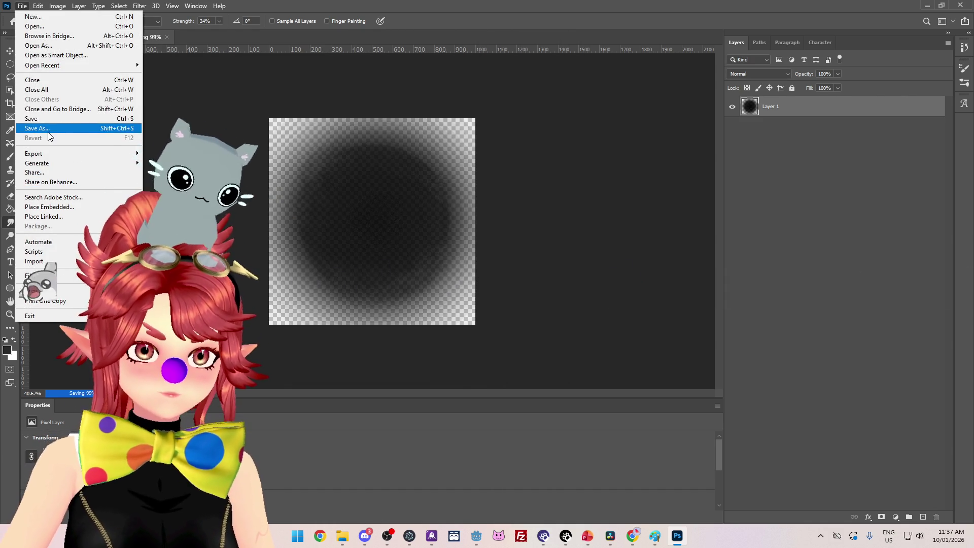
{"action": "left_click", "coordinate": [37, 128]}
{"action": "left_click", "coordinate": [496, 204]}
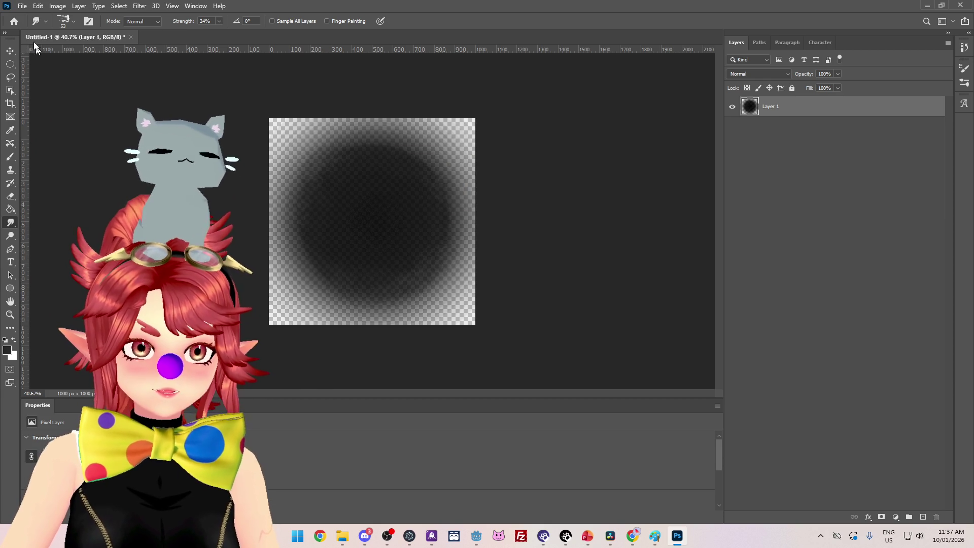
{"action": "left_click", "coordinate": [22, 5]}
{"action": "left_click", "coordinate": [62, 124]}
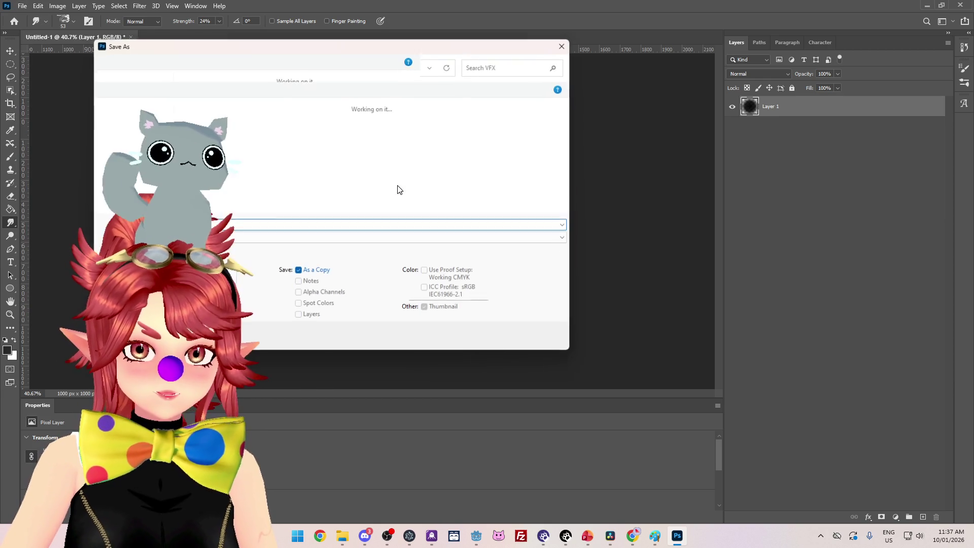
{"action": "left_click", "coordinate": [265, 133]}
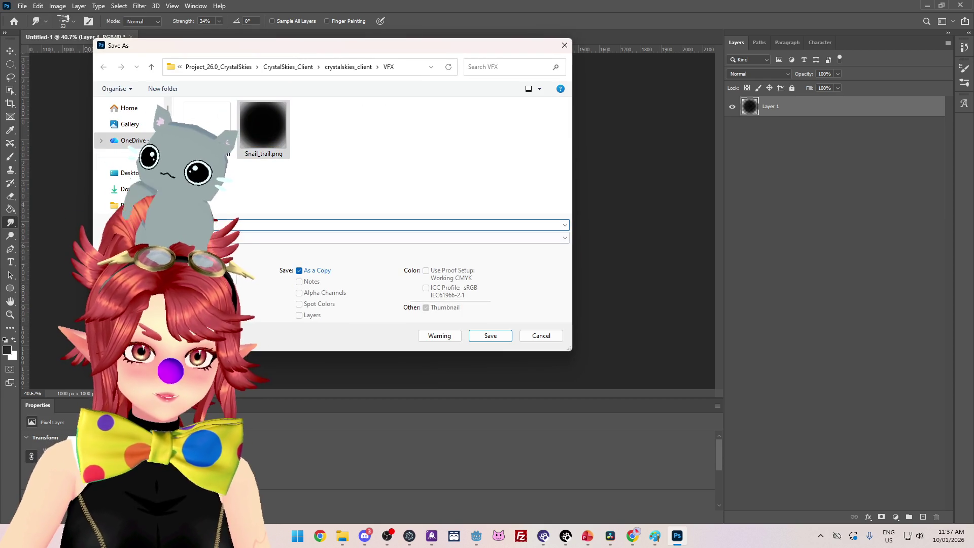
{"action": "left_click", "coordinate": [306, 225]}
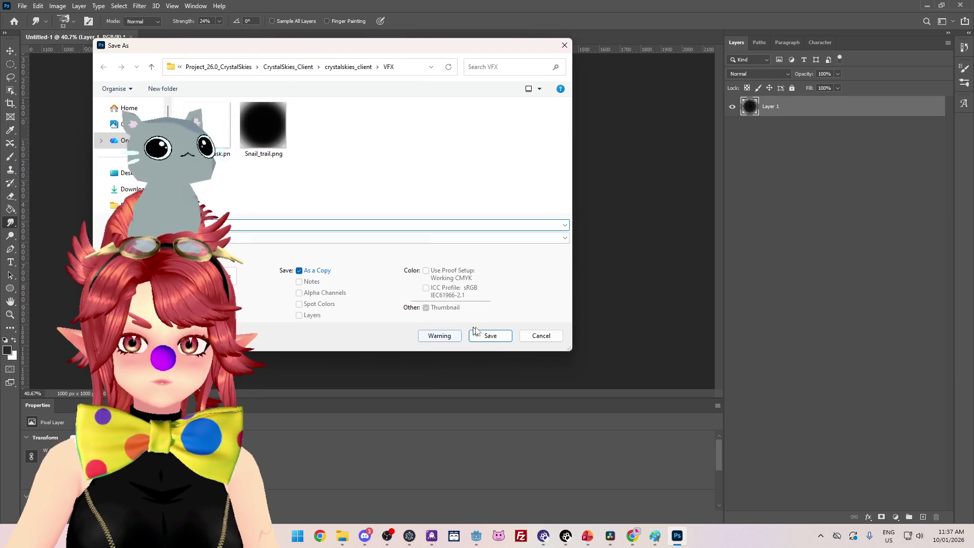
{"action": "left_click", "coordinate": [482, 336]}
{"action": "left_click", "coordinate": [522, 268]}
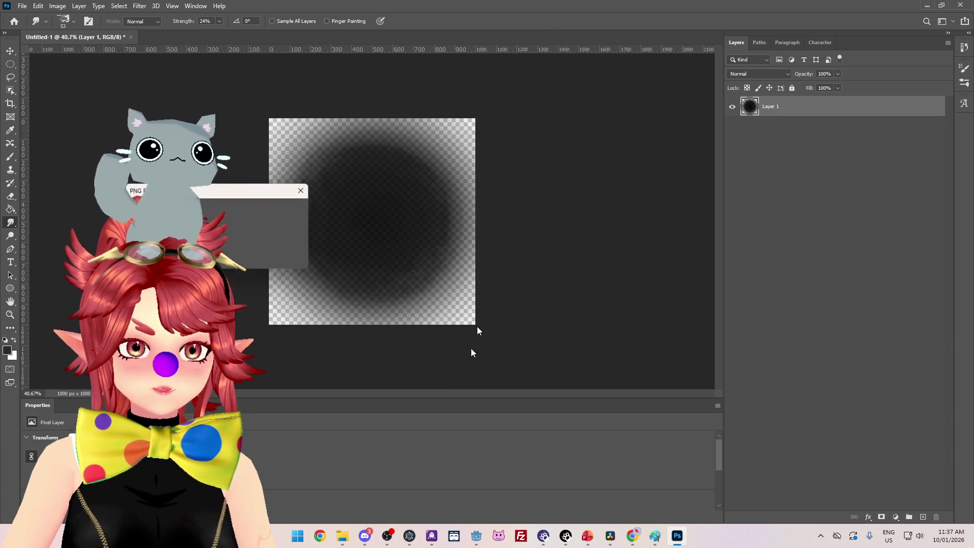
{"action": "left_click", "coordinate": [275, 212]}
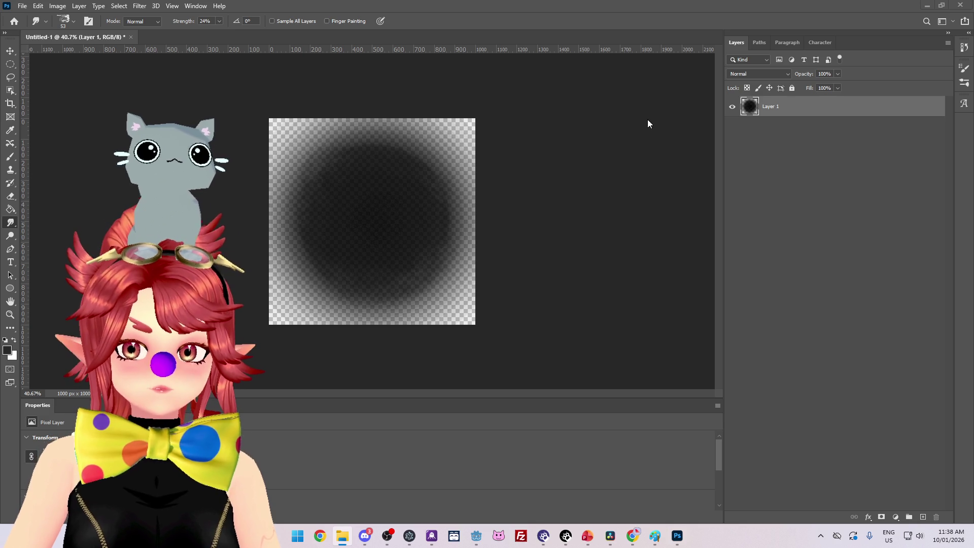
{"action": "key", "text": "ctrl+q"}
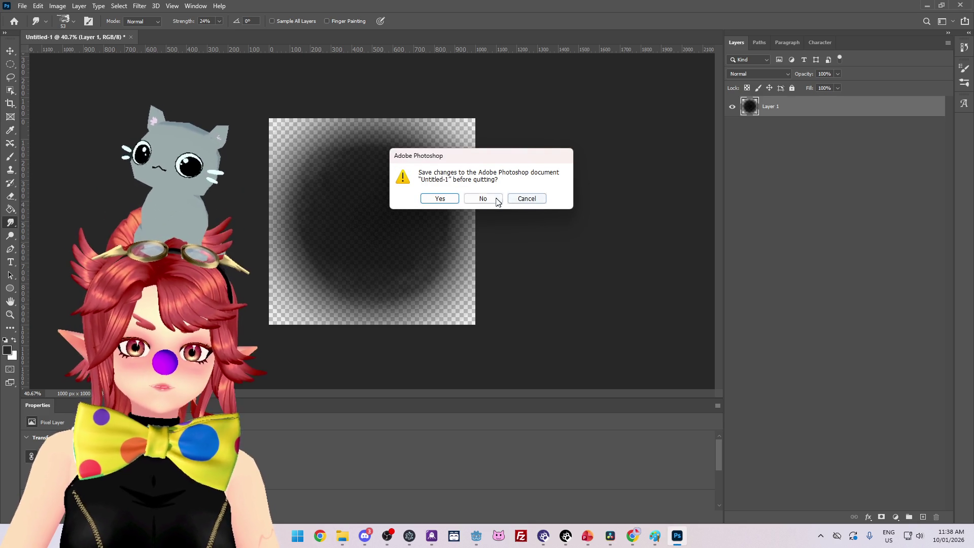
{"action": "left_click", "coordinate": [527, 198]}
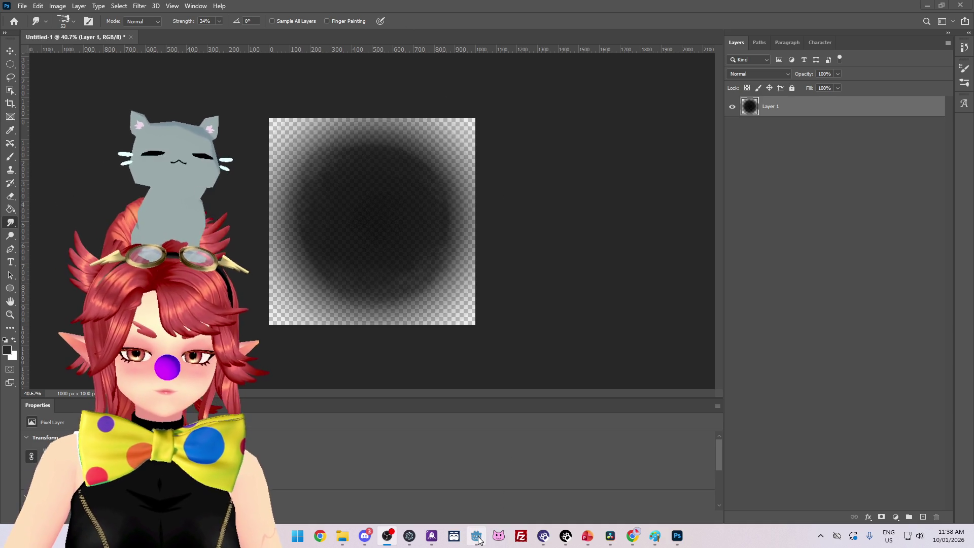
Step: Switch to the Godot window showing the snail_trail scene
{"action": "mouse_move", "coordinate": [479, 540]}
{"action": "left_click", "coordinate": [476, 485]}
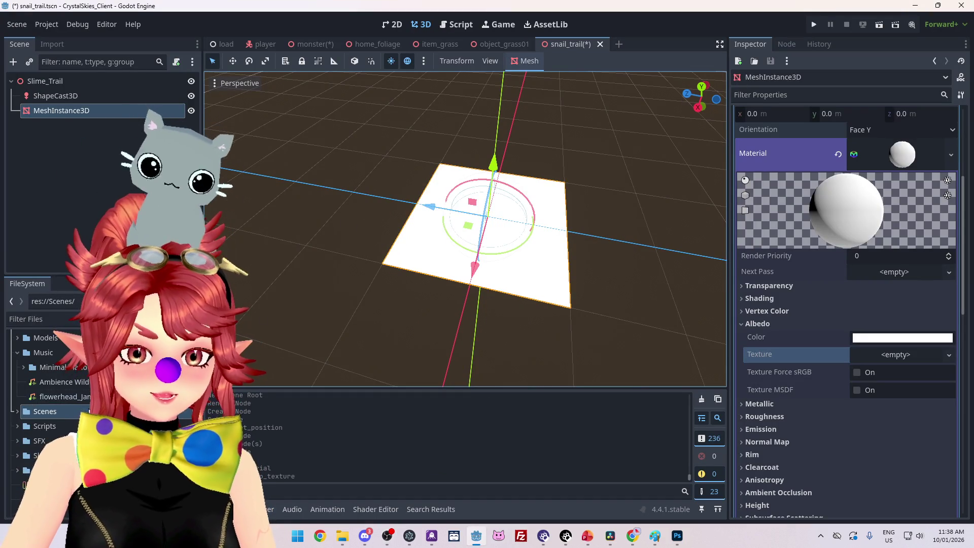
Step: Assign snail_trail.png from the VFX folder as the plane material's Albedo texture
{"action": "left_click", "coordinate": [17, 470]}
{"action": "scroll", "coordinate": [19, 456], "scroll_direction": "down", "scroll_amount": 2}
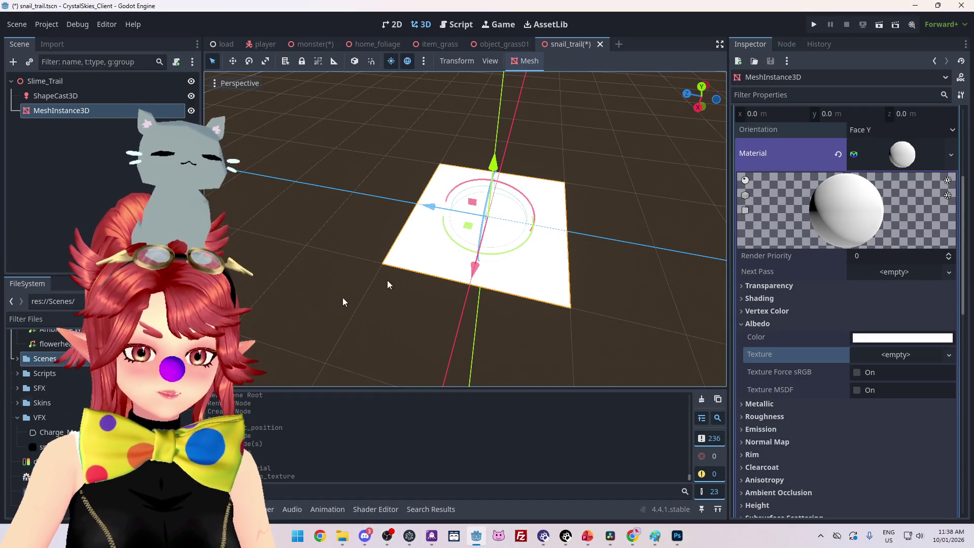
{"action": "left_click_drag", "start_coordinate": [40, 447], "coordinate": [760, 410]}
{"action": "left_click_drag", "start_coordinate": [883, 361], "coordinate": [885, 362]}
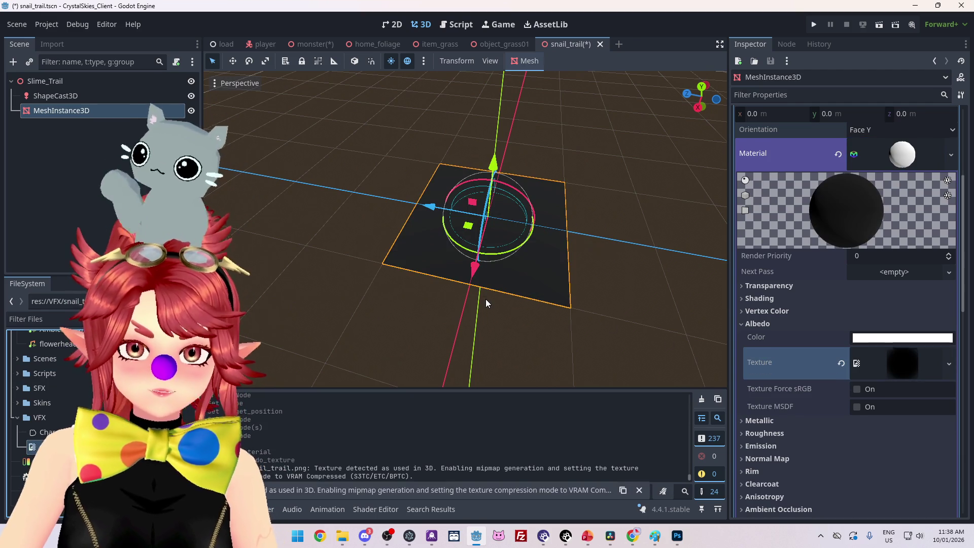
{"action": "mouse_move", "coordinate": [421, 263]}
{"action": "left_mouse_down"}
{"action": "mouse_move", "coordinate": [461, 272]}
{"action": "mouse_move", "coordinate": [477, 297]}
{"action": "left_mouse_up"}
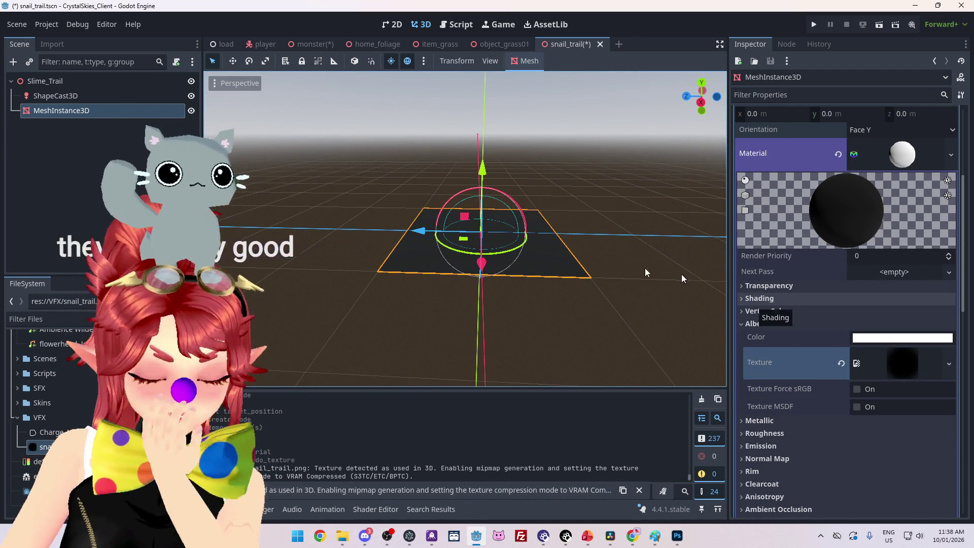
{"action": "scroll", "coordinate": [564, 266], "scroll_direction": "up", "scroll_amount": 4}
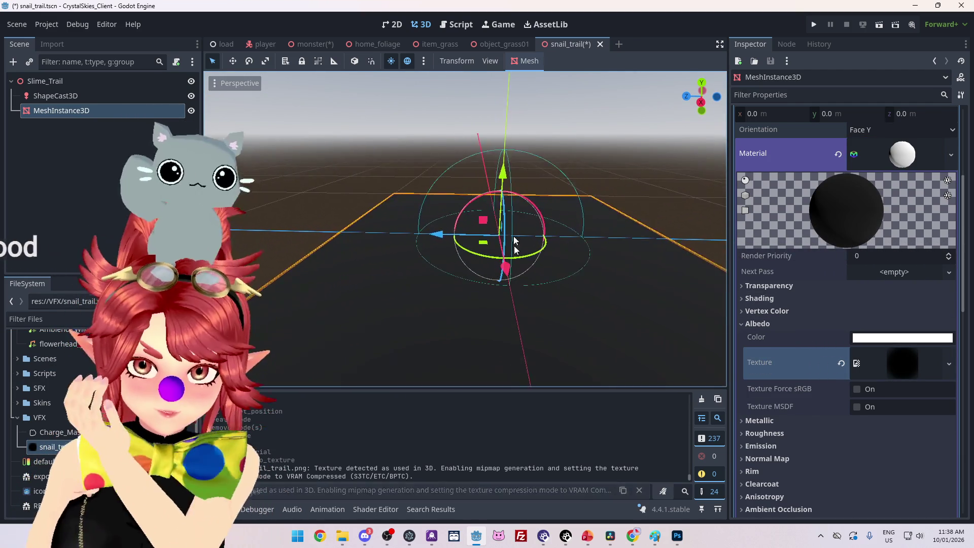
{"action": "mouse_move", "coordinate": [514, 245]}
{"action": "left_mouse_down"}
{"action": "mouse_move", "coordinate": [527, 154]}
{"action": "mouse_move", "coordinate": [550, 290]}
{"action": "mouse_move", "coordinate": [524, 385]}
{"action": "mouse_move", "coordinate": [571, 382]}
{"action": "mouse_move", "coordinate": [419, 224]}
{"action": "mouse_move", "coordinate": [548, 263]}
{"action": "mouse_move", "coordinate": [471, 199]}
{"action": "mouse_move", "coordinate": [631, 300]}
{"action": "mouse_move", "coordinate": [574, 367]}
{"action": "mouse_move", "coordinate": [635, 284]}
{"action": "mouse_move", "coordinate": [720, 282]}
{"action": "left_mouse_up"}
{"action": "left_click", "coordinate": [782, 286]}
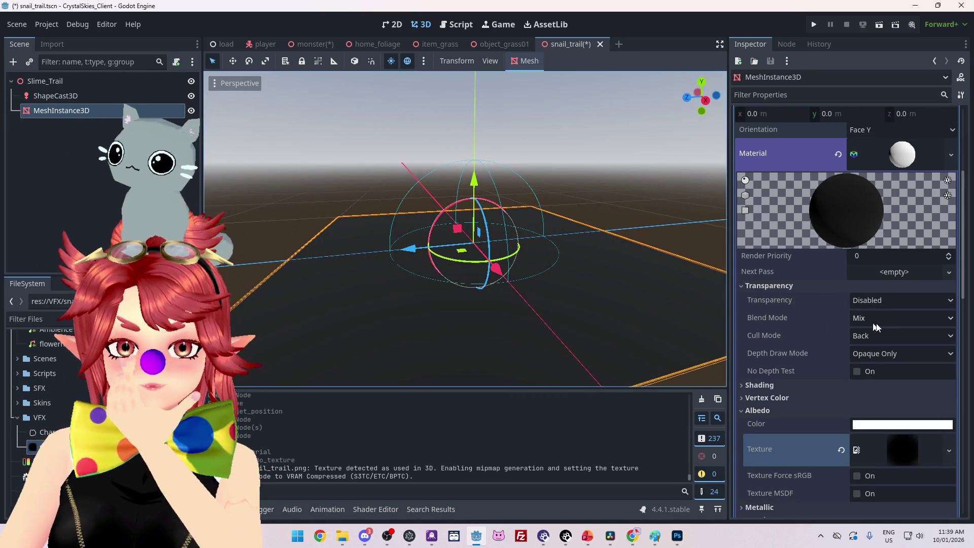
Step: Keep Mix blending and set the material's transparency to Alpha
{"action": "left_click", "coordinate": [881, 321]}
{"action": "left_click", "coordinate": [805, 317]}
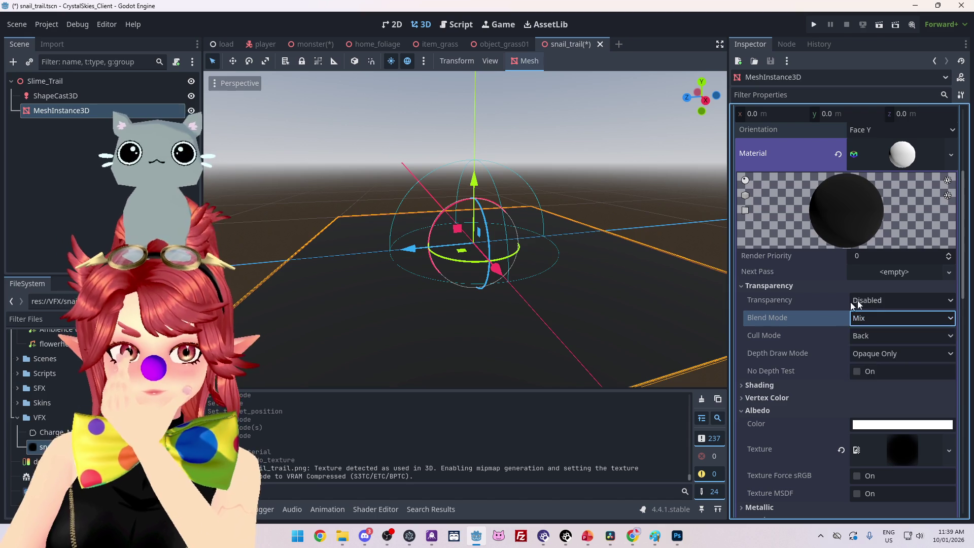
{"action": "left_click", "coordinate": [870, 300]}
{"action": "left_click", "coordinate": [872, 331]}
{"action": "mouse_move", "coordinate": [570, 328]}
{"action": "left_mouse_down"}
{"action": "mouse_move", "coordinate": [541, 263]}
{"action": "mouse_move", "coordinate": [520, 250]}
{"action": "mouse_move", "coordinate": [561, 270]}
{"action": "left_mouse_up"}
Step: Compare Alpha Hash, Depth Pre-Pass and Alpha Scissor transparency, then settle back on Alpha
{"action": "left_click", "coordinate": [896, 301]}
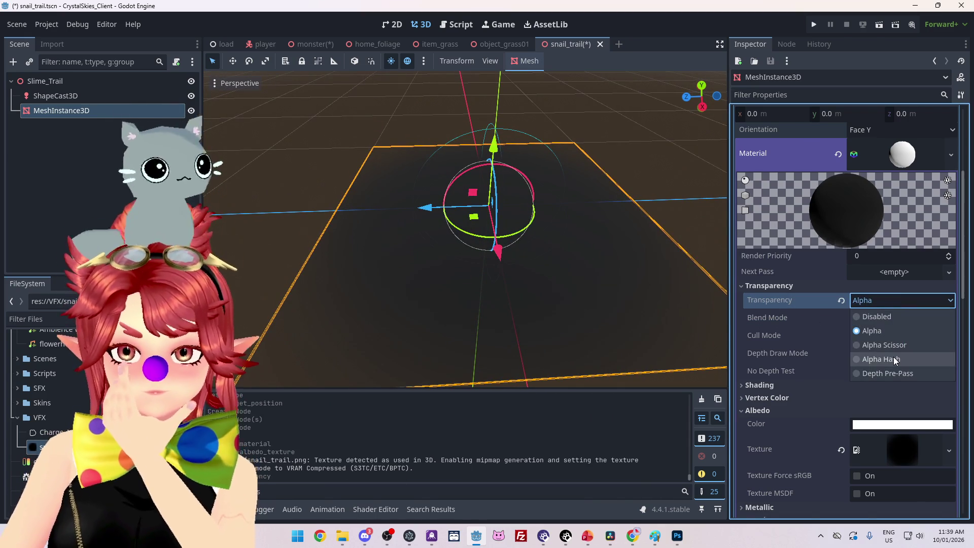
{"action": "left_click", "coordinate": [894, 359]}
{"action": "left_click", "coordinate": [884, 304]}
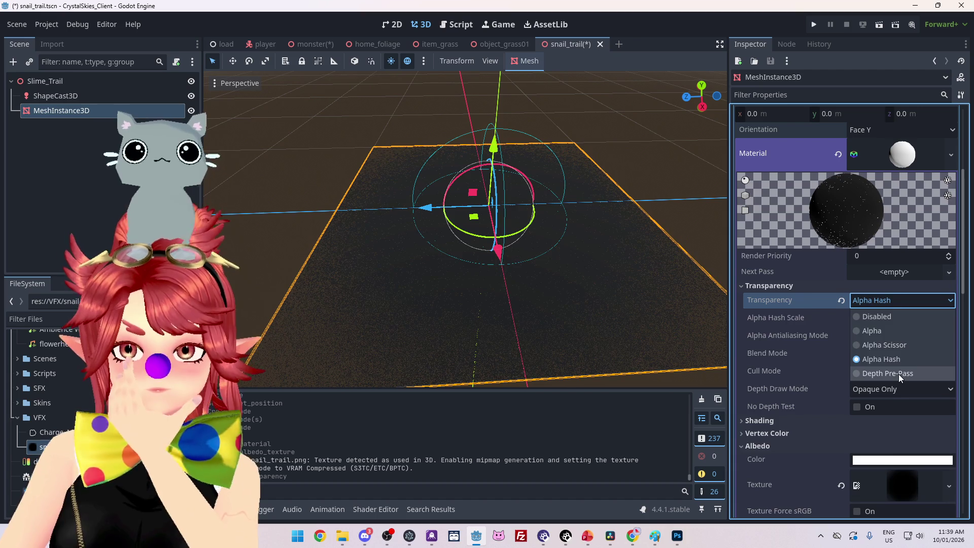
{"action": "left_click", "coordinate": [899, 374]}
{"action": "left_click", "coordinate": [884, 303]}
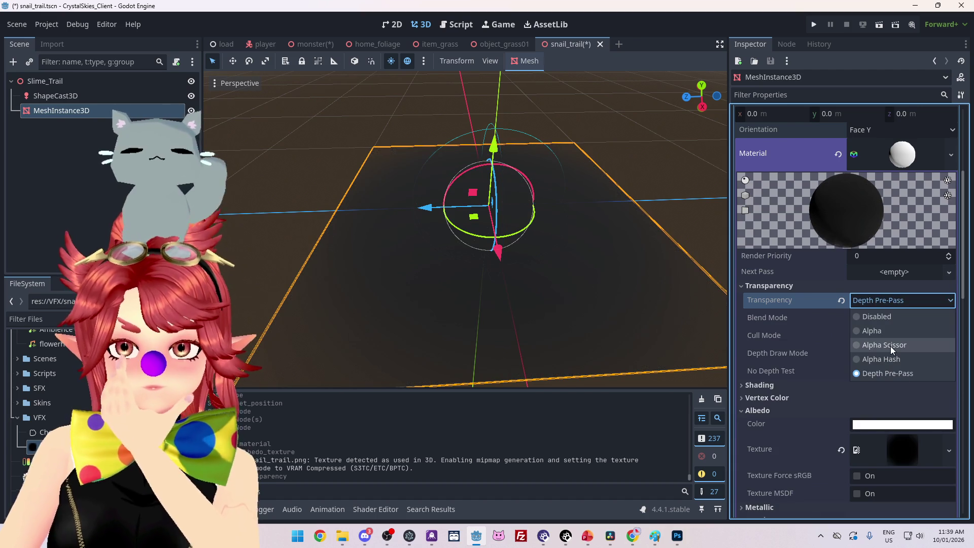
{"action": "left_click", "coordinate": [891, 346]}
{"action": "left_click", "coordinate": [879, 298]}
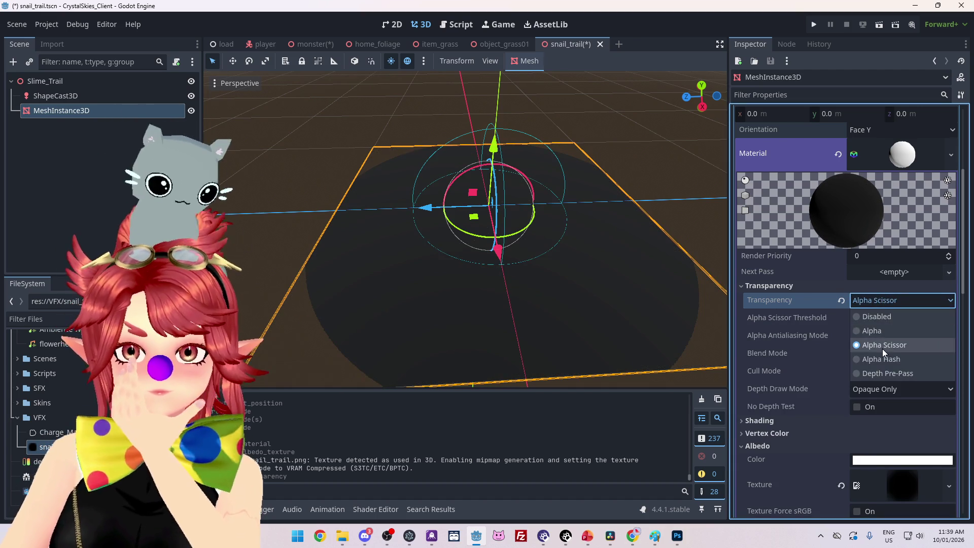
{"action": "left_click", "coordinate": [878, 333]}
{"action": "mouse_move", "coordinate": [583, 279]}
{"action": "left_mouse_down"}
{"action": "mouse_move", "coordinate": [618, 328]}
{"action": "mouse_move", "coordinate": [511, 319]}
{"action": "mouse_move", "coordinate": [577, 294]}
{"action": "mouse_move", "coordinate": [574, 305]}
{"action": "mouse_move", "coordinate": [546, 298]}
{"action": "mouse_move", "coordinate": [592, 231]}
{"action": "mouse_move", "coordinate": [580, 146]}
{"action": "mouse_move", "coordinate": [613, 280]}
{"action": "left_mouse_up"}
{"action": "scroll", "coordinate": [791, 350], "scroll_direction": "down", "scroll_amount": 3}
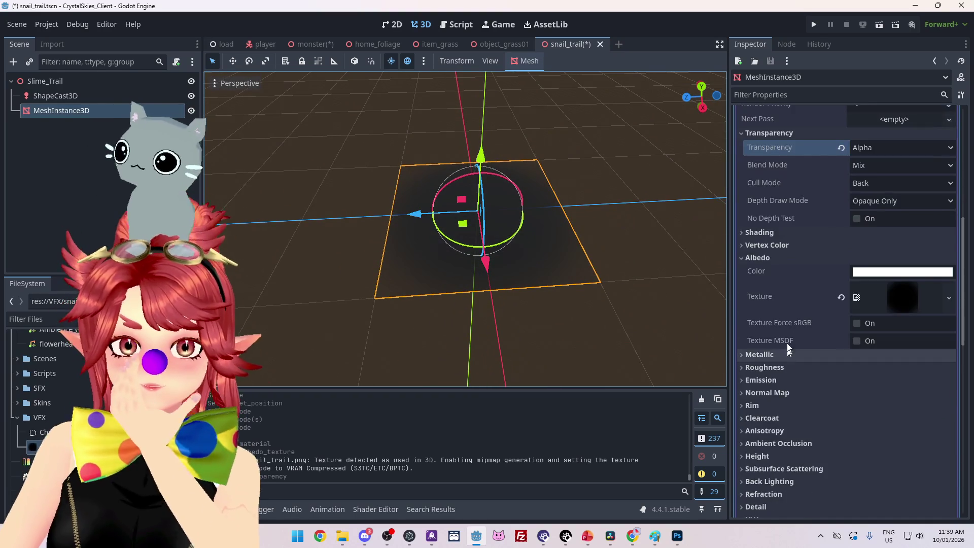
Step: Compare the Add and Multiply blend modes on the trail material
{"action": "scroll", "coordinate": [800, 274], "scroll_direction": "up", "scroll_amount": 1}
{"action": "left_click", "coordinate": [872, 216]}
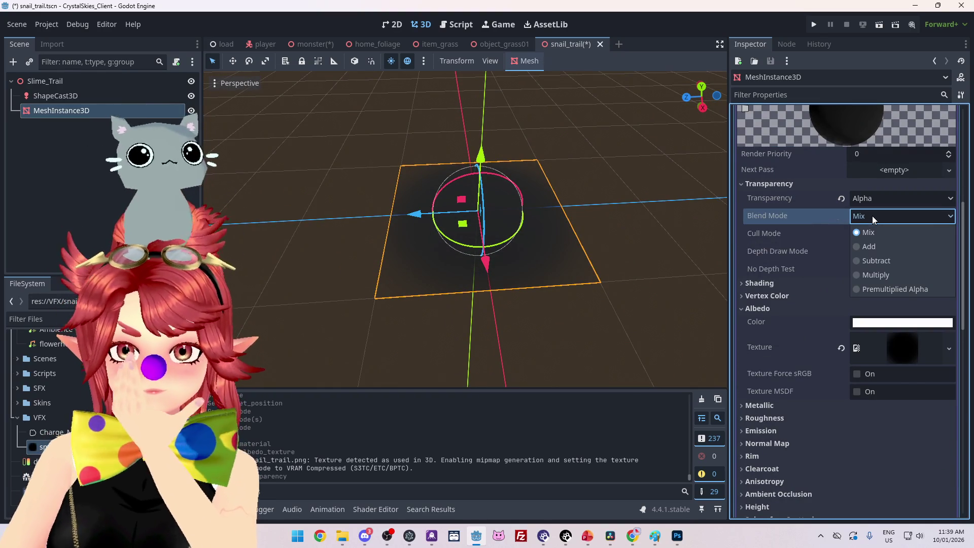
{"action": "left_click", "coordinate": [875, 245]}
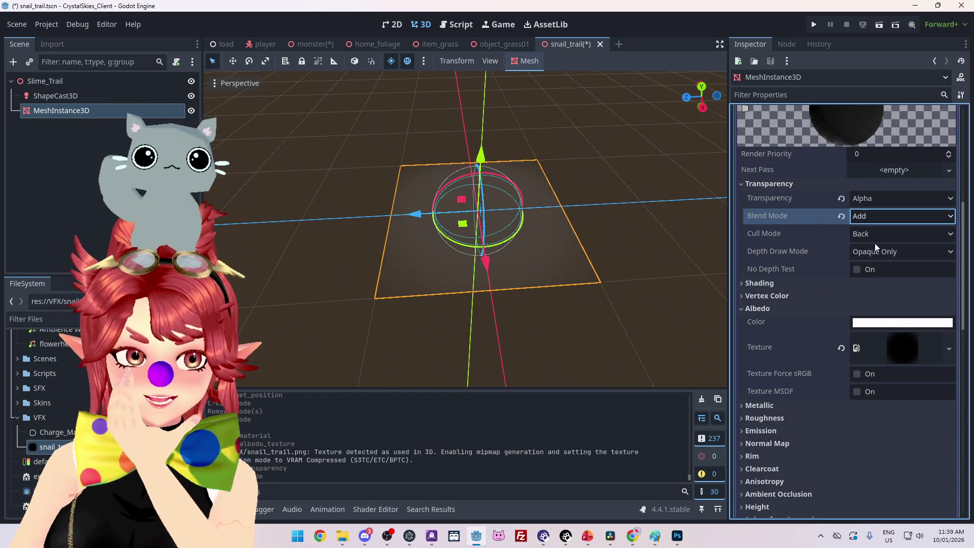
{"action": "left_click", "coordinate": [875, 217]}
{"action": "left_click", "coordinate": [878, 268]}
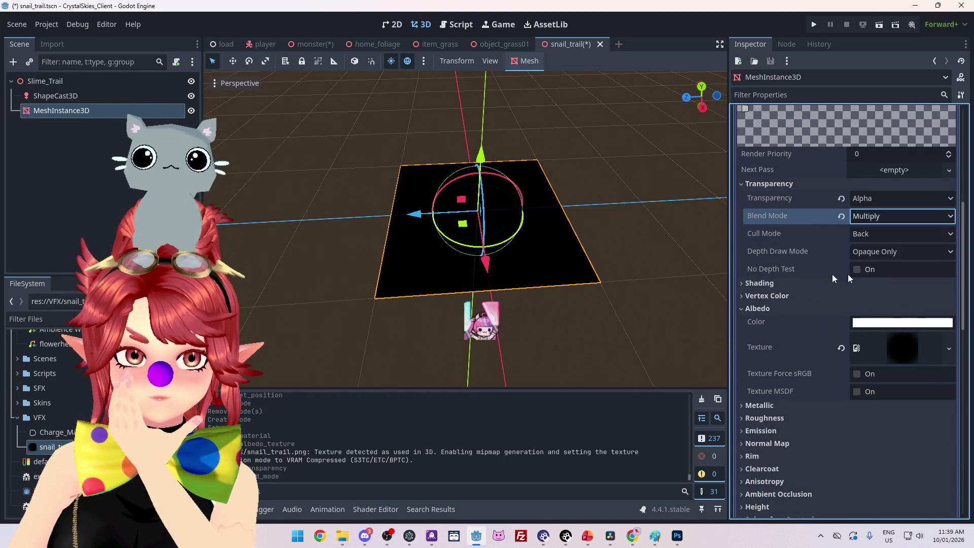
{"action": "left_click", "coordinate": [897, 218]}
{"action": "left_click", "coordinate": [893, 287]}
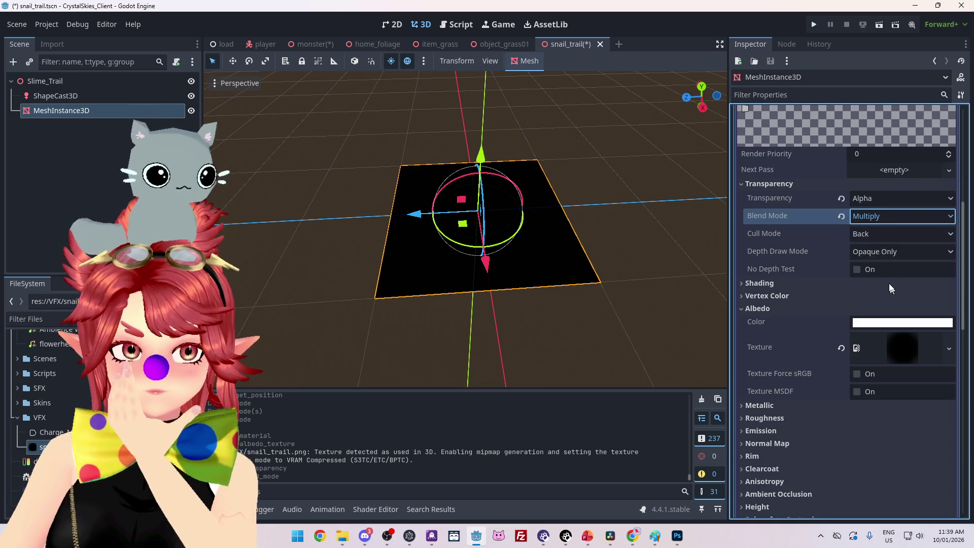
{"action": "scroll", "coordinate": [872, 218], "scroll_direction": "down", "scroll_amount": 1}
{"action": "left_click", "coordinate": [871, 216]}
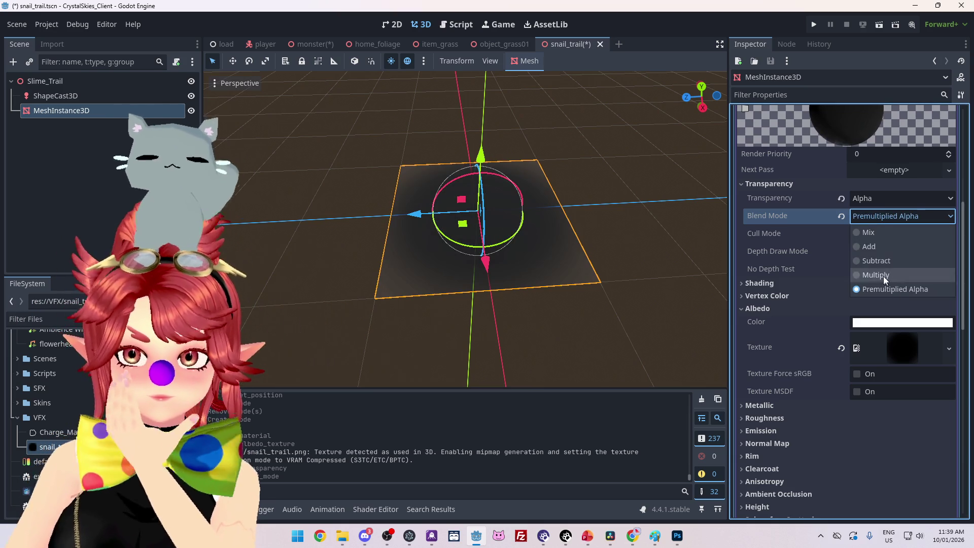
{"action": "left_click", "coordinate": [882, 267]}
{"action": "left_click", "coordinate": [883, 216]}
{"action": "left_click", "coordinate": [884, 256]}
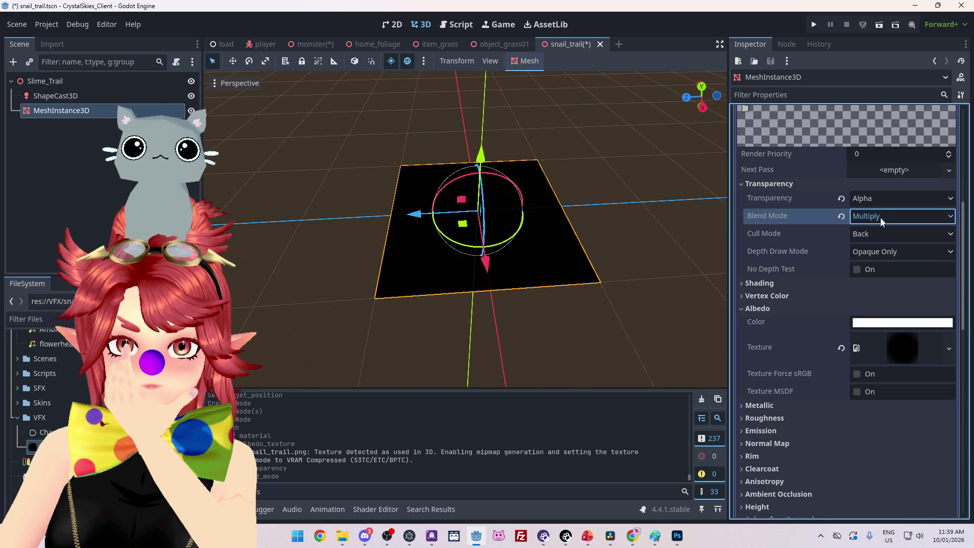
Step: Set the blend mode to Add after trying Mix, and tint the albedo colour red
{"action": "scroll", "coordinate": [881, 218], "scroll_direction": "down", "scroll_amount": 1}
{"action": "left_click", "coordinate": [879, 218]}
{"action": "left_click", "coordinate": [879, 244]}
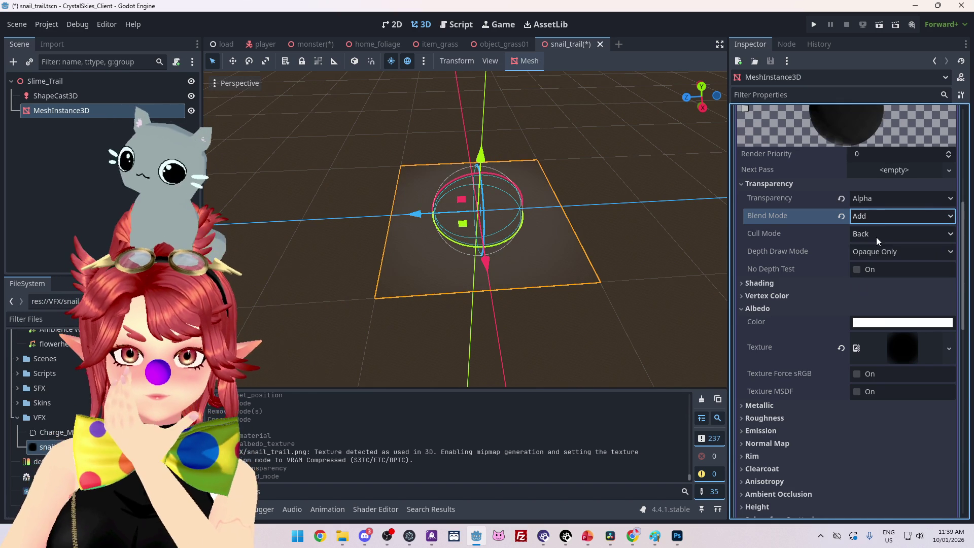
{"action": "left_click", "coordinate": [882, 215]}
{"action": "left_click", "coordinate": [880, 232]}
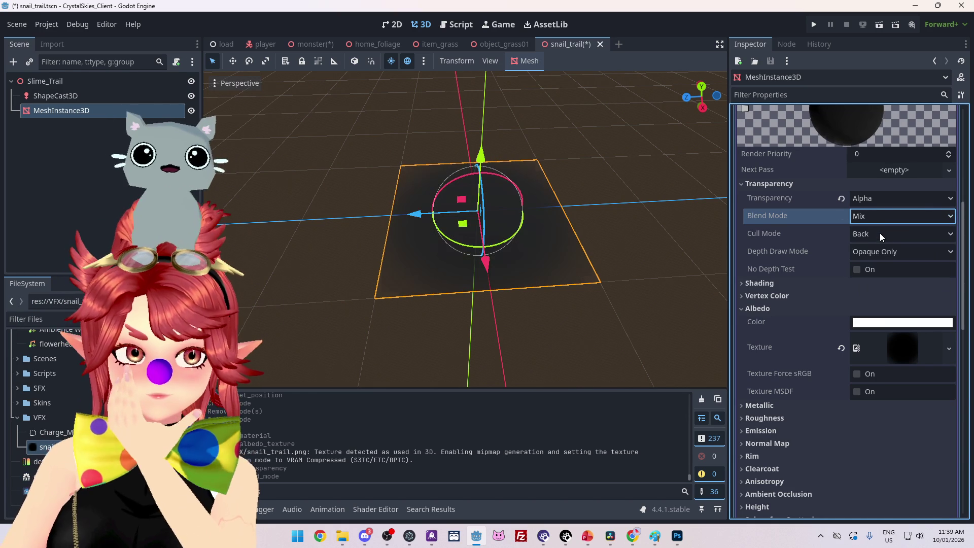
{"action": "left_click", "coordinate": [886, 219]}
{"action": "left_click", "coordinate": [878, 245]}
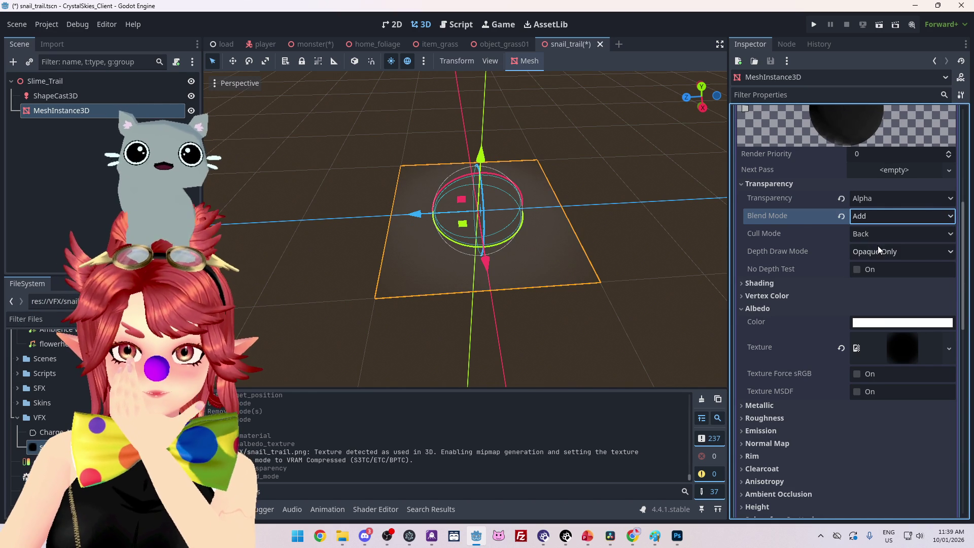
{"action": "left_click", "coordinate": [867, 325]}
{"action": "left_click_drag", "start_coordinate": [877, 214], "coordinate": [918, 214]}
Step: Keep the red albedo colour and orbit the view to see the plane from higher up
{"action": "left_click", "coordinate": [685, 296]}
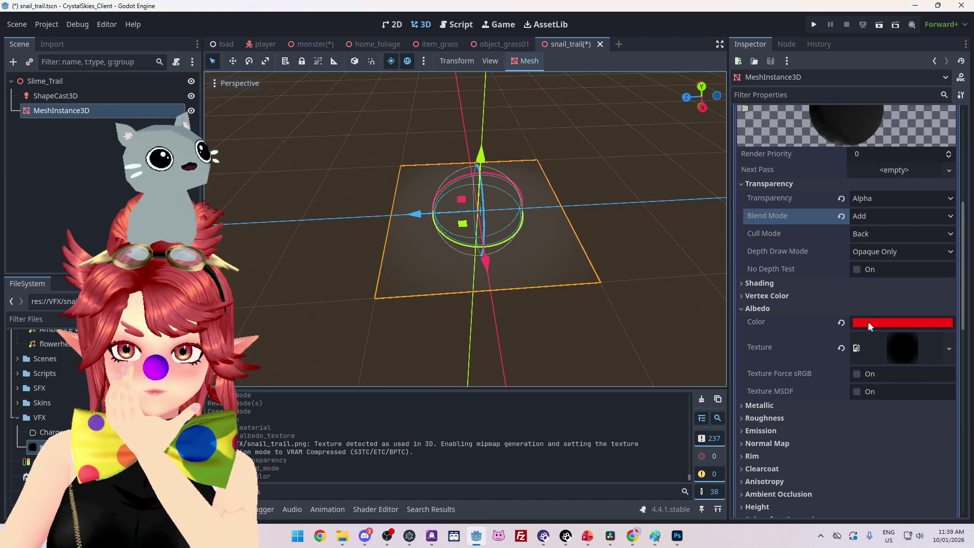
{"action": "mouse_move", "coordinate": [584, 260]}
{"action": "left_mouse_down"}
{"action": "mouse_move", "coordinate": [644, 212]}
{"action": "mouse_move", "coordinate": [629, 200]}
{"action": "left_mouse_up"}
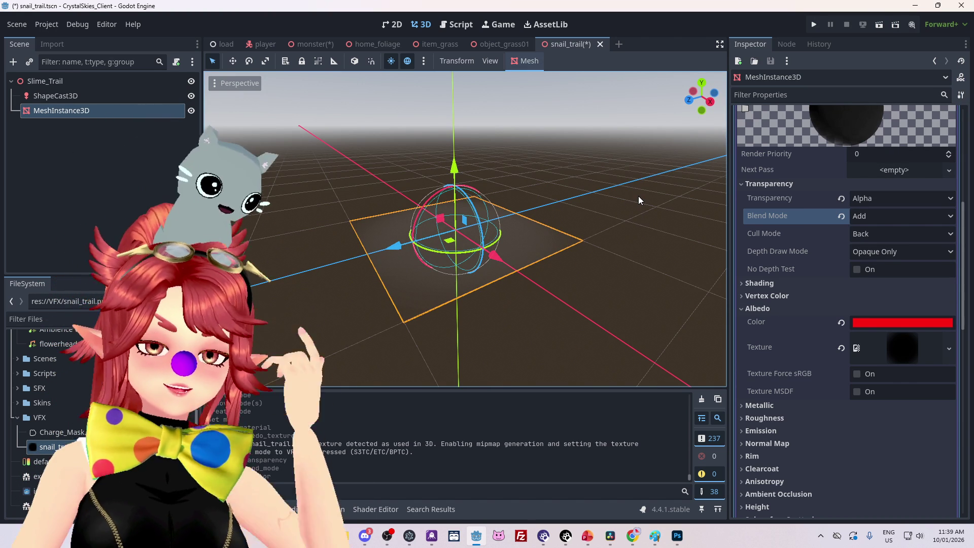
{"action": "mouse_move", "coordinate": [632, 192]}
{"action": "left_mouse_down"}
{"action": "mouse_move", "coordinate": [622, 300]}
{"action": "mouse_move", "coordinate": [532, 344]}
{"action": "mouse_move", "coordinate": [651, 220]}
{"action": "mouse_move", "coordinate": [655, 250]}
{"action": "left_mouse_up"}
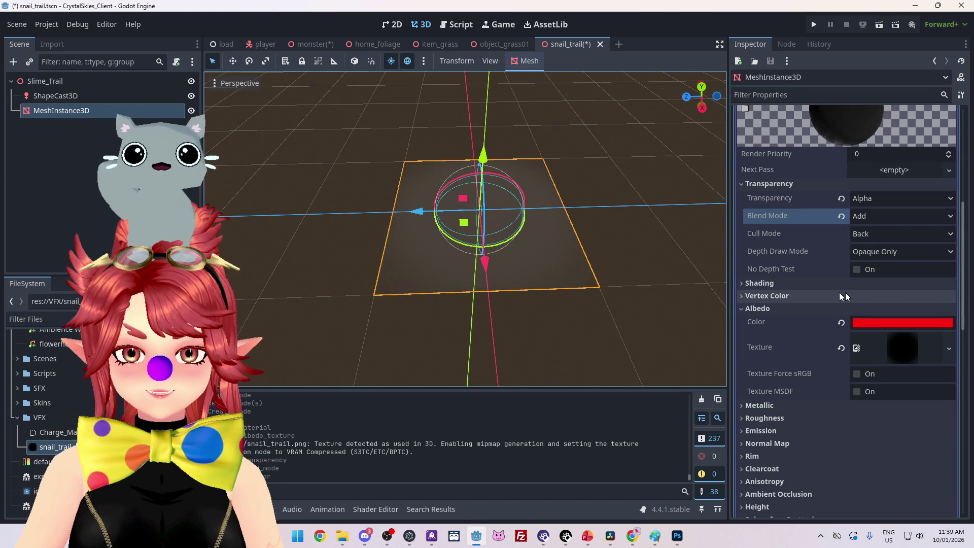
Step: Expand and collapse the albedo texture's preview to inspect the soft circle
{"action": "left_click", "coordinate": [910, 354]}
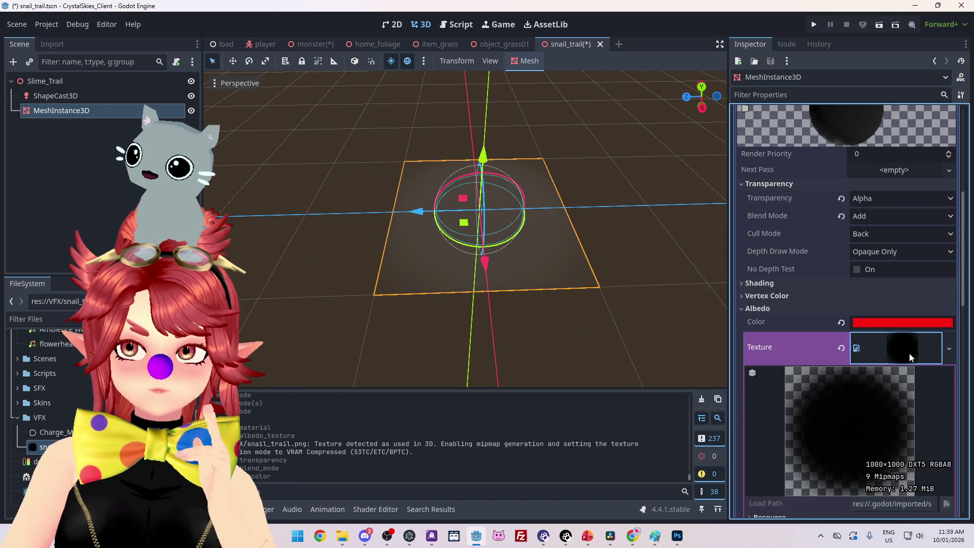
{"action": "scroll", "coordinate": [812, 360], "scroll_direction": "down", "scroll_amount": 2}
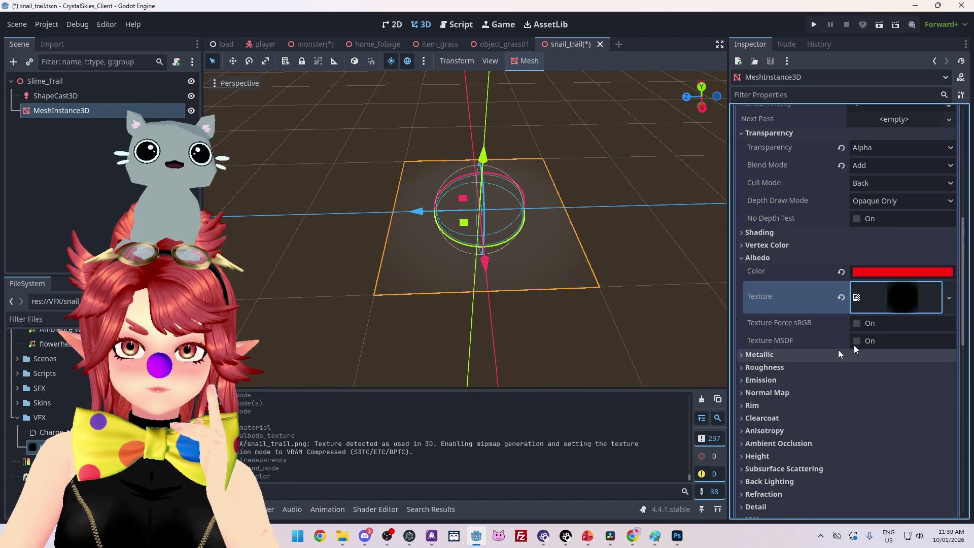
{"action": "left_click", "coordinate": [897, 299]}
{"action": "scroll", "coordinate": [873, 339], "scroll_direction": "down", "scroll_amount": 4}
{"action": "scroll", "coordinate": [869, 320], "scroll_direction": "up", "scroll_amount": 4}
{"action": "left_click", "coordinate": [884, 297]}
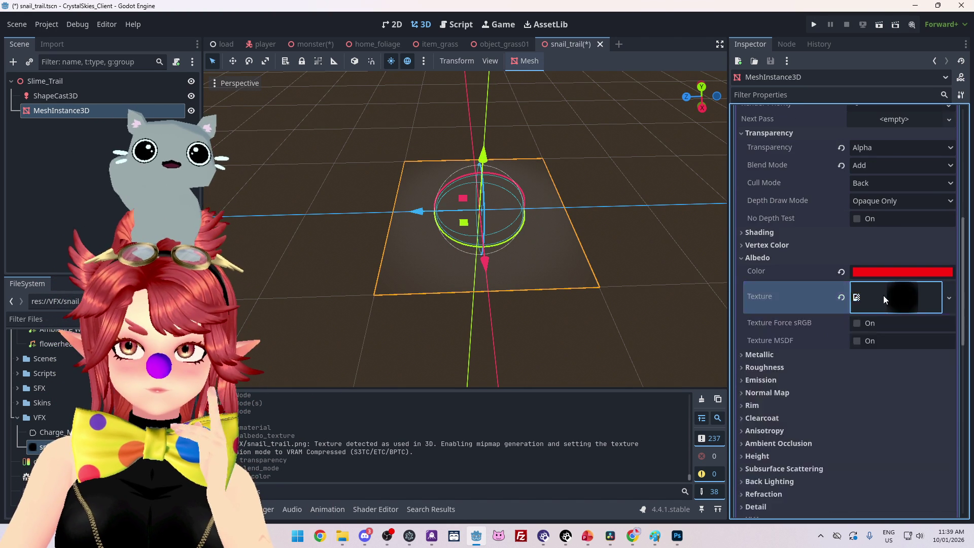
{"action": "scroll", "coordinate": [835, 277], "scroll_direction": "up", "scroll_amount": 4}
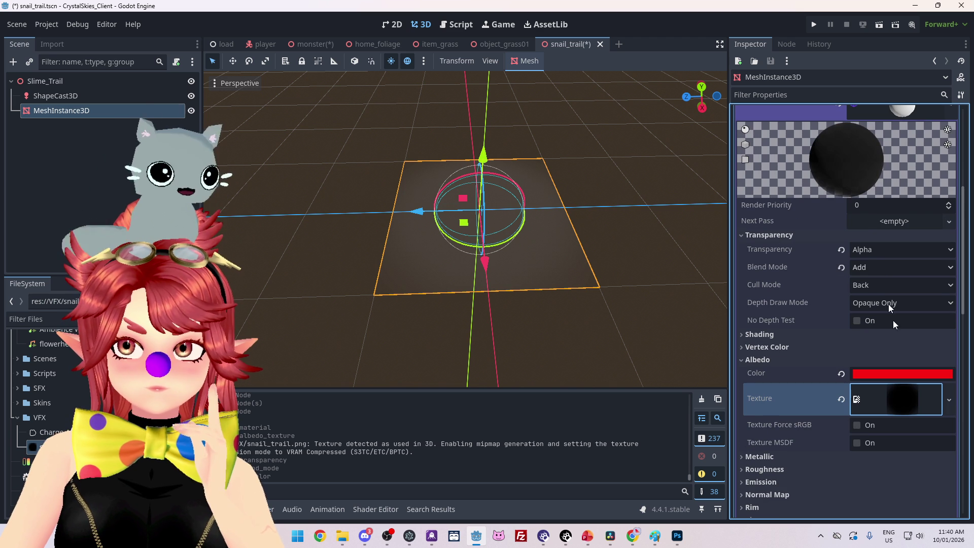
Step: Switch blending back to Mix and reset the albedo colour to white
{"action": "left_click", "coordinate": [866, 269]}
{"action": "left_click", "coordinate": [878, 287]}
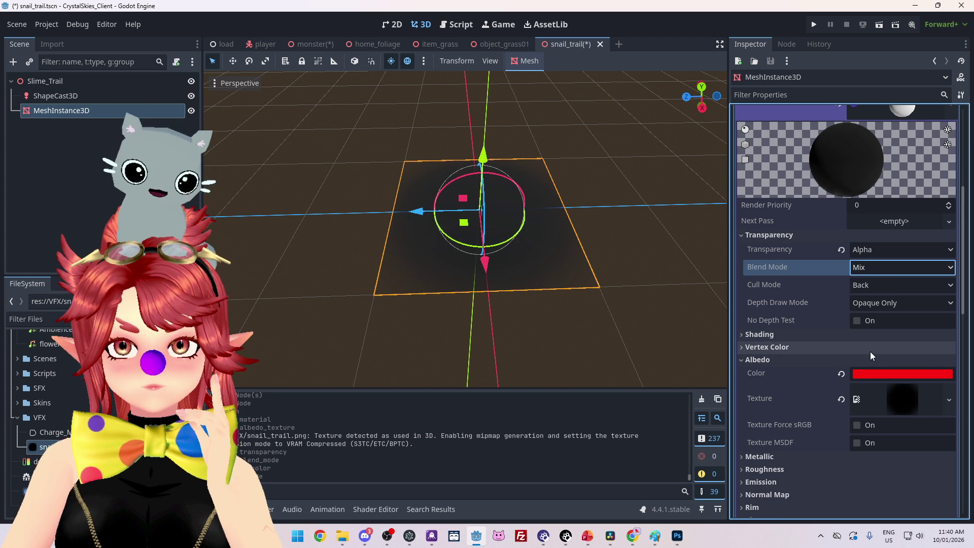
{"action": "scroll", "coordinate": [856, 366], "scroll_direction": "up", "scroll_amount": 3}
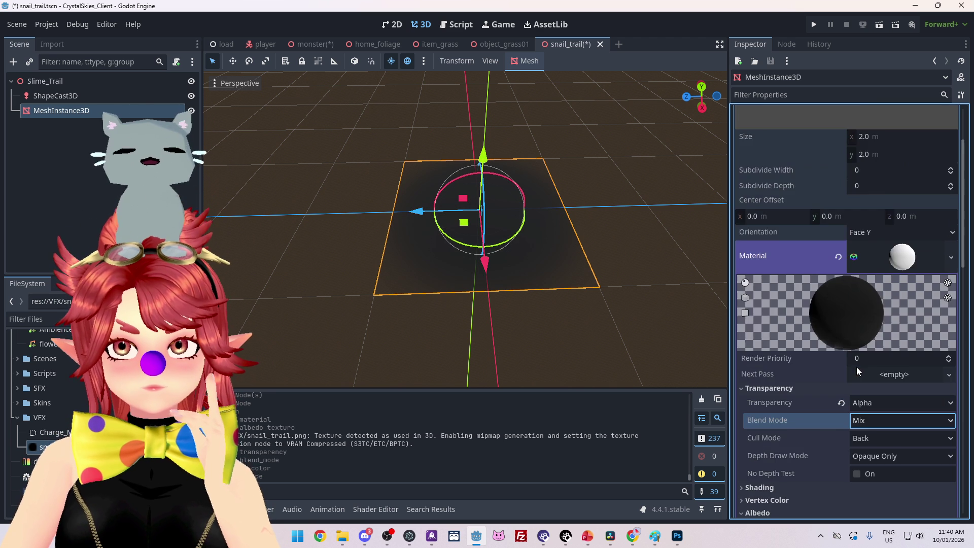
{"action": "scroll", "coordinate": [856, 364], "scroll_direction": "down", "scroll_amount": 4}
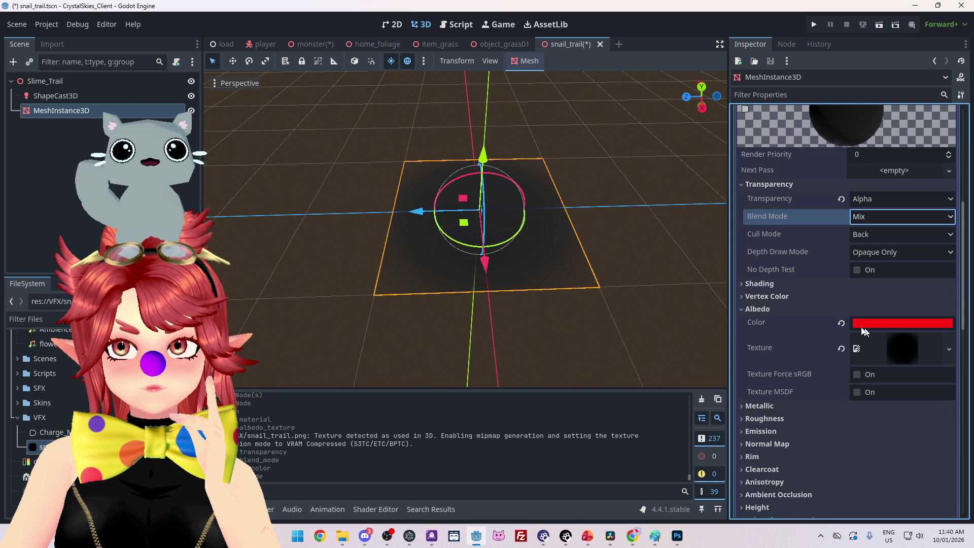
{"action": "left_click", "coordinate": [842, 322]}
Step: Orbit to a near-horizontal side view, then briefly switch to Photoshop and back
{"action": "mouse_move", "coordinate": [609, 258]}
{"action": "left_mouse_down"}
{"action": "mouse_move", "coordinate": [437, 179]}
{"action": "mouse_move", "coordinate": [479, 225]}
{"action": "mouse_move", "coordinate": [534, 320]}
{"action": "mouse_move", "coordinate": [578, 339]}
{"action": "left_mouse_up"}
{"action": "scroll", "coordinate": [876, 425], "scroll_direction": "down", "scroll_amount": 3}
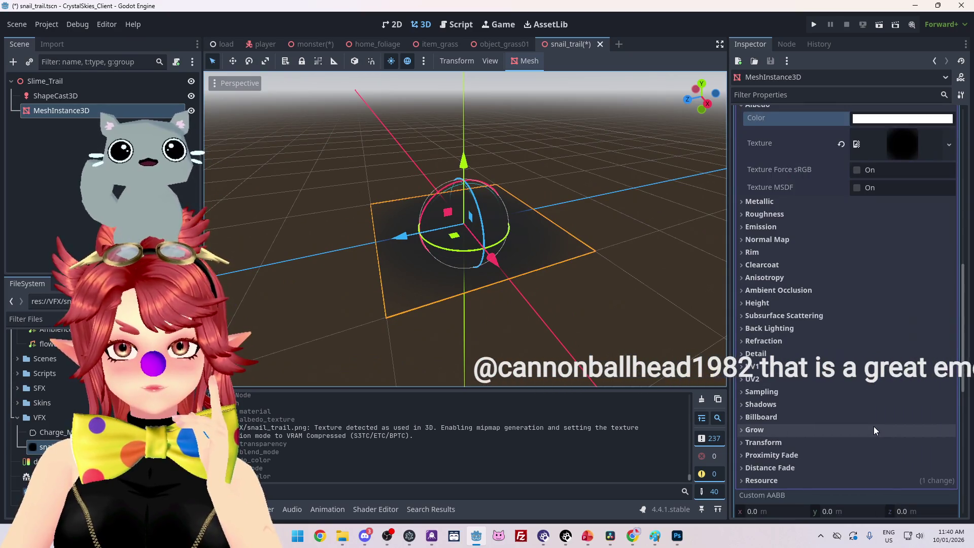
{"action": "scroll", "coordinate": [874, 426], "scroll_direction": "up", "scroll_amount": 1}
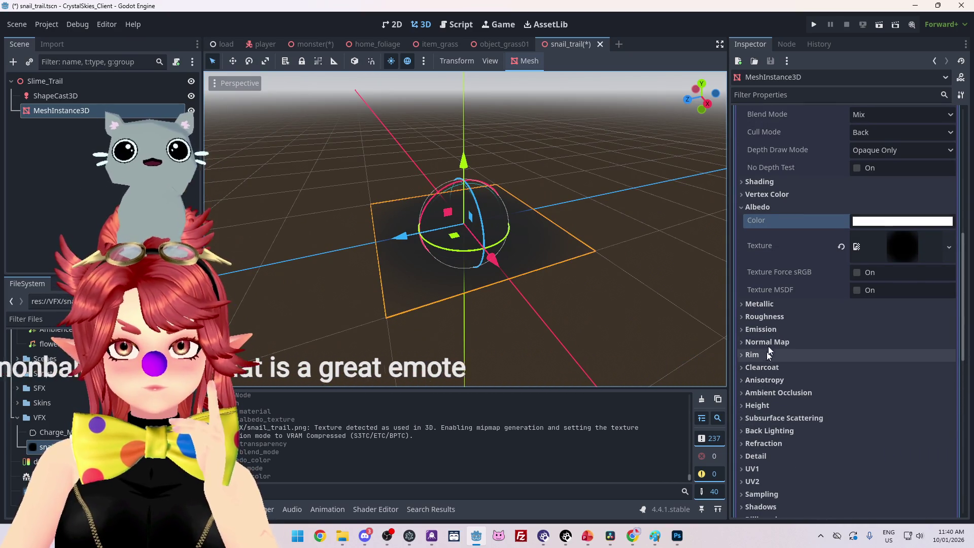
{"action": "scroll", "coordinate": [780, 304], "scroll_direction": "up", "scroll_amount": 1}
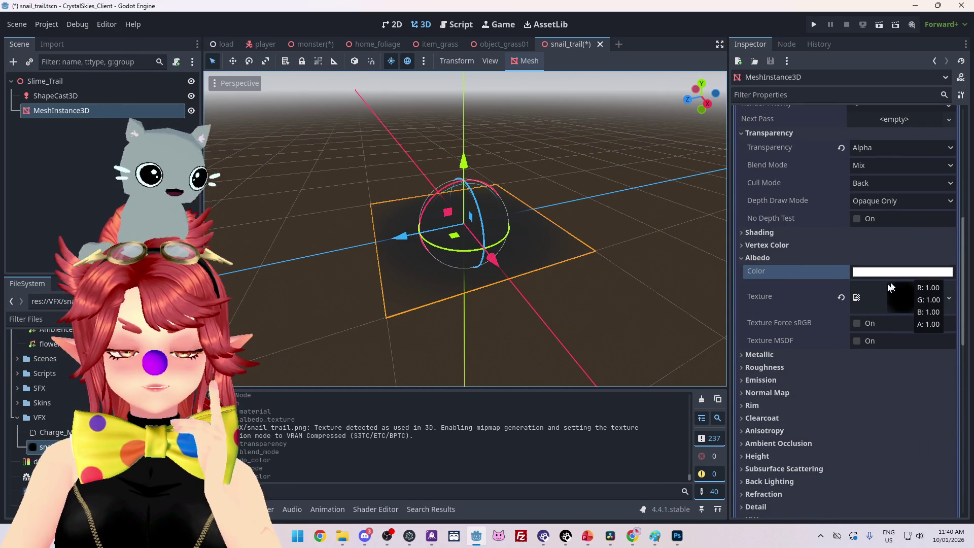
{"action": "left_click", "coordinate": [678, 536]}
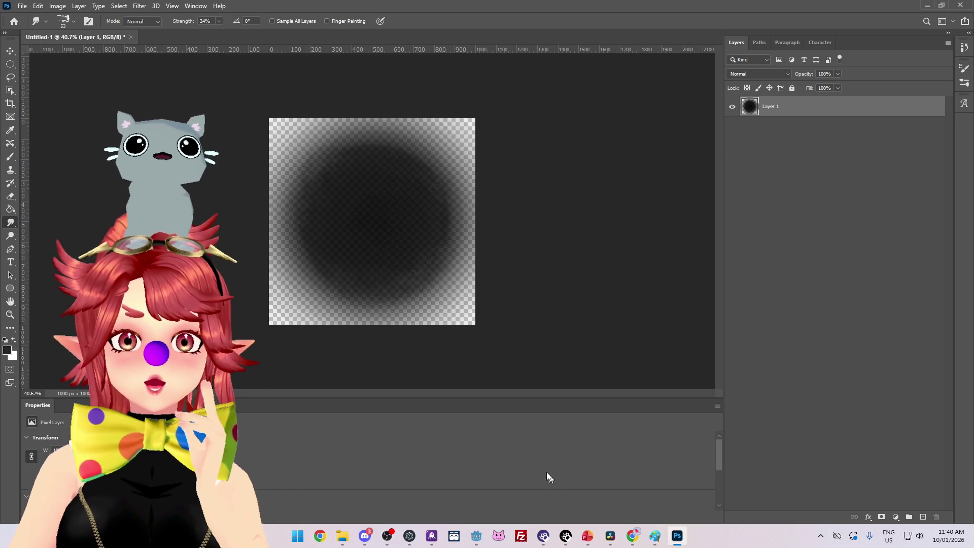
{"action": "left_click", "coordinate": [477, 537]}
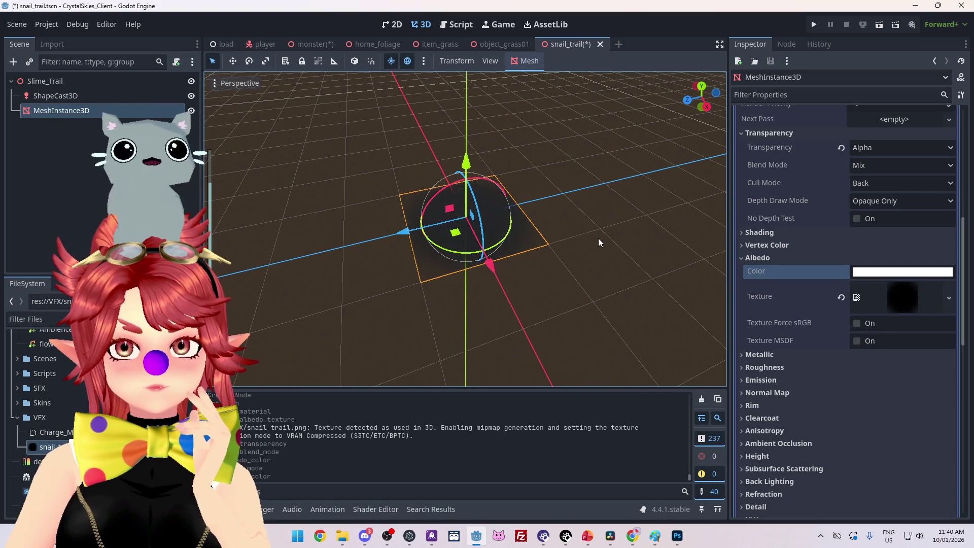
{"action": "scroll", "coordinate": [888, 341], "scroll_direction": "up", "scroll_amount": 5}
{"action": "scroll", "coordinate": [888, 341], "scroll_direction": "down", "scroll_amount": 4}
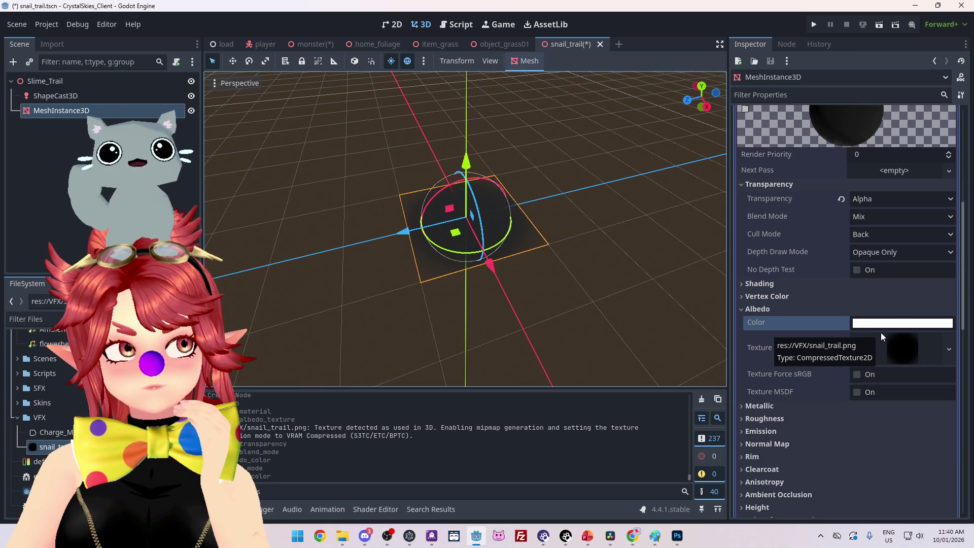
{"action": "scroll", "coordinate": [881, 333], "scroll_direction": "up", "scroll_amount": 2}
{"action": "scroll", "coordinate": [881, 333], "scroll_direction": "down", "scroll_amount": 4}
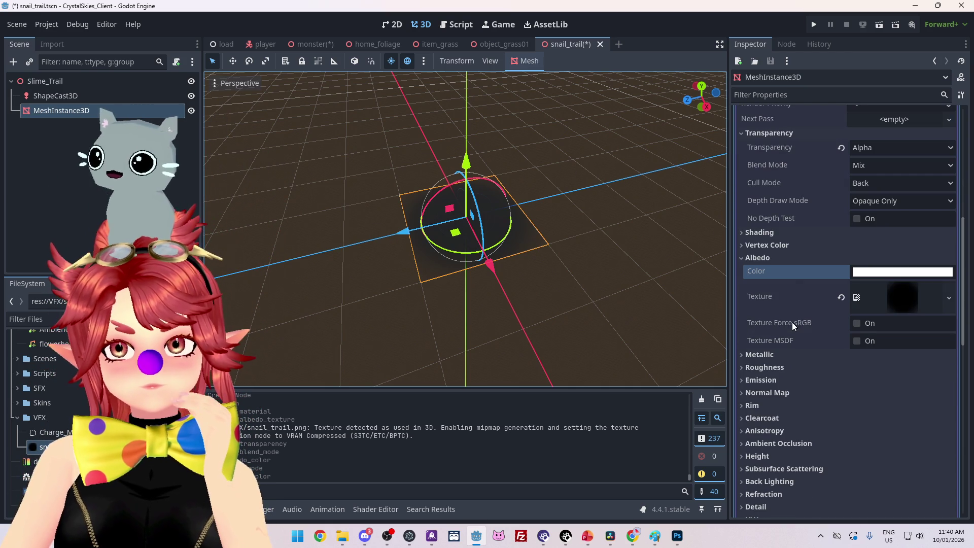
{"action": "mouse_move", "coordinate": [791, 321]}
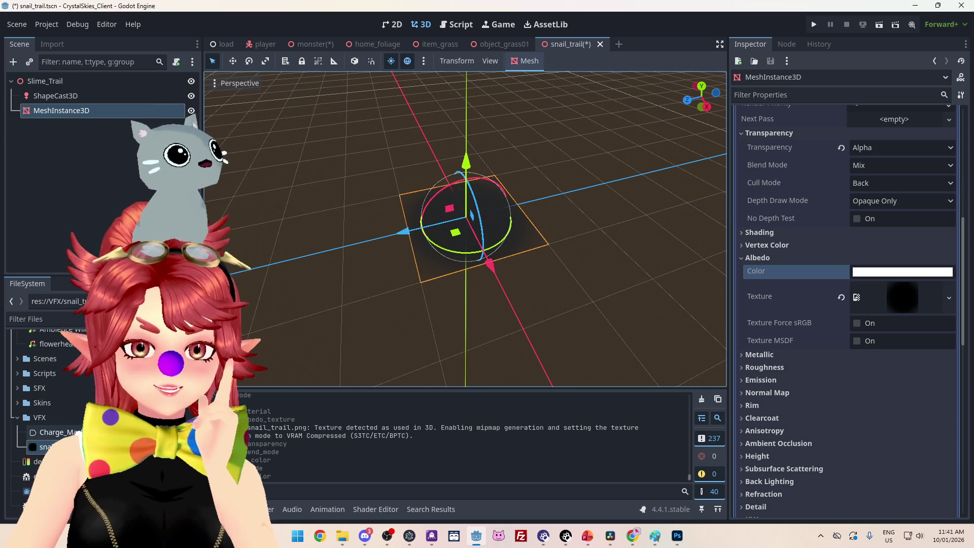
{"action": "scroll", "coordinate": [787, 369], "scroll_direction": "up", "scroll_amount": 10}
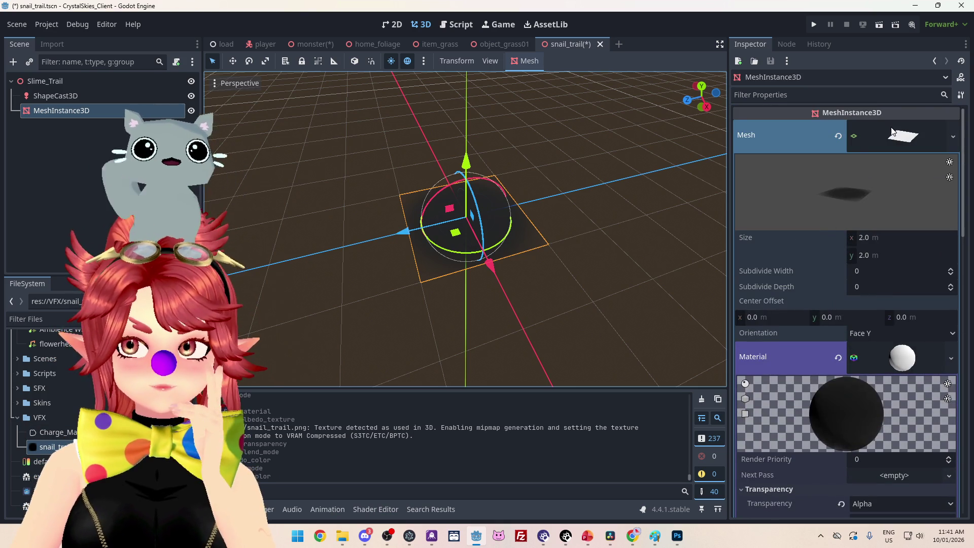
Step: Load the mon_pink material onto the plane and orbit around to look at it
{"action": "left_click", "coordinate": [855, 368]}
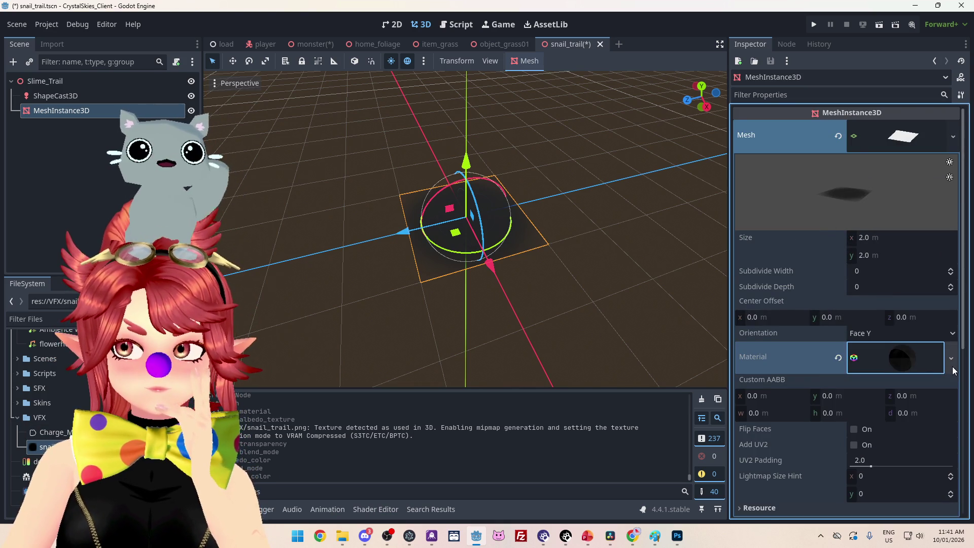
{"action": "left_click", "coordinate": [952, 359]}
{"action": "left_click", "coordinate": [885, 355]}
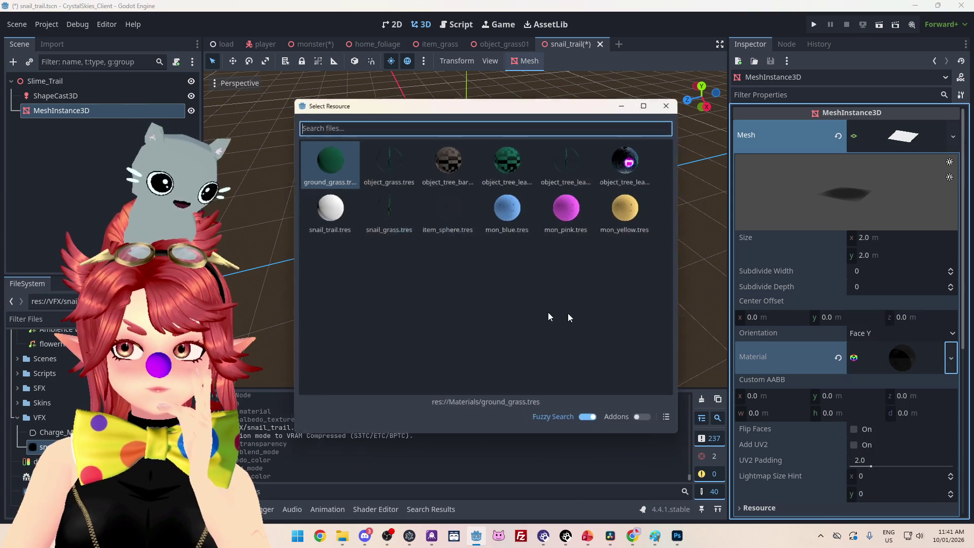
{"action": "left_click", "coordinate": [564, 210]}
{"action": "mouse_move", "coordinate": [580, 330]}
{"action": "left_mouse_down"}
{"action": "mouse_move", "coordinate": [580, 353]}
{"action": "mouse_move", "coordinate": [500, 337]}
{"action": "mouse_move", "coordinate": [416, 237]}
{"action": "mouse_move", "coordinate": [398, 303]}
{"action": "mouse_move", "coordinate": [245, 263]}
{"action": "mouse_move", "coordinate": [396, 234]}
{"action": "mouse_move", "coordinate": [435, 170]}
{"action": "mouse_move", "coordinate": [253, 195]}
{"action": "mouse_move", "coordinate": [679, 216]}
{"action": "mouse_move", "coordinate": [261, 272]}
{"action": "mouse_move", "coordinate": [452, 265]}
{"action": "mouse_move", "coordinate": [374, 261]}
{"action": "mouse_move", "coordinate": [437, 257]}
{"action": "mouse_move", "coordinate": [460, 272]}
{"action": "left_mouse_up"}
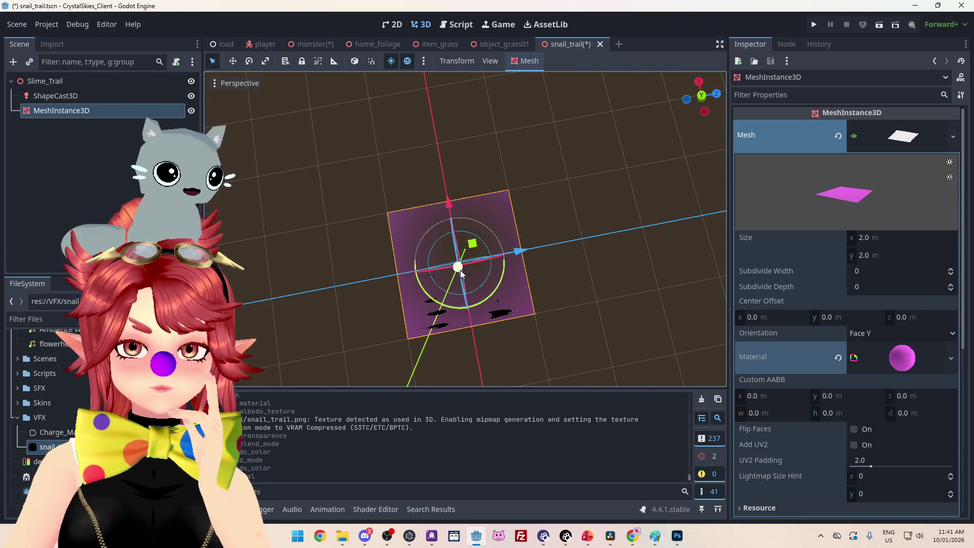
{"action": "mouse_move", "coordinate": [556, 358]}
{"action": "left_mouse_down"}
{"action": "mouse_move", "coordinate": [559, 263]}
{"action": "mouse_move", "coordinate": [577, 291]}
{"action": "mouse_move", "coordinate": [568, 311]}
{"action": "mouse_move", "coordinate": [472, 267]}
{"action": "left_mouse_up"}
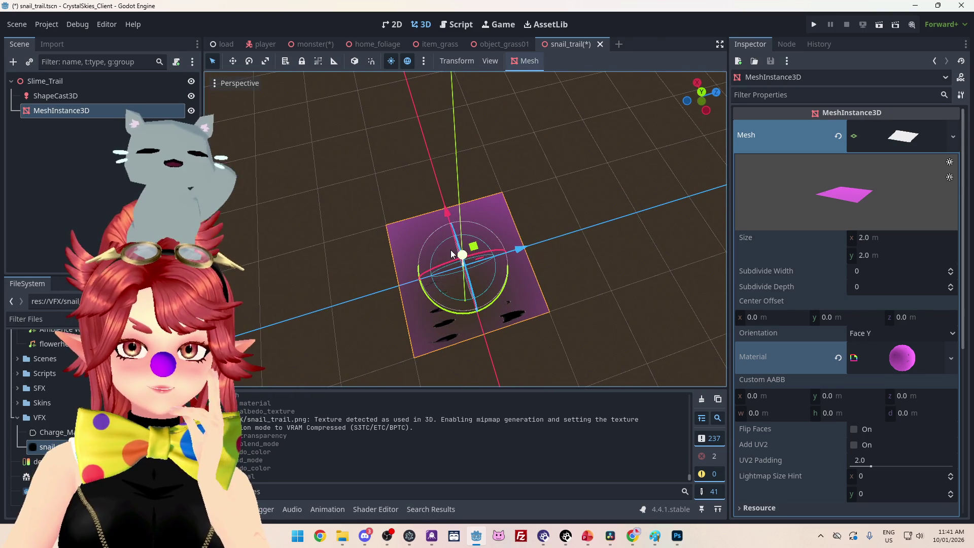
{"action": "mouse_move", "coordinate": [460, 278]}
{"action": "left_mouse_down"}
{"action": "mouse_move", "coordinate": [440, 285]}
{"action": "mouse_move", "coordinate": [535, 303]}
{"action": "mouse_move", "coordinate": [536, 343]}
{"action": "mouse_move", "coordinate": [531, 336]}
{"action": "mouse_move", "coordinate": [544, 333]}
{"action": "mouse_move", "coordinate": [503, 209]}
{"action": "mouse_move", "coordinate": [551, 188]}
{"action": "left_mouse_up"}
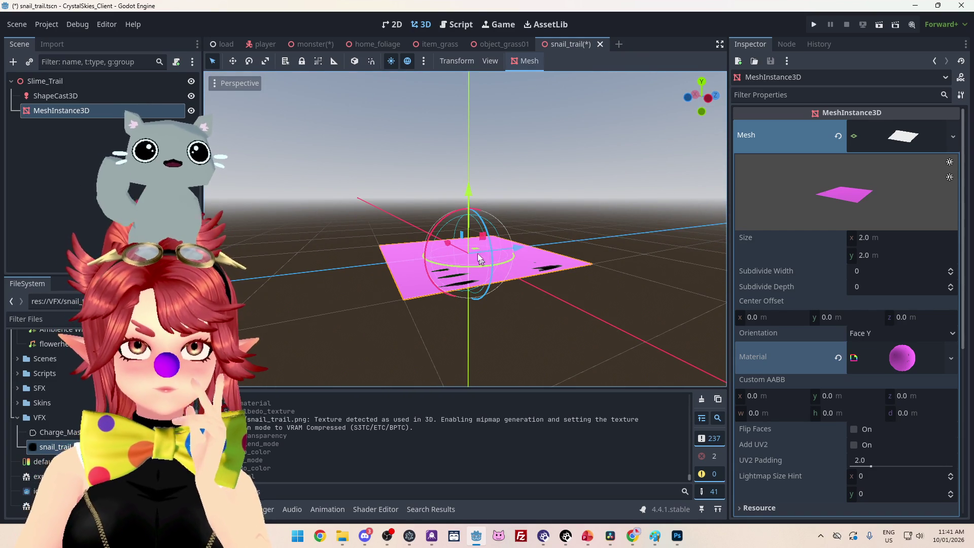
{"action": "mouse_move", "coordinate": [592, 234]}
{"action": "left_mouse_down"}
{"action": "mouse_move", "coordinate": [603, 300]}
{"action": "mouse_move", "coordinate": [803, 348]}
{"action": "left_mouse_up"}
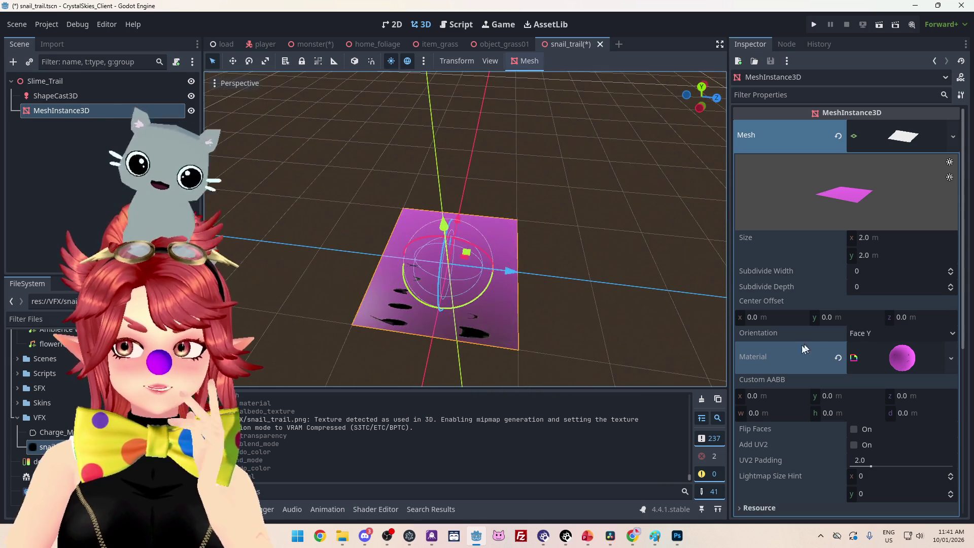
Step: Clear the pink material, quick-load snail_trail.tres, and orbit to view the dark circle
{"action": "left_click", "coordinate": [838, 358]}
{"action": "left_click", "coordinate": [880, 348]}
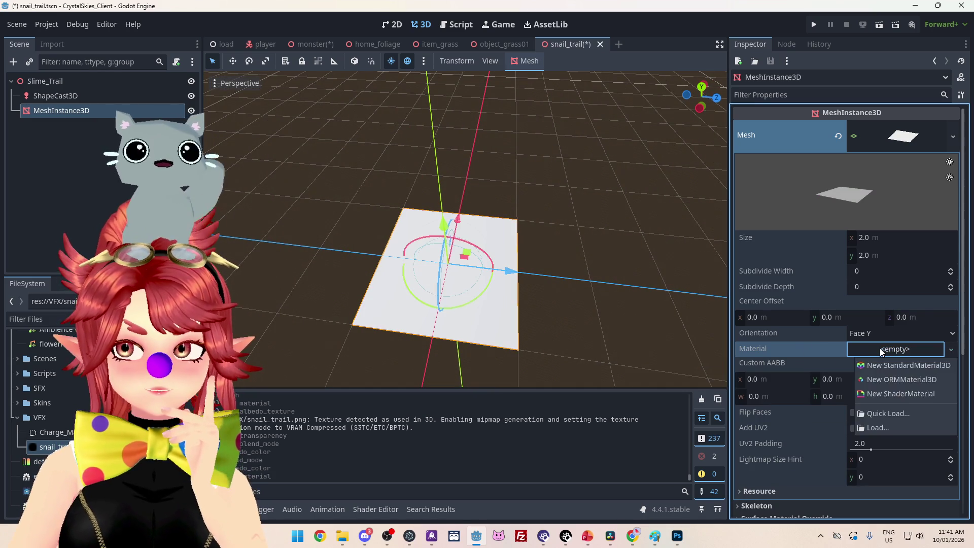
{"action": "left_click", "coordinate": [886, 413]}
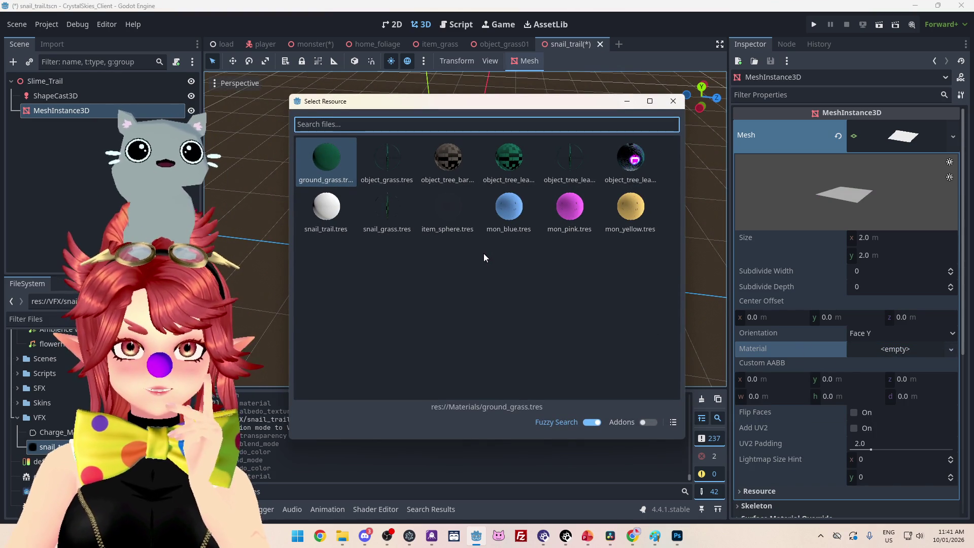
{"action": "double_click", "coordinate": [325, 206]}
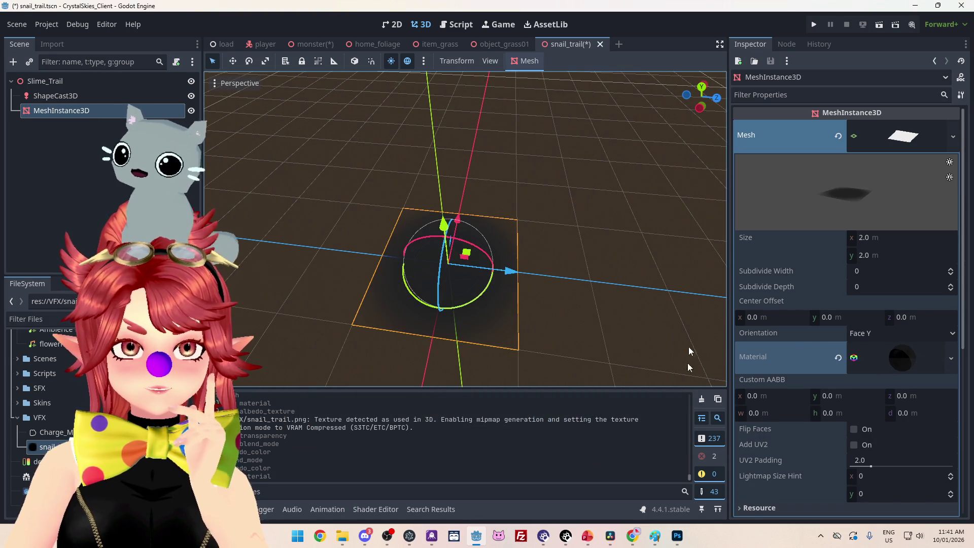
{"action": "scroll", "coordinate": [904, 330], "scroll_direction": "down", "scroll_amount": 3}
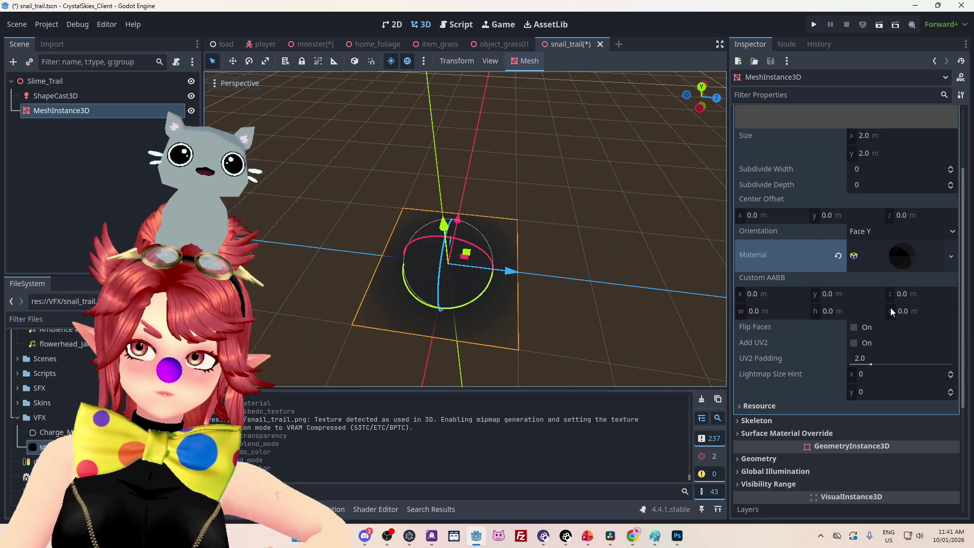
{"action": "scroll", "coordinate": [884, 314], "scroll_direction": "down", "scroll_amount": 2}
{"action": "mouse_move", "coordinate": [607, 290]}
{"action": "left_mouse_down"}
{"action": "mouse_move", "coordinate": [626, 217]}
{"action": "mouse_move", "coordinate": [596, 307]}
{"action": "mouse_move", "coordinate": [875, 243]}
{"action": "left_mouse_up"}
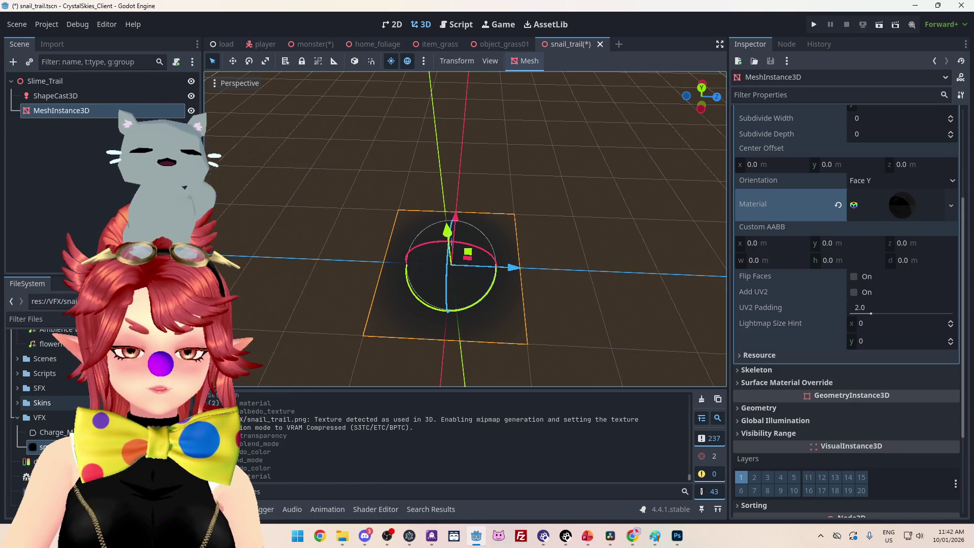
{"action": "mouse_move", "coordinate": [361, 332]}
{"action": "left_mouse_down"}
{"action": "mouse_move", "coordinate": [291, 322]}
{"action": "mouse_move", "coordinate": [388, 245]}
{"action": "mouse_move", "coordinate": [314, 248]}
{"action": "left_mouse_up"}
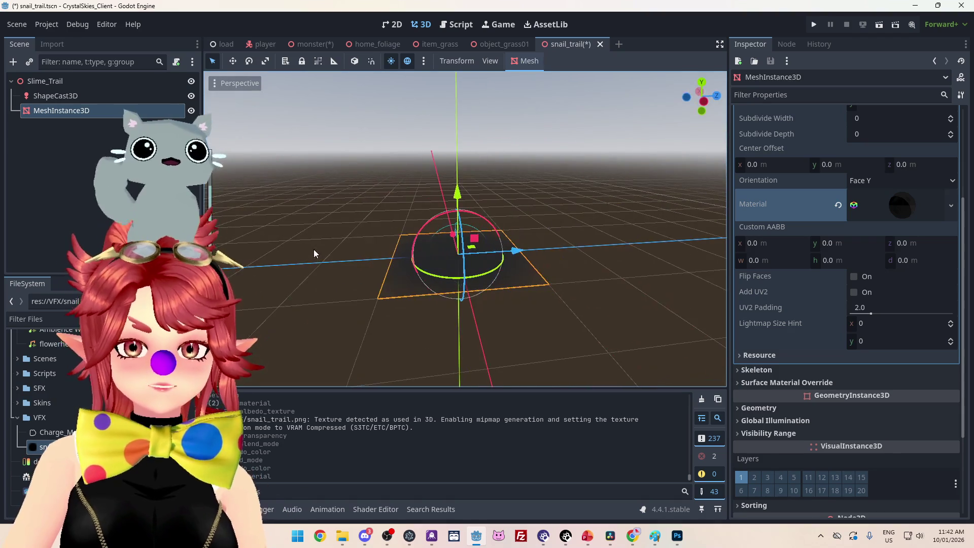
{"action": "mouse_move", "coordinate": [312, 284]}
{"action": "left_mouse_down"}
{"action": "mouse_move", "coordinate": [301, 321]}
{"action": "mouse_move", "coordinate": [330, 325]}
{"action": "left_mouse_up"}
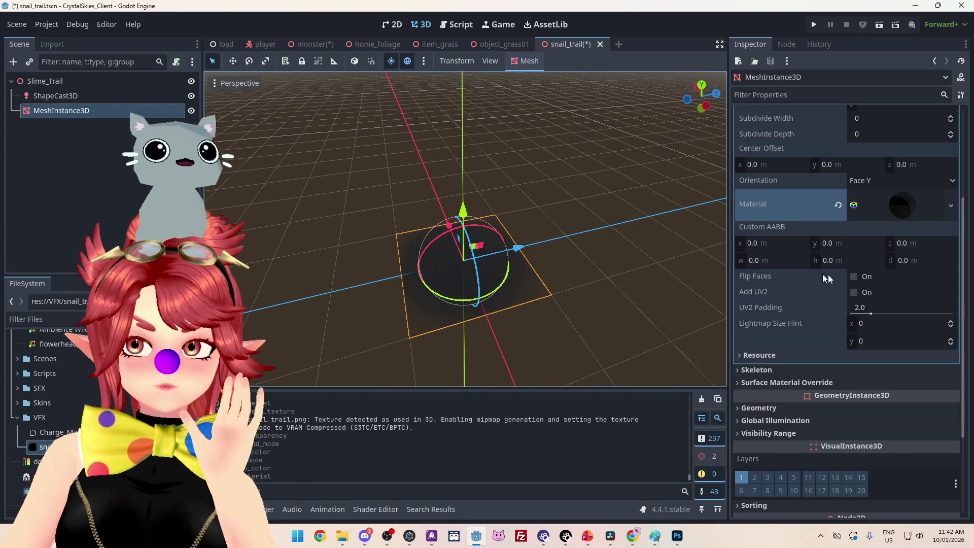
{"action": "scroll", "coordinate": [845, 276], "scroll_direction": "up", "scroll_amount": 3}
{"action": "scroll", "coordinate": [845, 276], "scroll_direction": "down", "scroll_amount": 2}
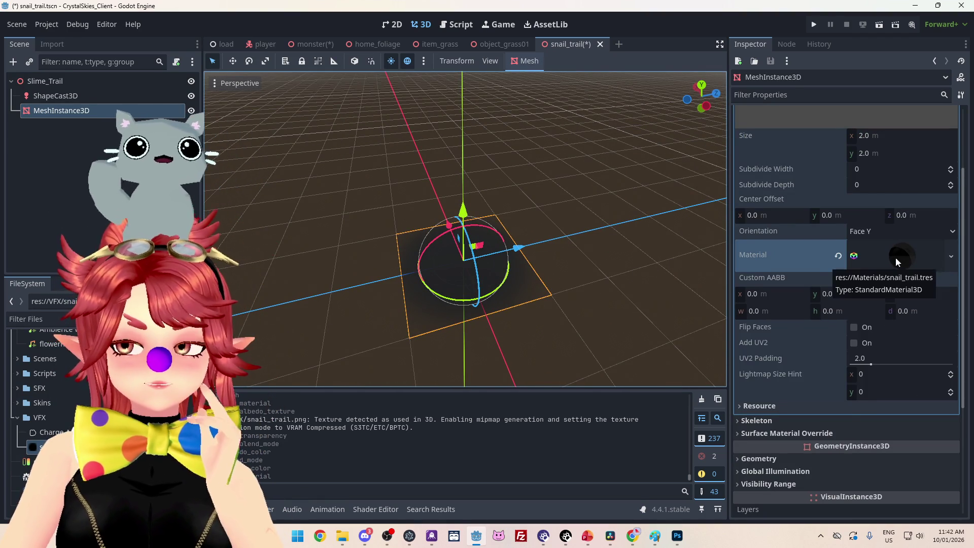
Step: Expand snail_trail's settings and try the albedo texture's sRGB and MSDF toggles, leaving them off
{"action": "left_click", "coordinate": [896, 258]}
{"action": "scroll", "coordinate": [894, 244], "scroll_direction": "down", "scroll_amount": 6}
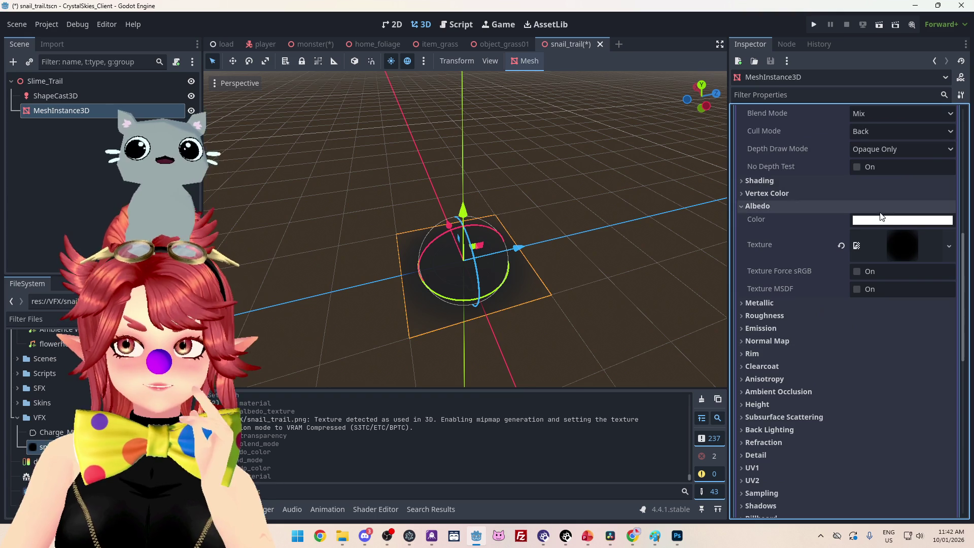
{"action": "mouse_move", "coordinate": [889, 221]}
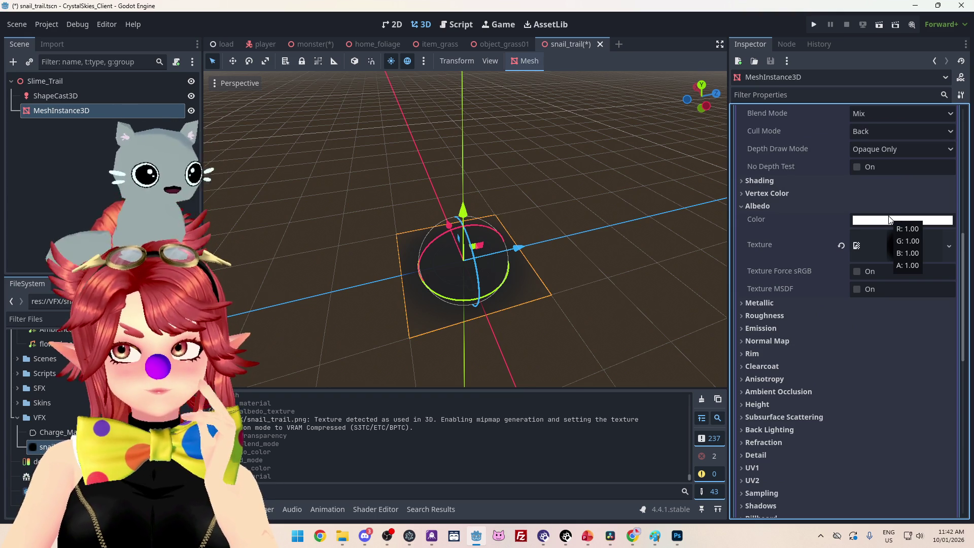
{"action": "double_click", "coordinate": [858, 273]}
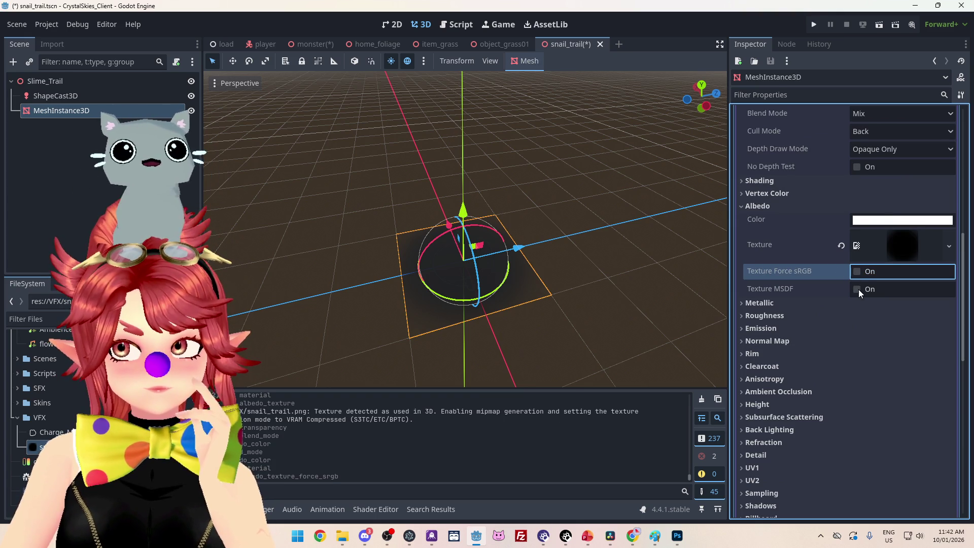
{"action": "left_click", "coordinate": [858, 289]}
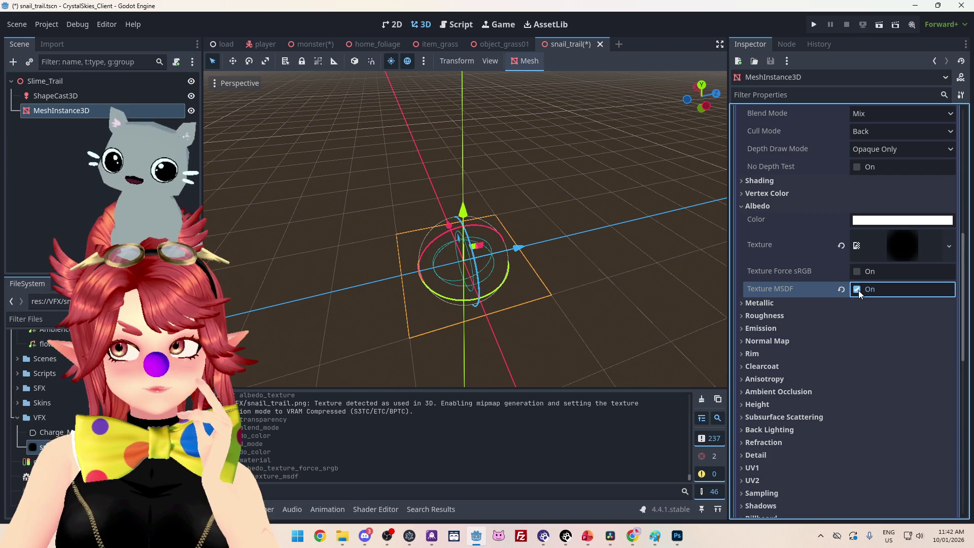
{"action": "left_click", "coordinate": [858, 289]}
{"action": "scroll", "coordinate": [827, 274], "scroll_direction": "up", "scroll_amount": 3}
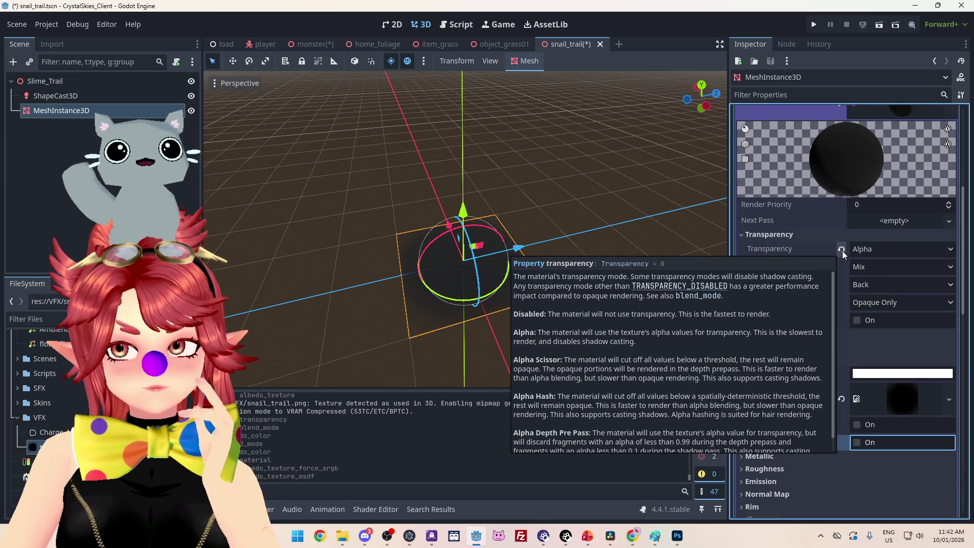
Step: Keep Alpha transparency, set blending to Add and tint the albedo pure red
{"action": "left_click", "coordinate": [870, 249]}
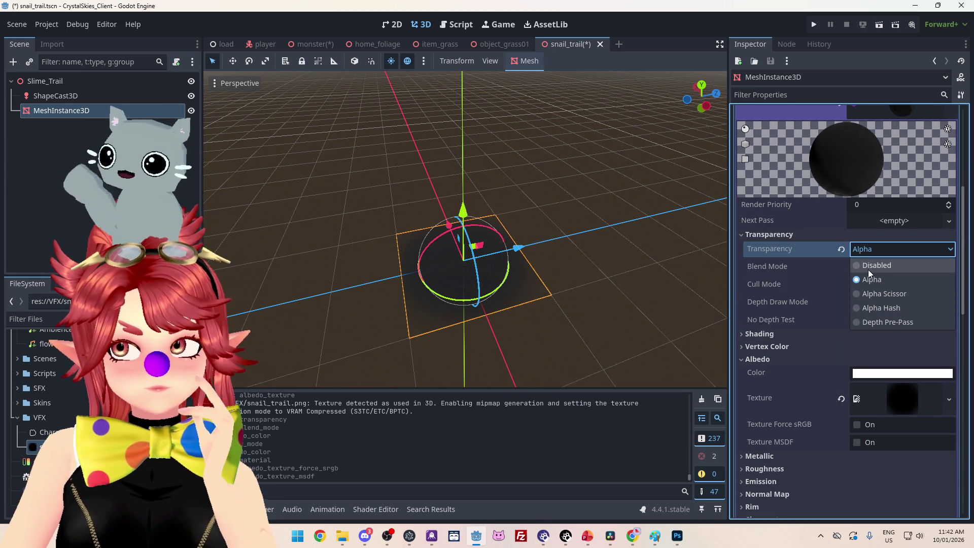
{"action": "left_click", "coordinate": [827, 251]}
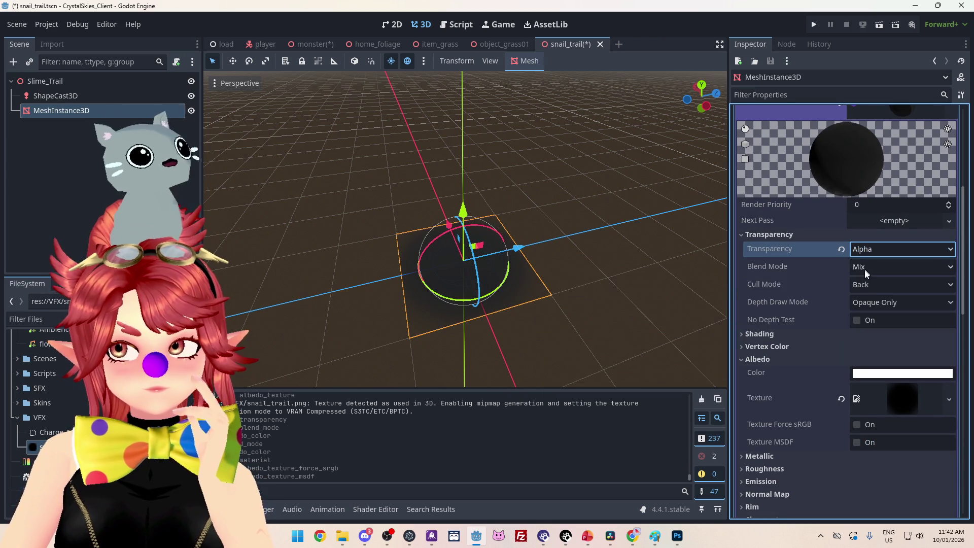
{"action": "left_click", "coordinate": [866, 270]}
{"action": "left_click", "coordinate": [866, 296]}
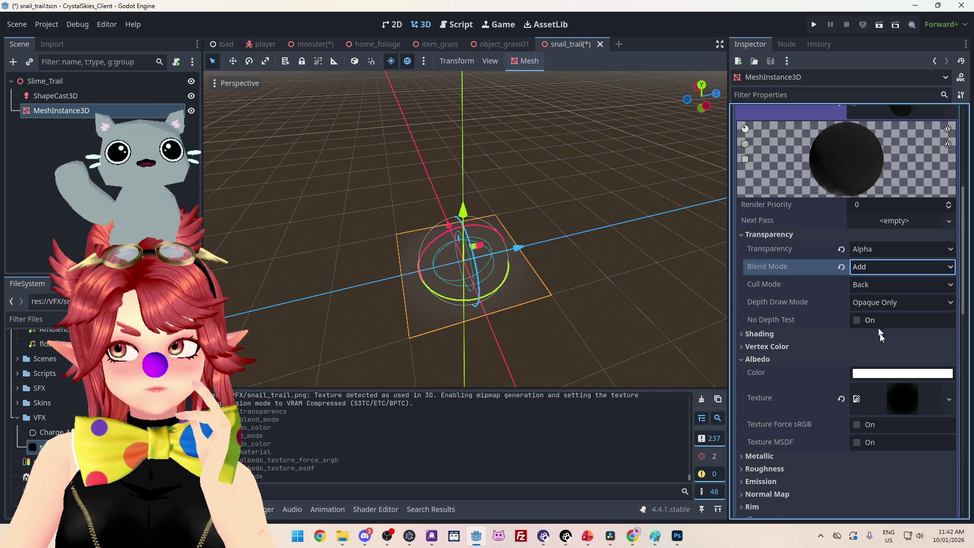
{"action": "left_click", "coordinate": [878, 376]}
{"action": "left_click", "coordinate": [900, 264]}
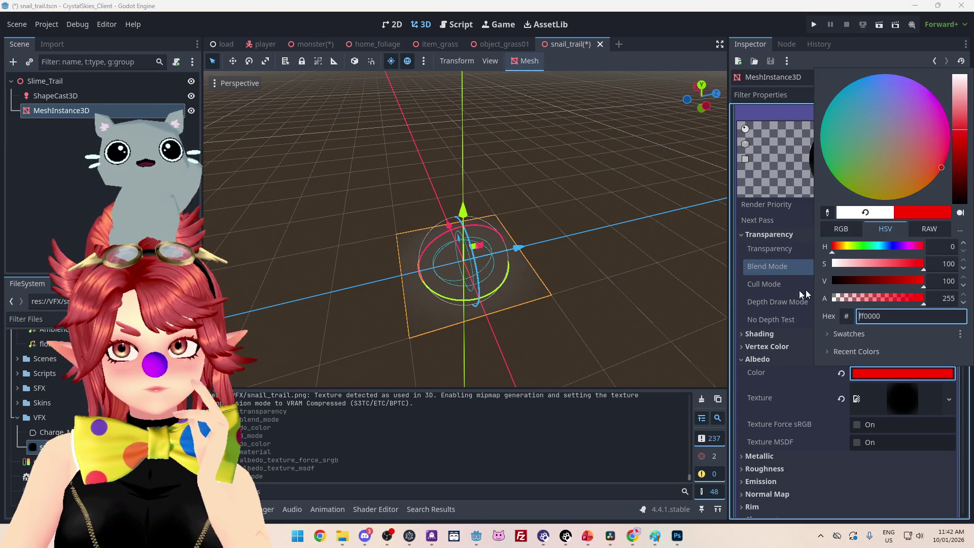
{"action": "left_click", "coordinate": [779, 266]}
Step: Try Subtract, Multiply and Premultiplied Alpha blending, then return to Add
{"action": "left_click", "coordinate": [900, 270]}
{"action": "left_click", "coordinate": [878, 312]}
{"action": "left_click", "coordinate": [870, 269]}
{"action": "left_click", "coordinate": [878, 325]}
{"action": "left_click", "coordinate": [872, 267]}
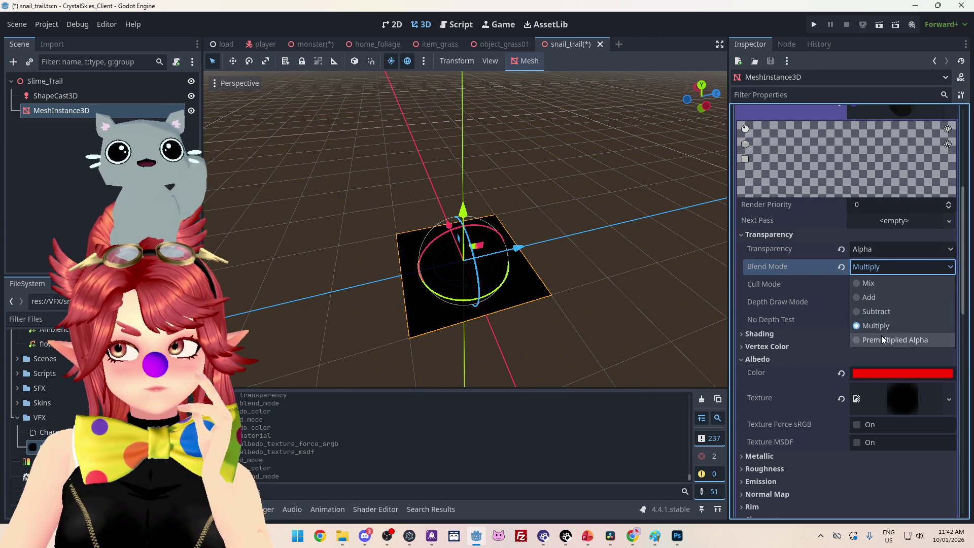
{"action": "left_click", "coordinate": [881, 340]}
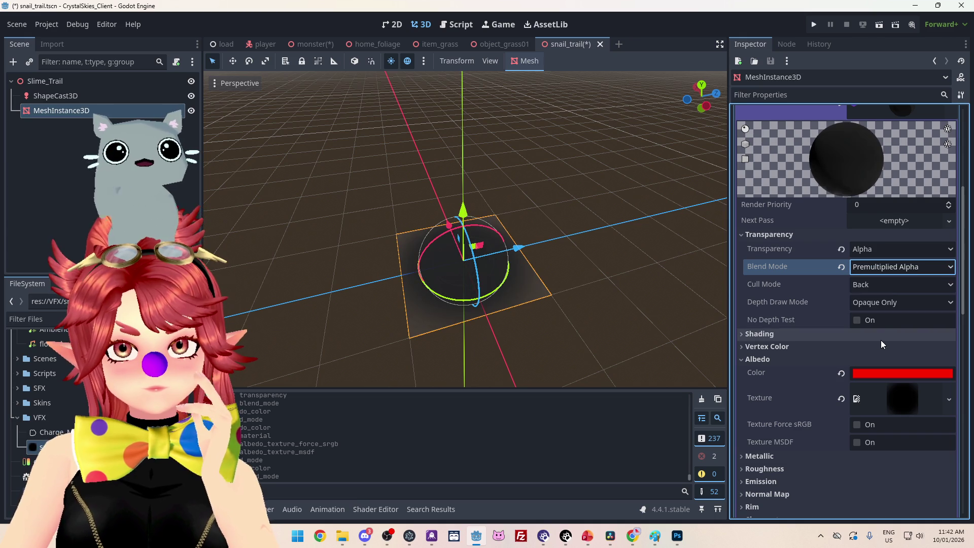
{"action": "left_click", "coordinate": [874, 269]}
{"action": "left_click", "coordinate": [879, 297]}
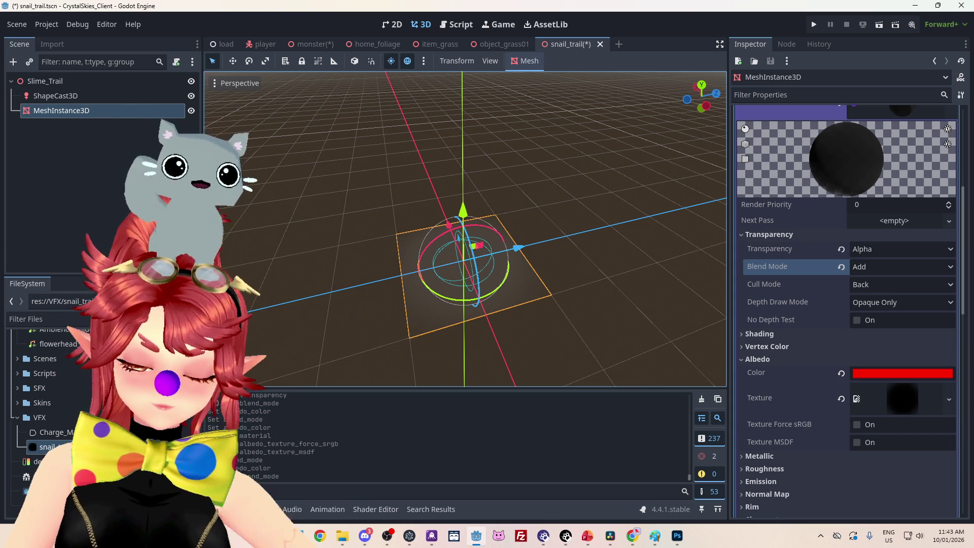
Step: Orbit down onto the trail plane and reset the albedo colour to white
{"action": "mouse_move", "coordinate": [289, 203]}
{"action": "left_mouse_down"}
{"action": "mouse_move", "coordinate": [381, 181]}
{"action": "mouse_move", "coordinate": [419, 129]}
{"action": "left_mouse_up"}
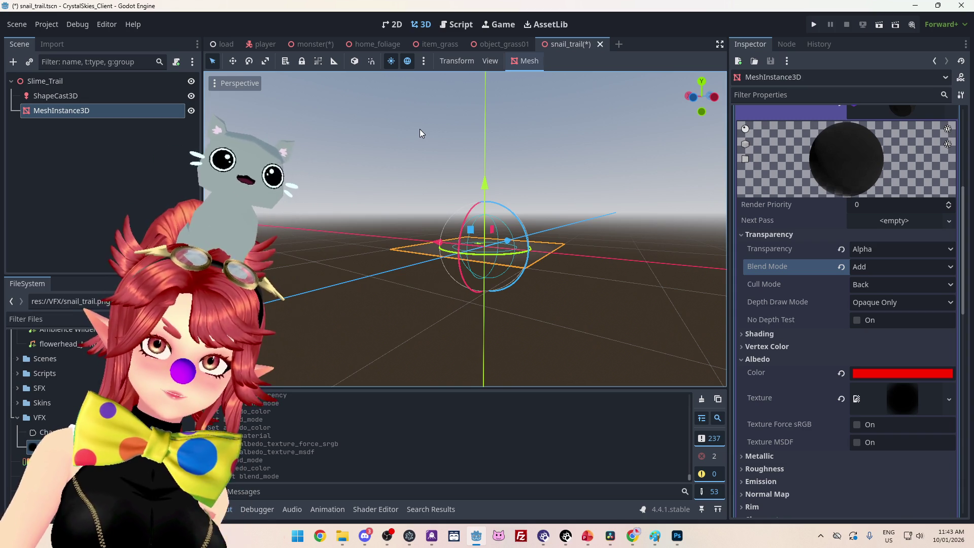
{"action": "left_click_drag", "start_coordinate": [420, 129], "coordinate": [455, 134]}
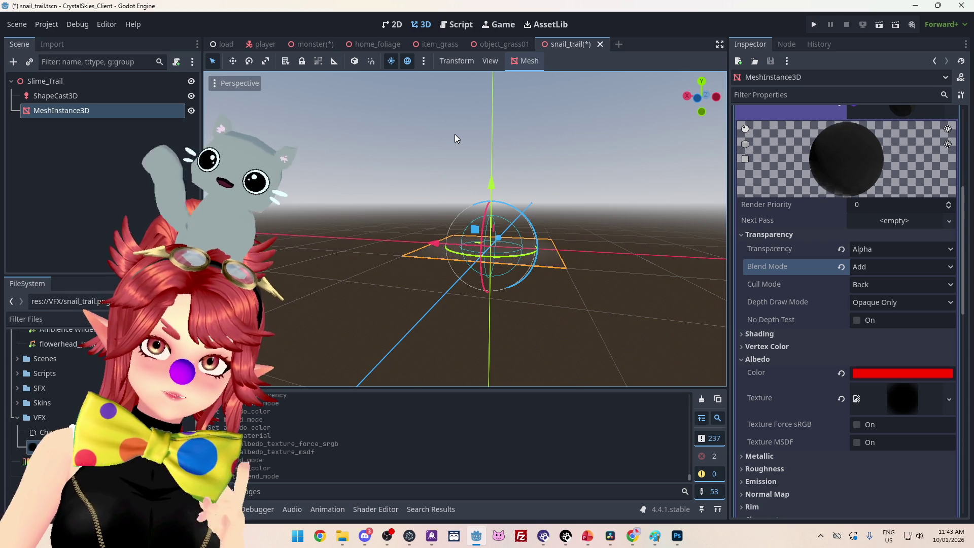
{"action": "mouse_move", "coordinate": [454, 134]}
{"action": "left_mouse_down"}
{"action": "mouse_move", "coordinate": [529, 133]}
{"action": "mouse_move", "coordinate": [444, 202]}
{"action": "mouse_move", "coordinate": [609, 163]}
{"action": "mouse_move", "coordinate": [517, 123]}
{"action": "mouse_move", "coordinate": [542, 186]}
{"action": "left_mouse_up"}
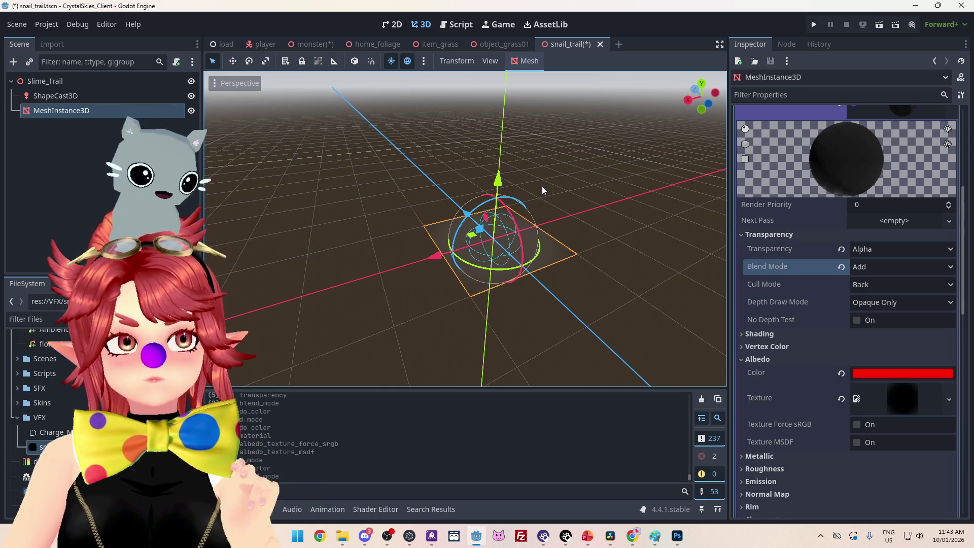
{"action": "left_click_drag", "start_coordinate": [542, 186], "coordinate": [572, 218]}
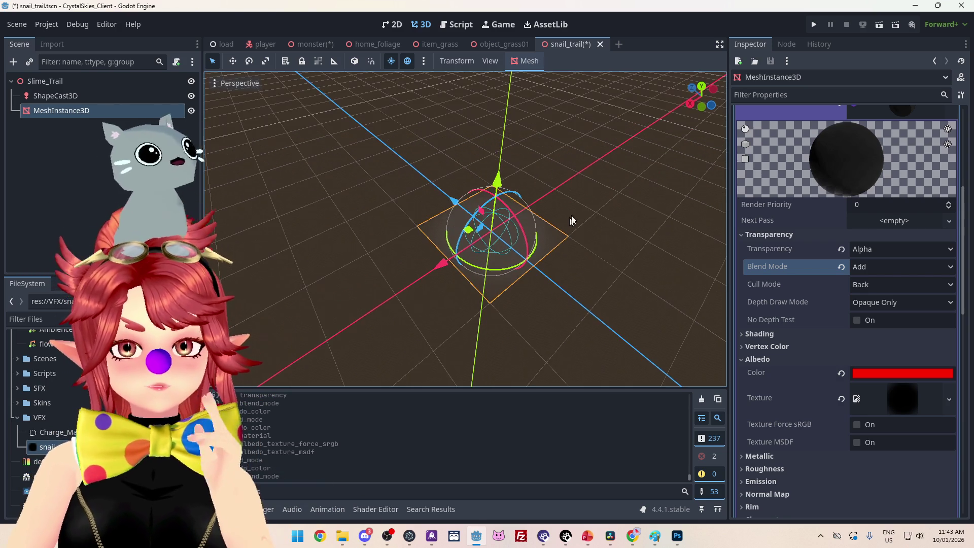
{"action": "left_click", "coordinate": [843, 373]}
Step: Try the vertex colour as-albedo and sRGB options, then collapse the vertex colour and shading sections
{"action": "left_click", "coordinate": [796, 348]}
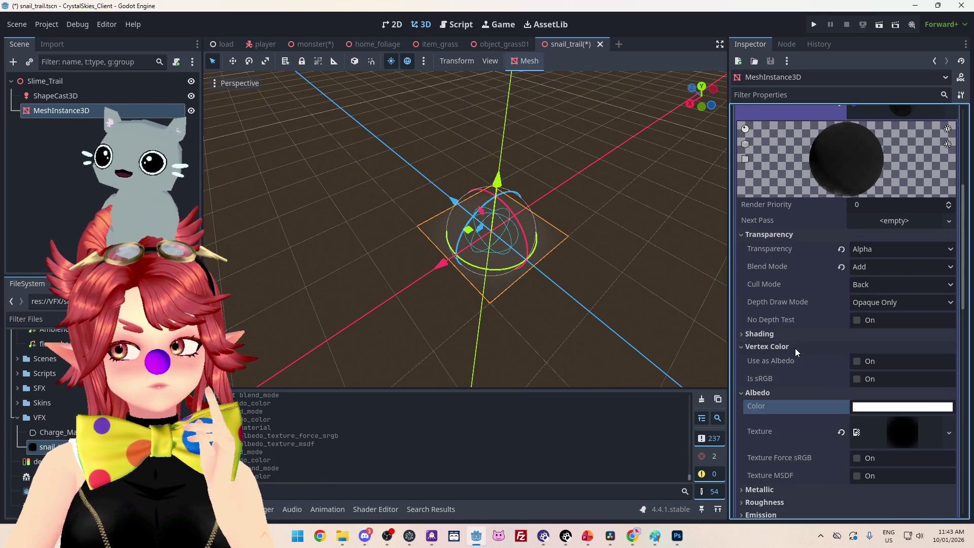
{"action": "left_click", "coordinate": [859, 363]}
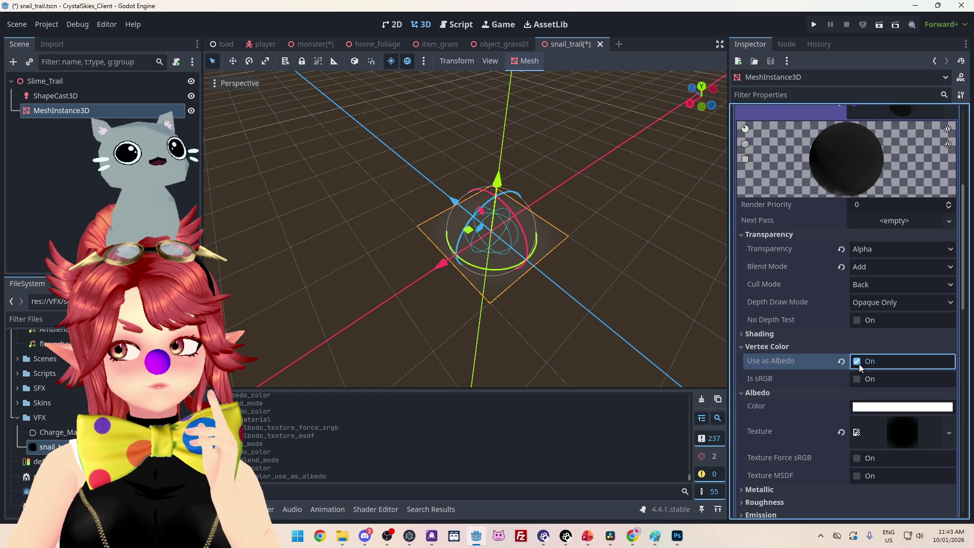
{"action": "left_click", "coordinate": [856, 379]}
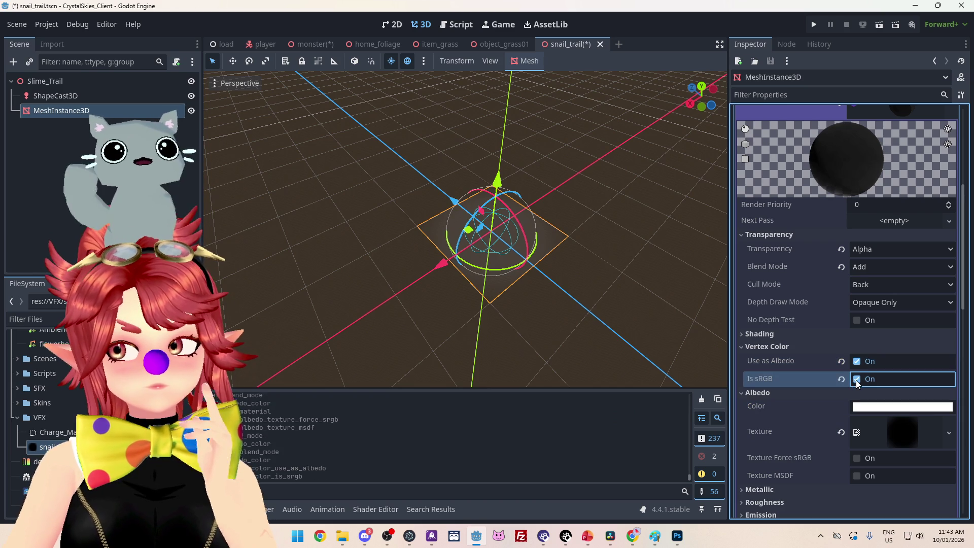
{"action": "left_click", "coordinate": [857, 362]}
{"action": "left_click", "coordinate": [782, 345]}
{"action": "left_click", "coordinate": [775, 334]}
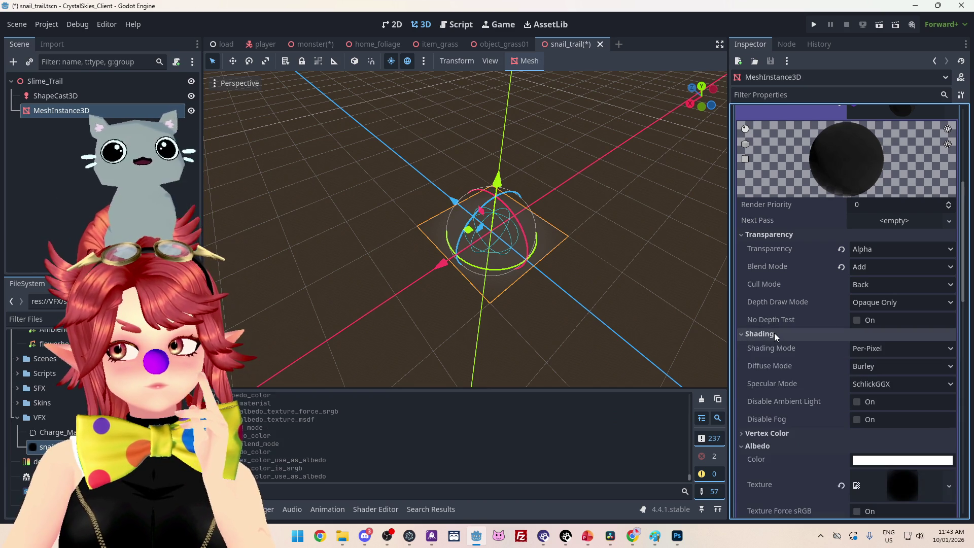
{"action": "left_click", "coordinate": [775, 333]}
Step: Scroll through the material settings, orbit the view, and collapse the material details
{"action": "scroll", "coordinate": [775, 333], "scroll_direction": "down", "scroll_amount": 3}
{"action": "mouse_move", "coordinate": [625, 224]}
{"action": "left_mouse_down"}
{"action": "mouse_move", "coordinate": [579, 265]}
{"action": "mouse_move", "coordinate": [652, 269]}
{"action": "mouse_move", "coordinate": [628, 371]}
{"action": "mouse_move", "coordinate": [446, 339]}
{"action": "mouse_move", "coordinate": [541, 239]}
{"action": "mouse_move", "coordinate": [522, 220]}
{"action": "mouse_move", "coordinate": [518, 330]}
{"action": "mouse_move", "coordinate": [518, 233]}
{"action": "mouse_move", "coordinate": [816, 261]}
{"action": "left_mouse_up"}
{"action": "mouse_move", "coordinate": [655, 294]}
{"action": "left_mouse_down"}
{"action": "mouse_move", "coordinate": [584, 315]}
{"action": "mouse_move", "coordinate": [570, 274]}
{"action": "mouse_move", "coordinate": [752, 328]}
{"action": "left_mouse_up"}
{"action": "scroll", "coordinate": [822, 371], "scroll_direction": "down", "scroll_amount": 2}
{"action": "scroll", "coordinate": [899, 363], "scroll_direction": "up", "scroll_amount": 3}
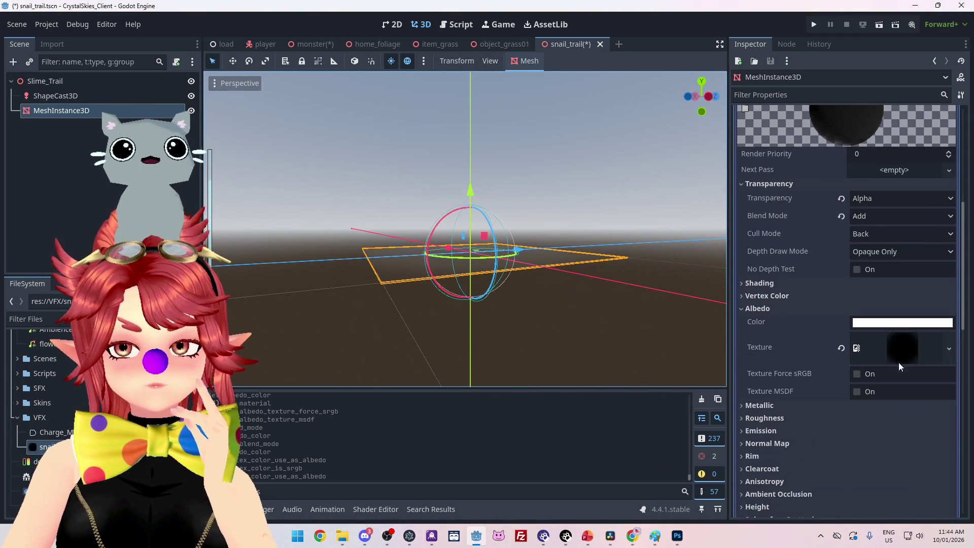
{"action": "scroll", "coordinate": [895, 315], "scroll_direction": "up", "scroll_amount": 6}
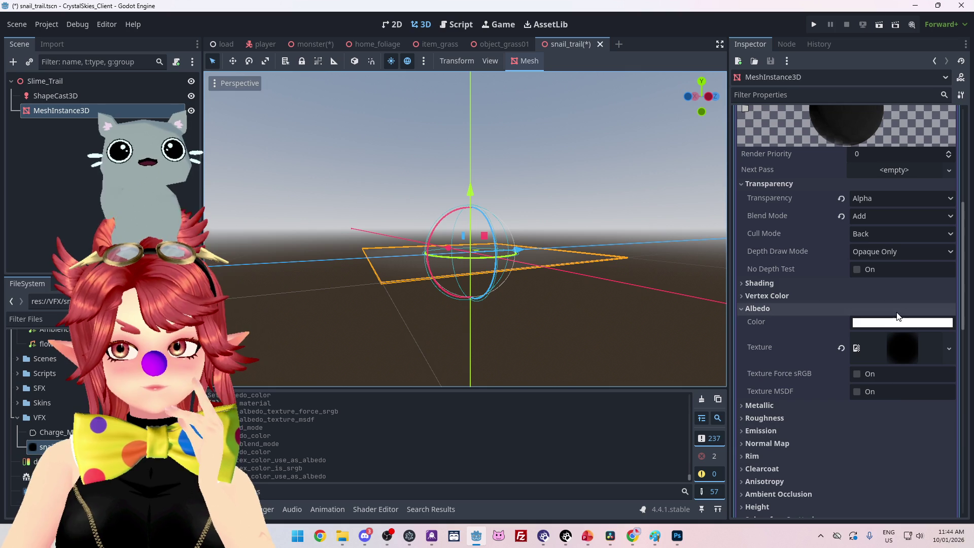
{"action": "scroll", "coordinate": [887, 361], "scroll_direction": "up", "scroll_amount": 5}
{"action": "left_click", "coordinate": [899, 355]}
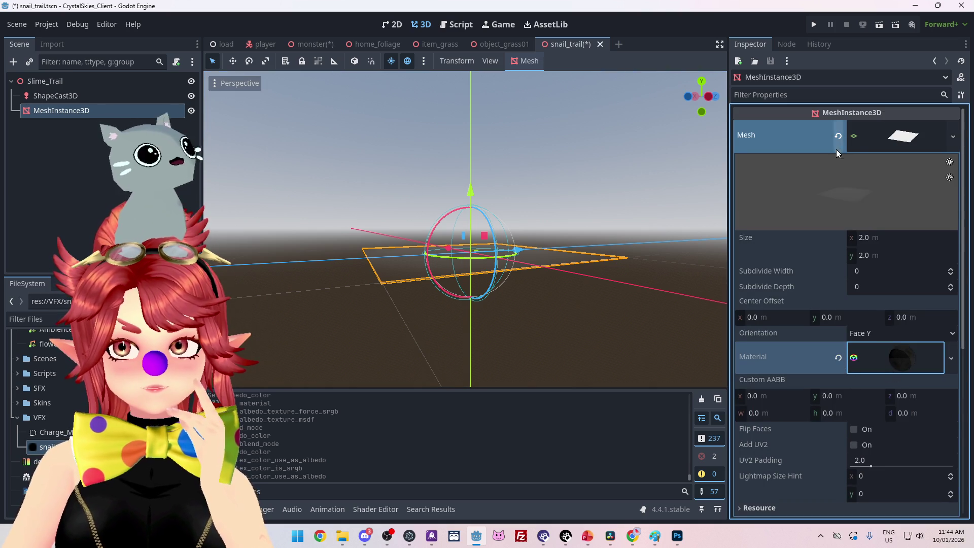
Step: Check the plane's Mesh and Material dropdowns without changes, then minimize and restore the editor
{"action": "left_click", "coordinate": [953, 137]}
{"action": "left_click", "coordinate": [954, 137]}
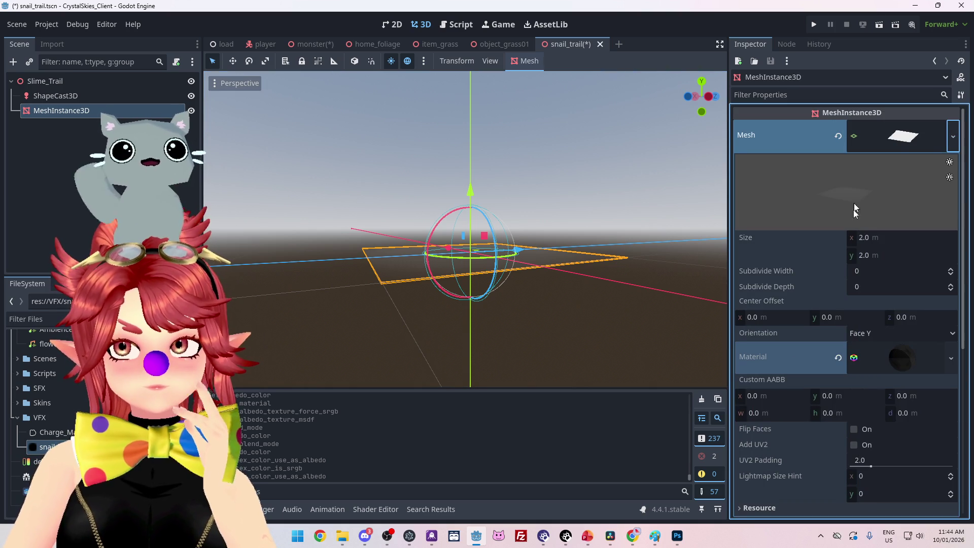
{"action": "left_click", "coordinate": [952, 365]}
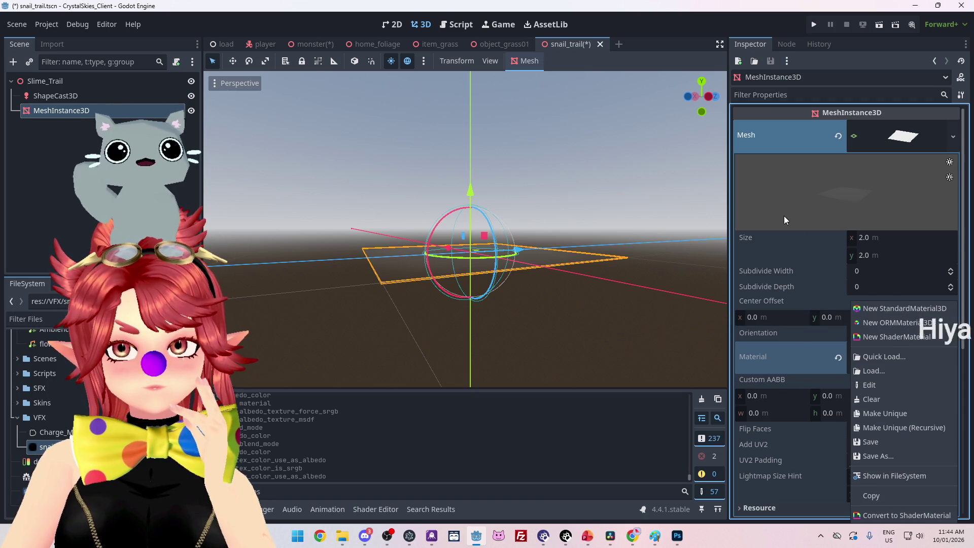
{"action": "left_click", "coordinate": [810, 251]}
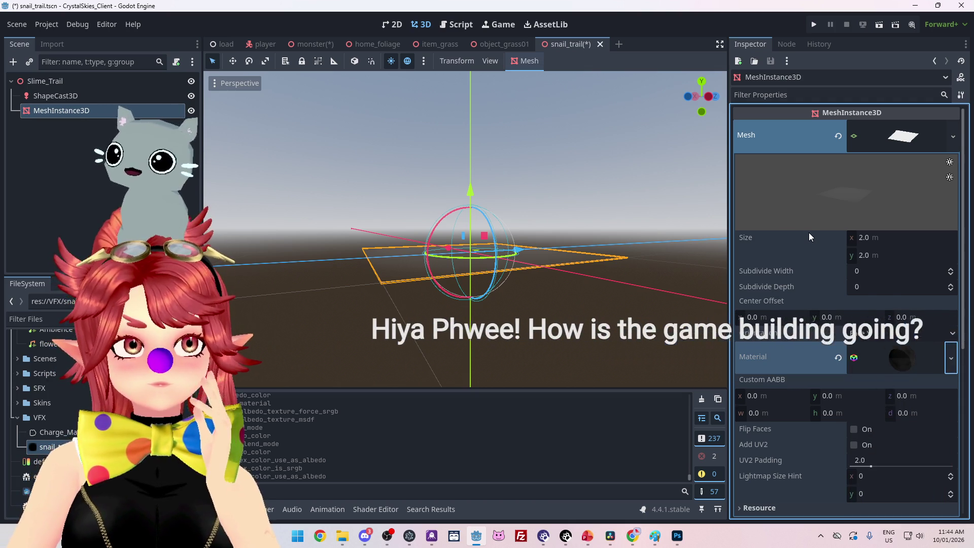
{"action": "left_click", "coordinate": [477, 537]}
{"action": "left_click", "coordinate": [483, 540]}
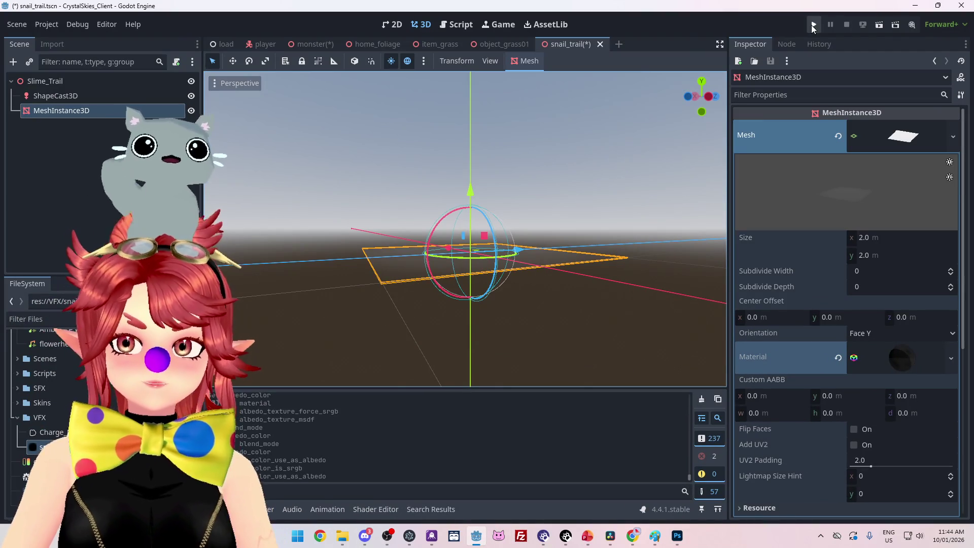
Step: Run the game, enter a display name and lobby name 'asdasdas', and create the lobby
{"action": "left_click", "coordinate": [813, 25]}
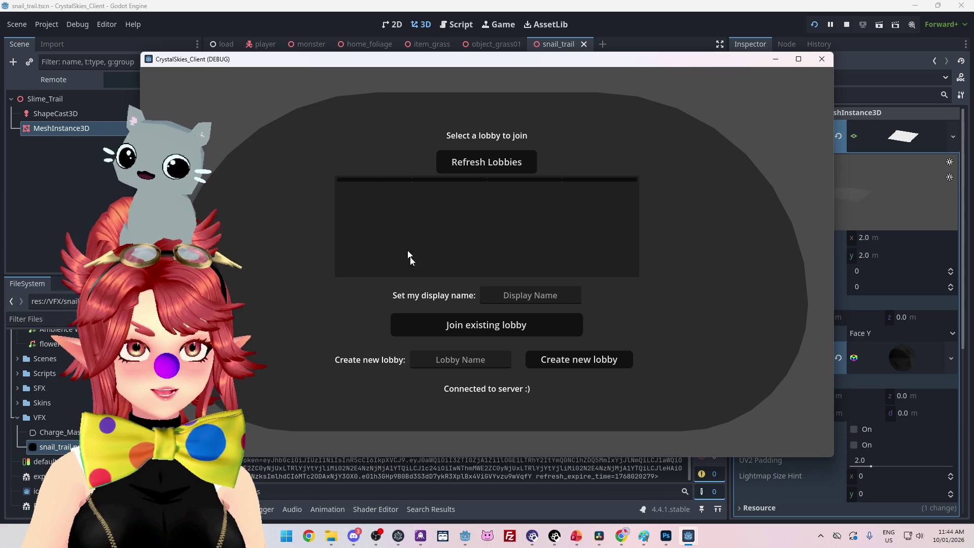
{"action": "left_click", "coordinate": [526, 296]}
{"action": "type", "text": "Phwe"}
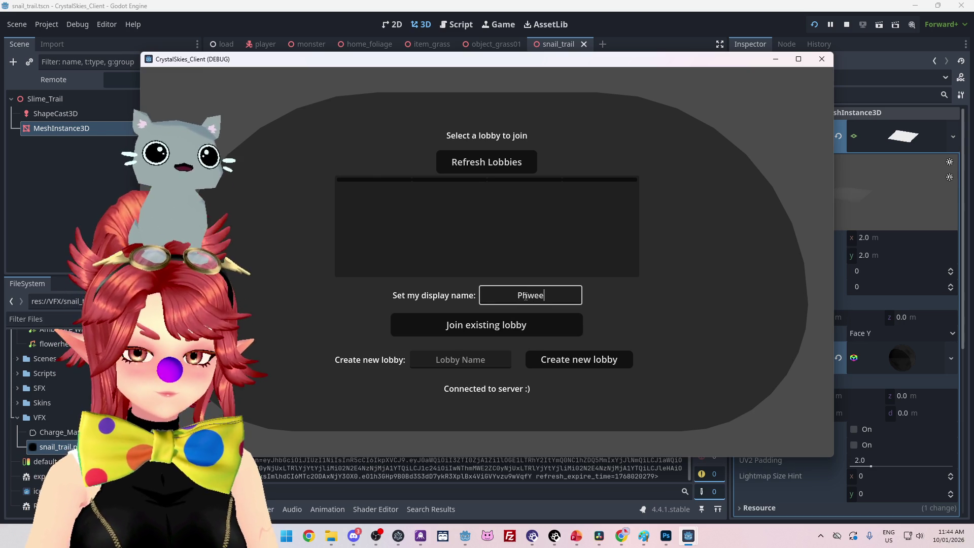
{"action": "type", "text": "e"}
{"action": "left_click", "coordinate": [460, 359]}
{"action": "type", "text": "asdasdas"}
{"action": "left_click", "coordinate": [608, 360]}
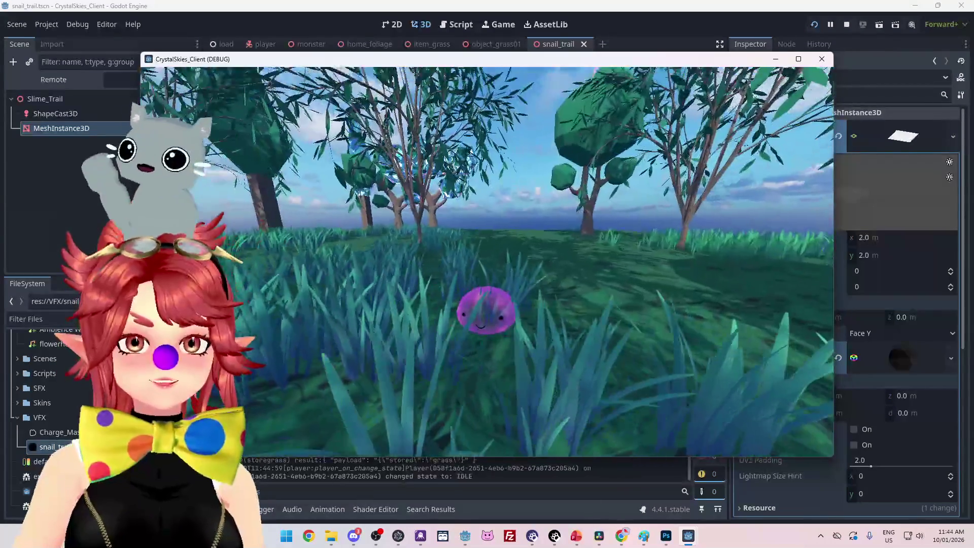
Step: Charge and walk the slime through the grass with W and Space, stopping at the crystal tree with E
{"action": "key", "text": "w"}
{"action": "key", "text": "space"}
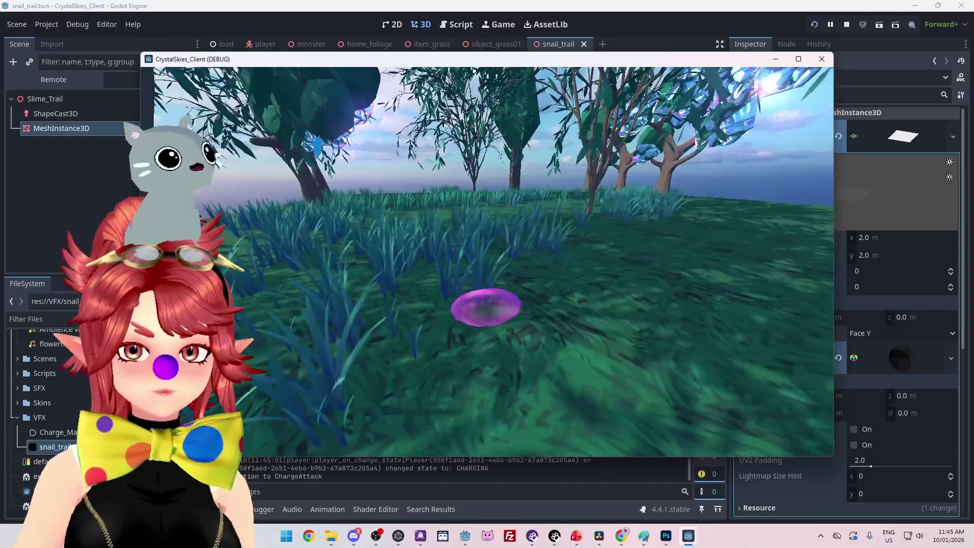
{"action": "key", "text": "w"}
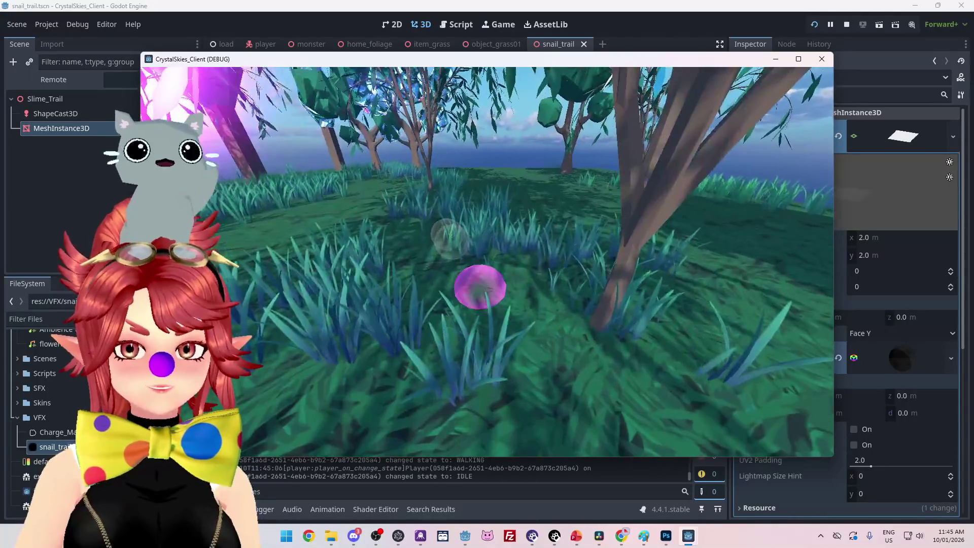
{"action": "key", "text": "w"}
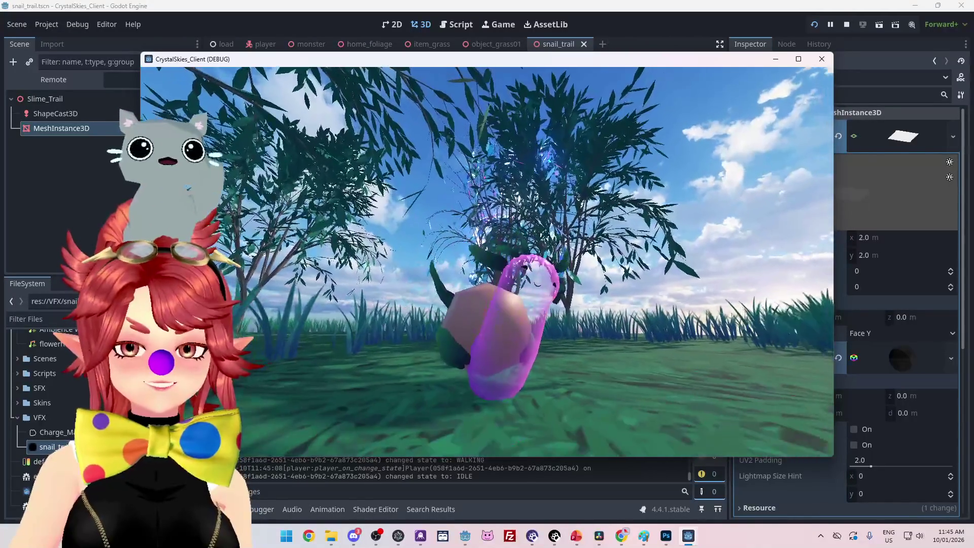
{"action": "key", "text": "w"}
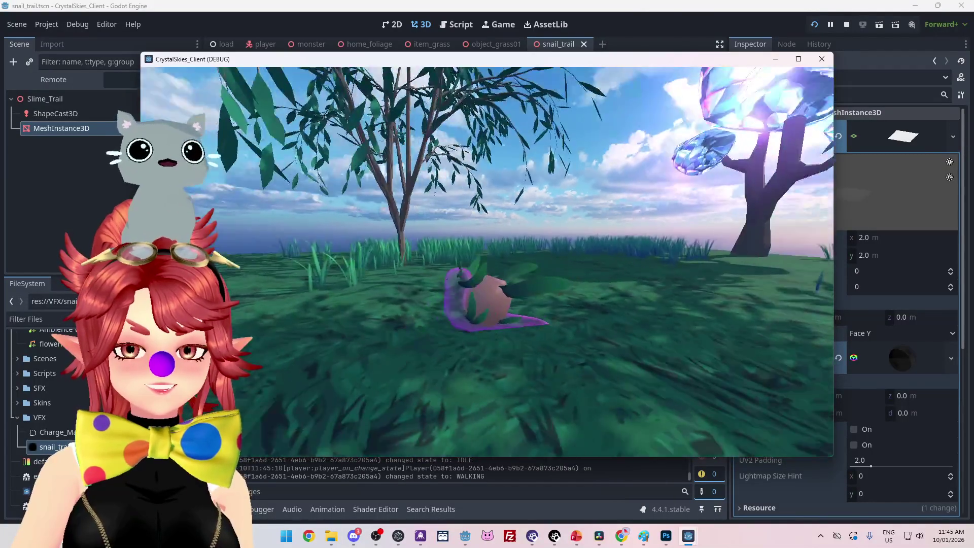
{"action": "key", "text": "e"}
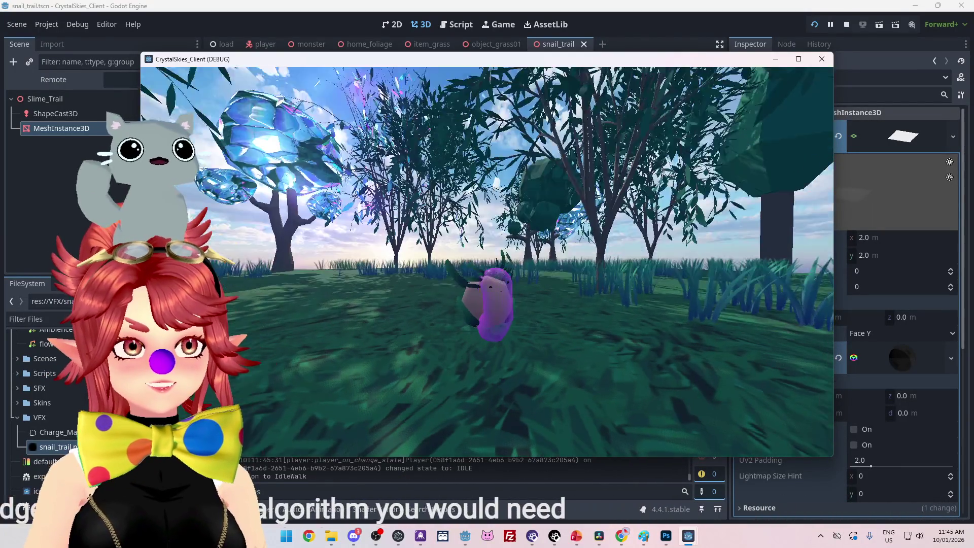
{"action": "key", "text": "w"}
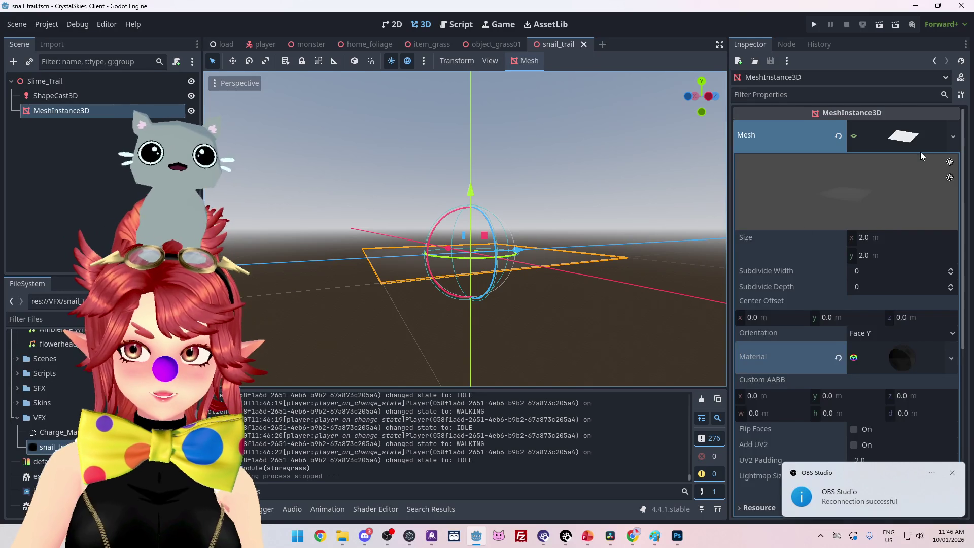
Step: Toggle the plane mesh details and expand the trail material's settings
{"action": "left_click", "coordinate": [920, 152]}
{"action": "left_click", "coordinate": [918, 145]}
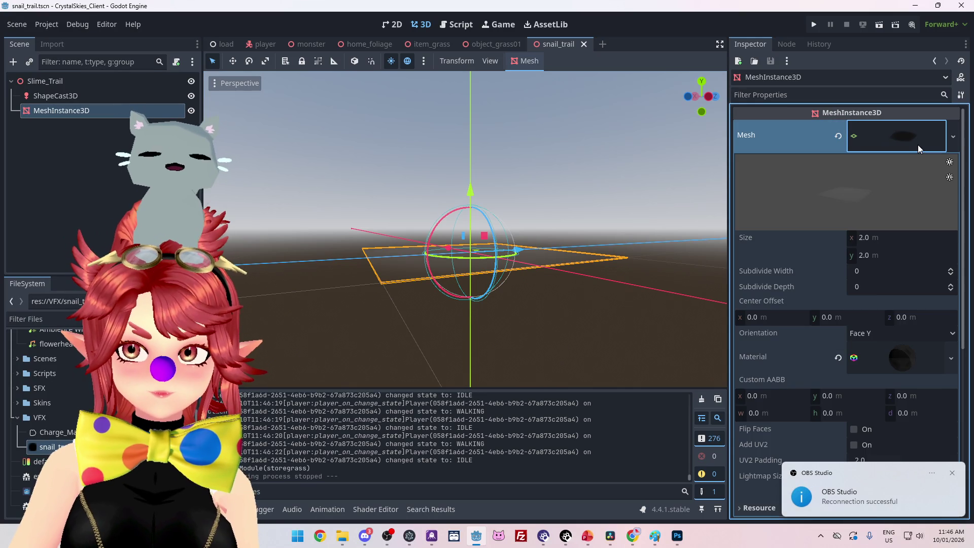
{"action": "scroll", "coordinate": [857, 324], "scroll_direction": "down", "scroll_amount": 3}
{"action": "scroll", "coordinate": [791, 292], "scroll_direction": "down", "scroll_amount": 2}
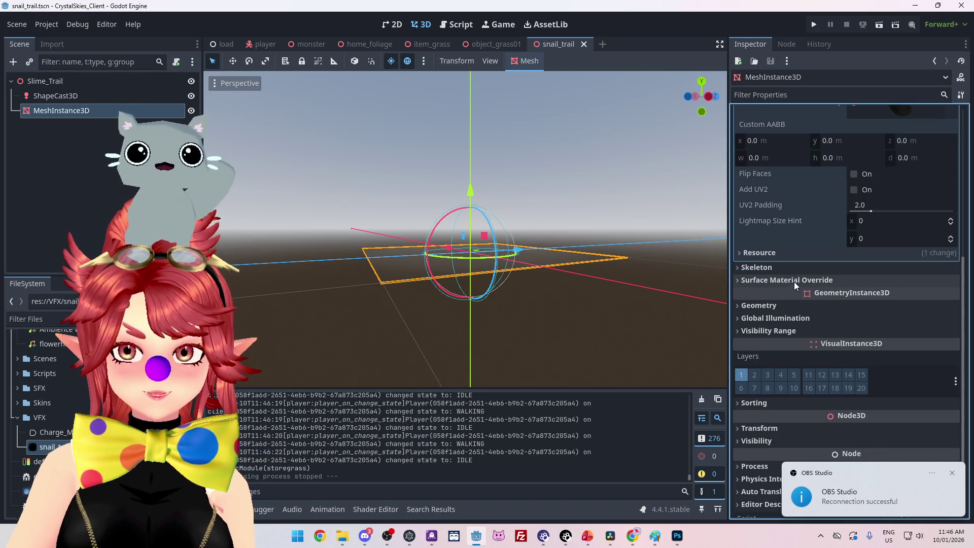
{"action": "scroll", "coordinate": [802, 298], "scroll_direction": "up", "scroll_amount": 4}
{"action": "left_click", "coordinate": [889, 251]}
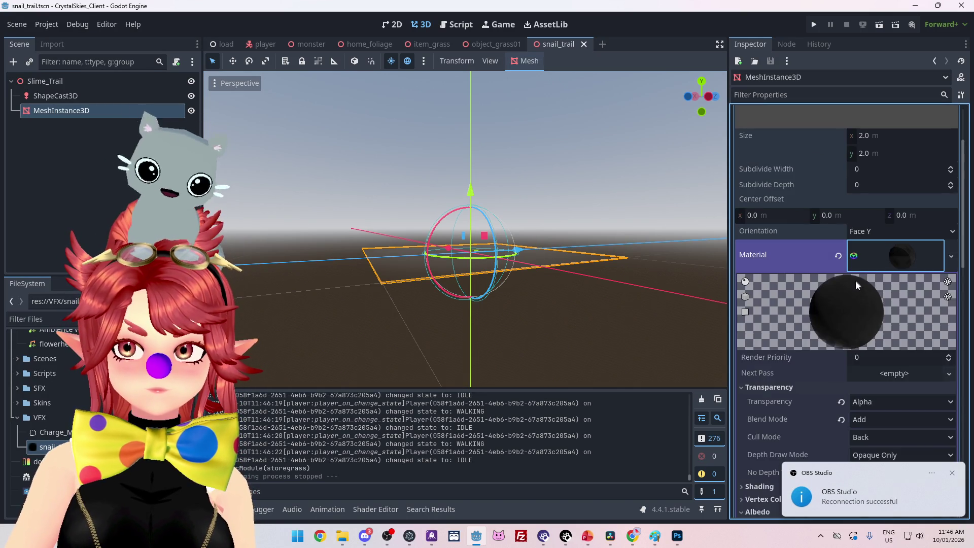
{"action": "scroll", "coordinate": [856, 280], "scroll_direction": "down", "scroll_amount": 3}
{"action": "scroll", "coordinate": [794, 266], "scroll_direction": "down", "scroll_amount": 2}
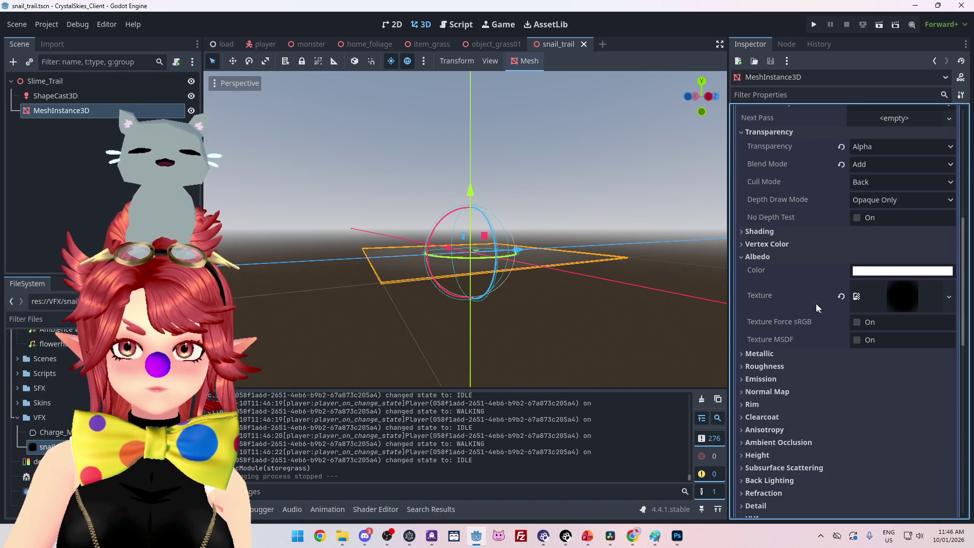
Step: Remove the soft circle albedo texture and assign a new Texture2DRD in its place
{"action": "left_click", "coordinate": [842, 297]}
{"action": "left_click", "coordinate": [842, 297]}
{"action": "left_click", "coordinate": [946, 288]}
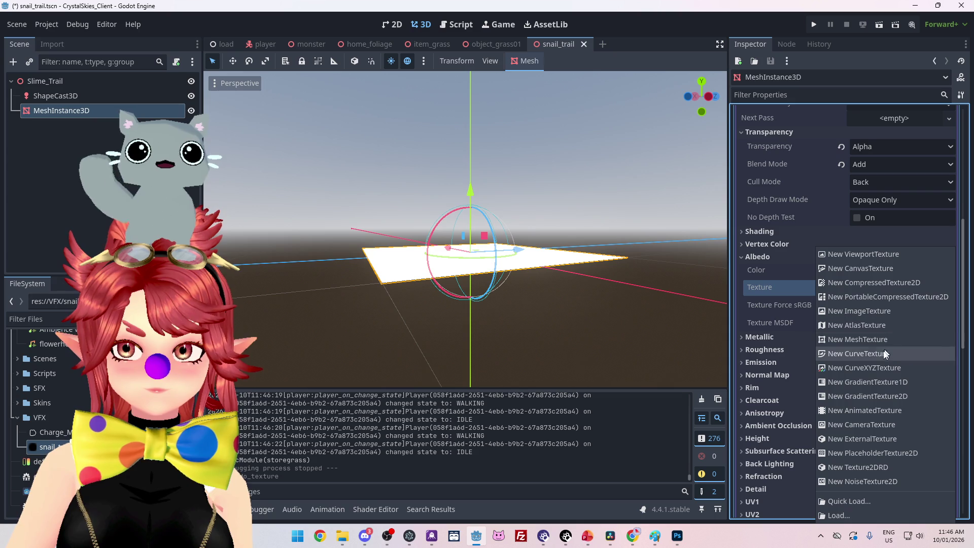
{"action": "left_click", "coordinate": [872, 468]}
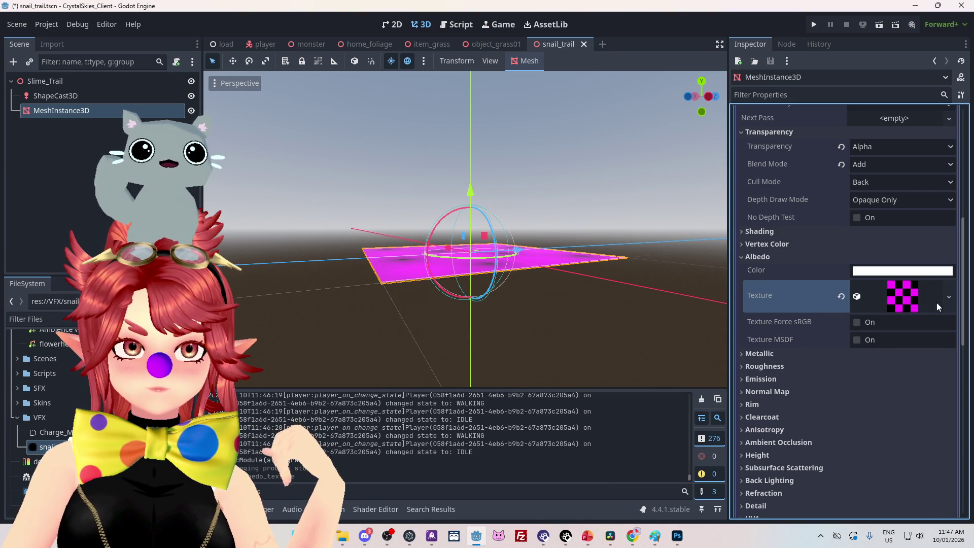
{"action": "left_click_drag", "start_coordinate": [551, 318], "coordinate": [551, 345]}
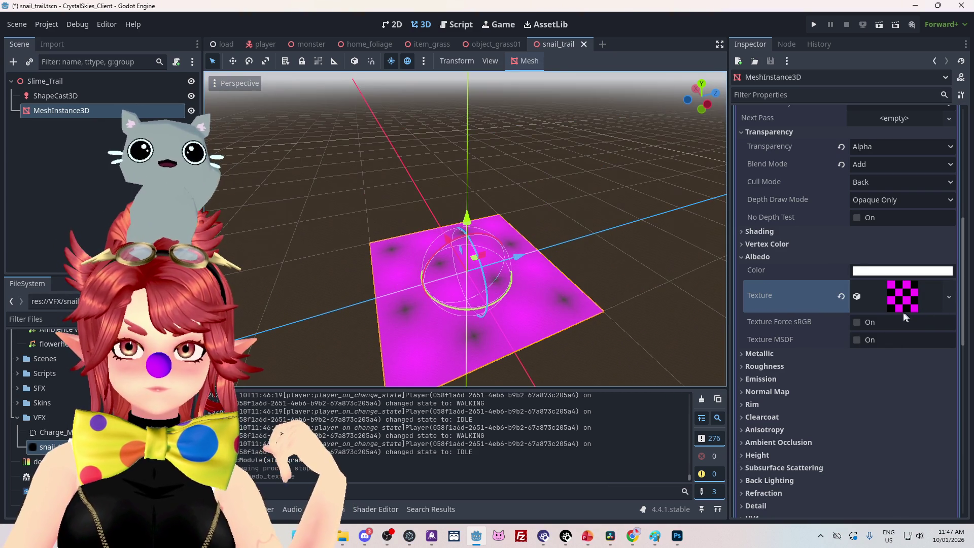
{"action": "left_click", "coordinate": [949, 297]}
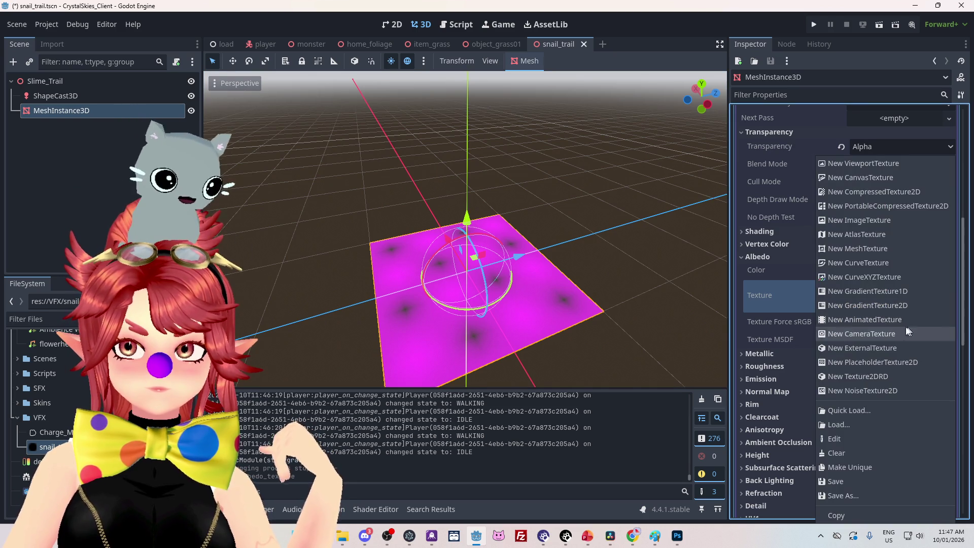
Step: Make the albedo texture a MeshTexture with a new cylinder mesh, leaving the base texture empty
{"action": "left_click", "coordinate": [860, 248]}
{"action": "left_click", "coordinate": [895, 288]}
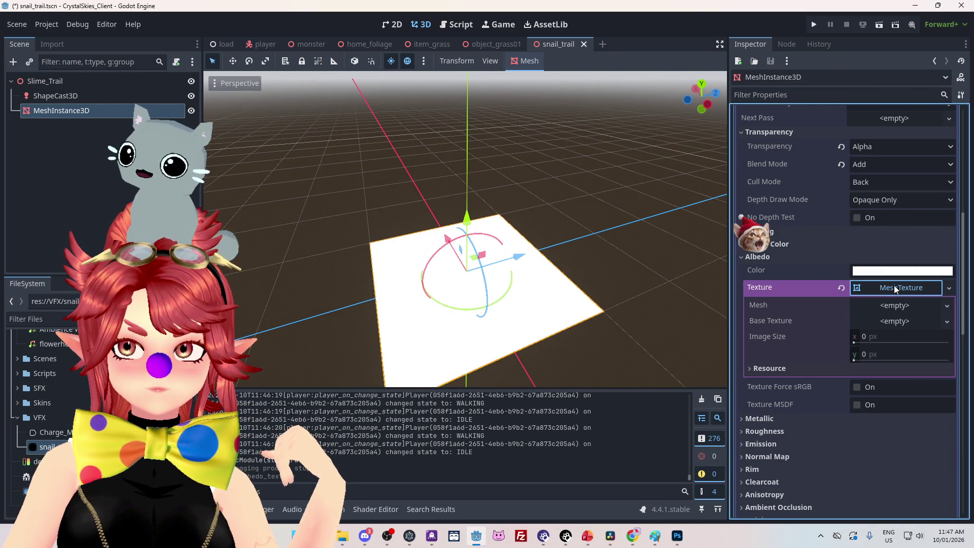
{"action": "left_click", "coordinate": [903, 305]}
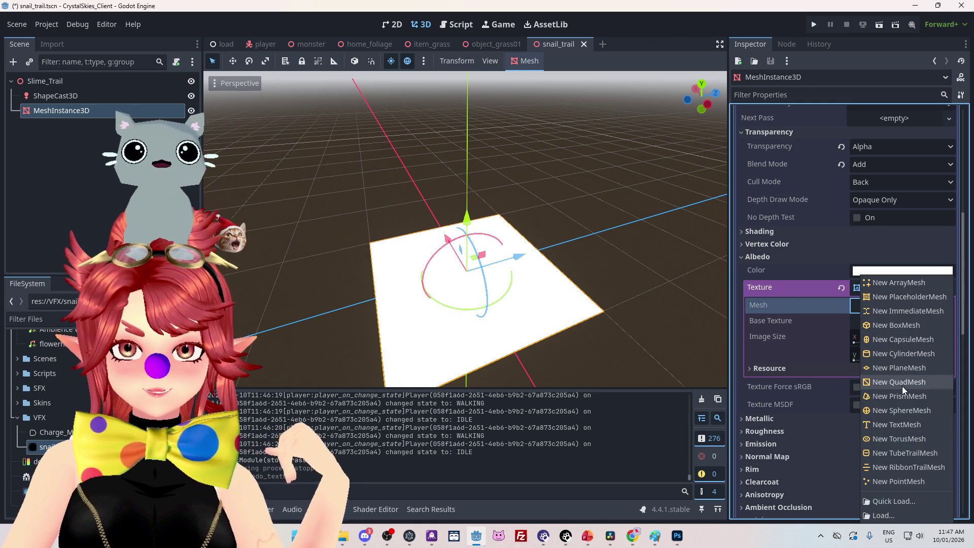
{"action": "left_click", "coordinate": [886, 354]}
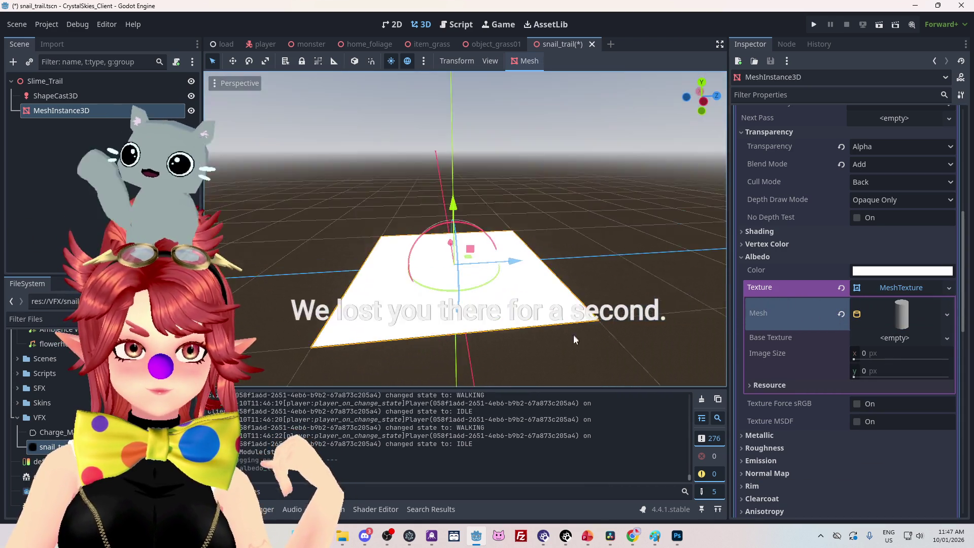
{"action": "left_click", "coordinate": [942, 339]}
{"action": "left_click", "coordinate": [790, 336]}
{"action": "left_click", "coordinate": [910, 339]}
{"action": "key", "text": "Escape"}
Step: Swap the MeshTexture's mesh to a plane, then a sphere, clearing it each time
{"action": "left_click", "coordinate": [879, 325]}
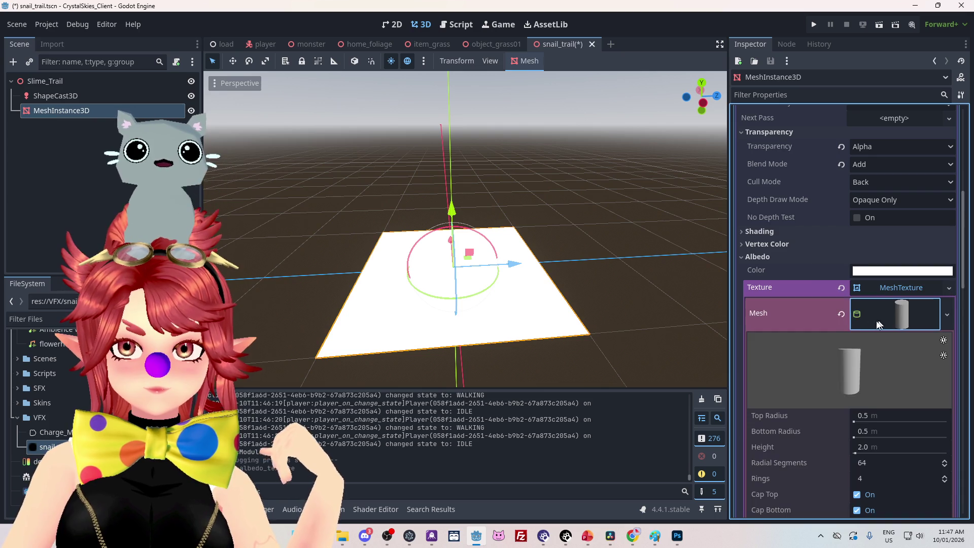
{"action": "left_click", "coordinate": [842, 314]}
{"action": "left_click", "coordinate": [947, 315]}
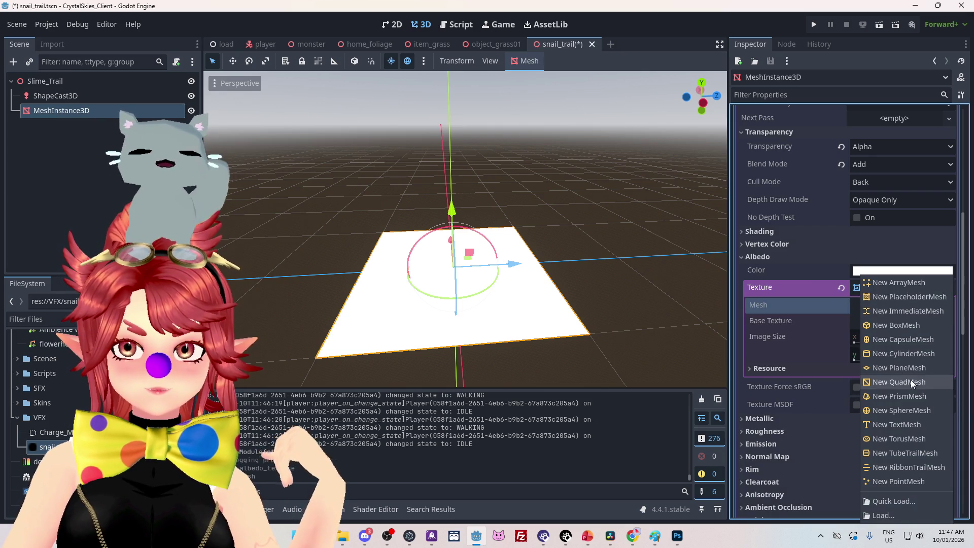
{"action": "left_click", "coordinate": [900, 370]}
{"action": "left_click", "coordinate": [838, 308]}
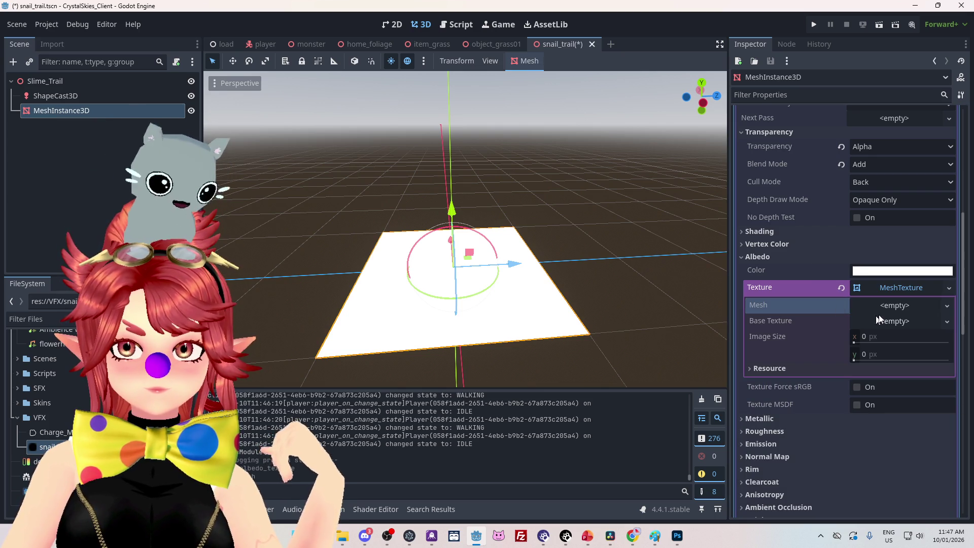
{"action": "left_click", "coordinate": [893, 307]}
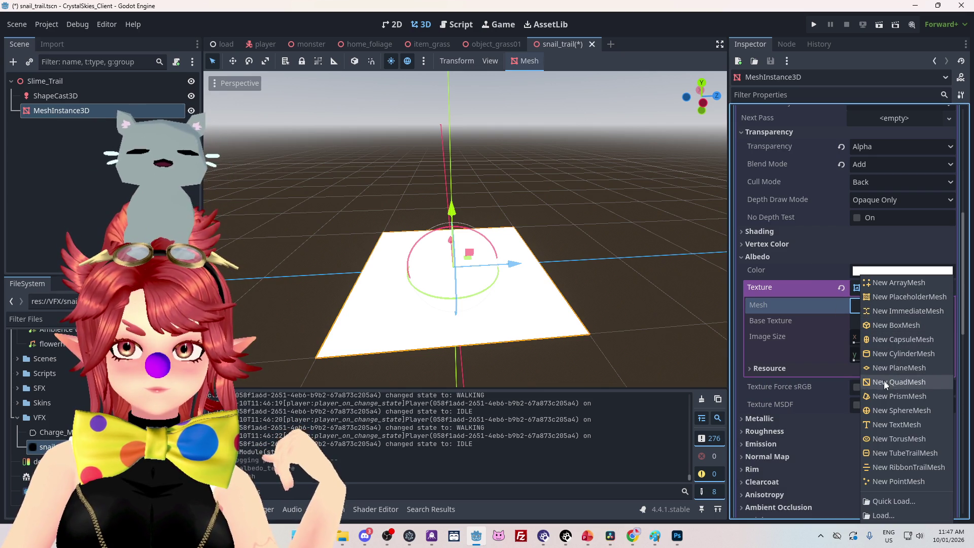
{"action": "left_click", "coordinate": [884, 410]}
{"action": "left_click", "coordinate": [843, 314]}
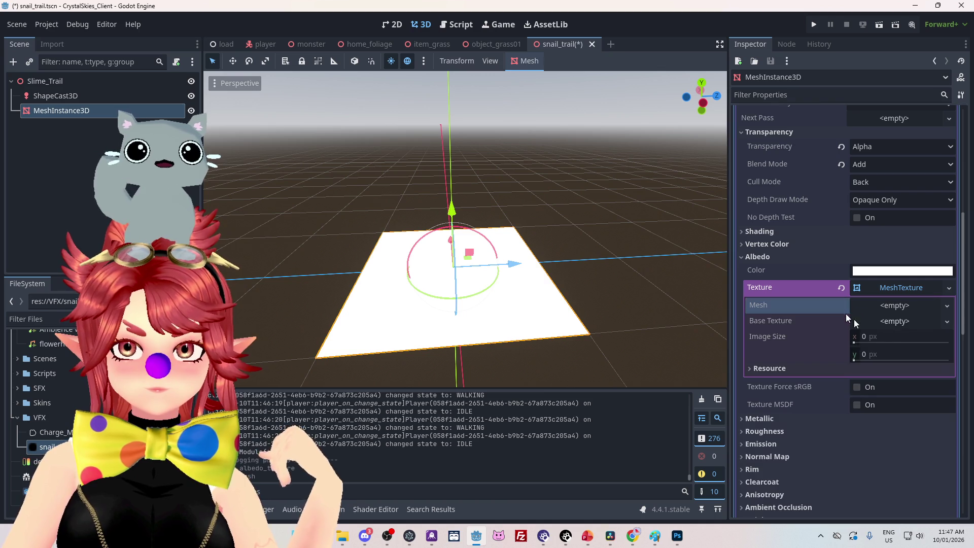
Step: Dismiss the base texture list and clear the MeshTexture from the albedo slot
{"action": "left_click", "coordinate": [884, 323]}
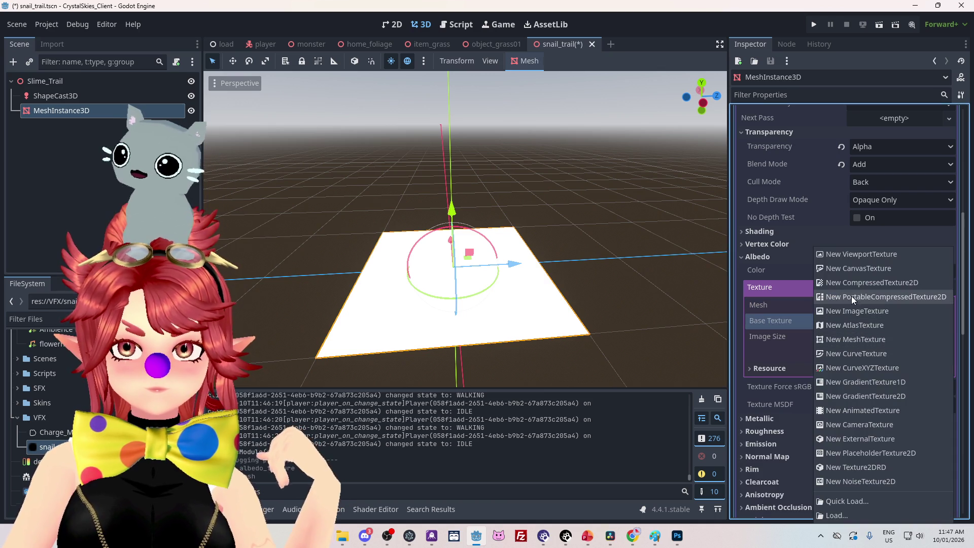
{"action": "left_click", "coordinate": [780, 287]}
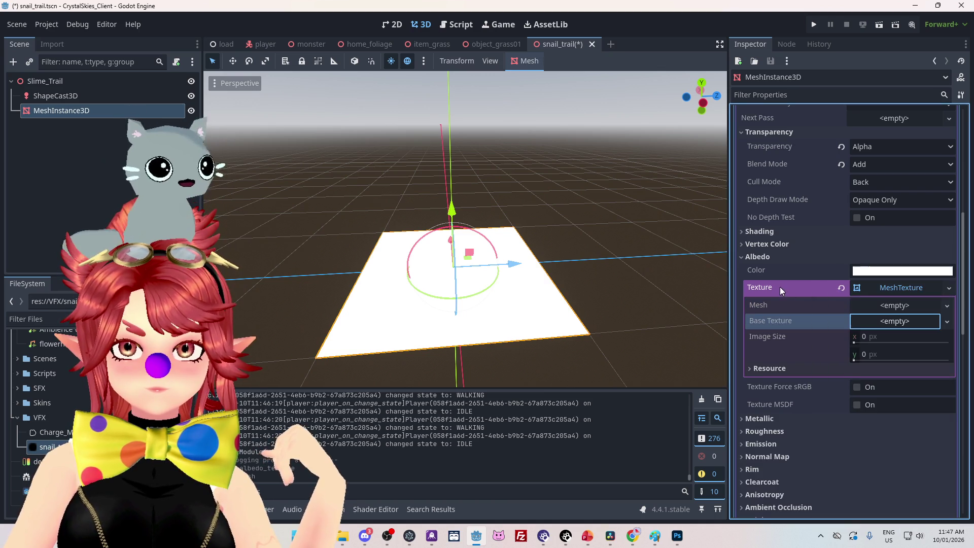
{"action": "left_click", "coordinate": [840, 292]}
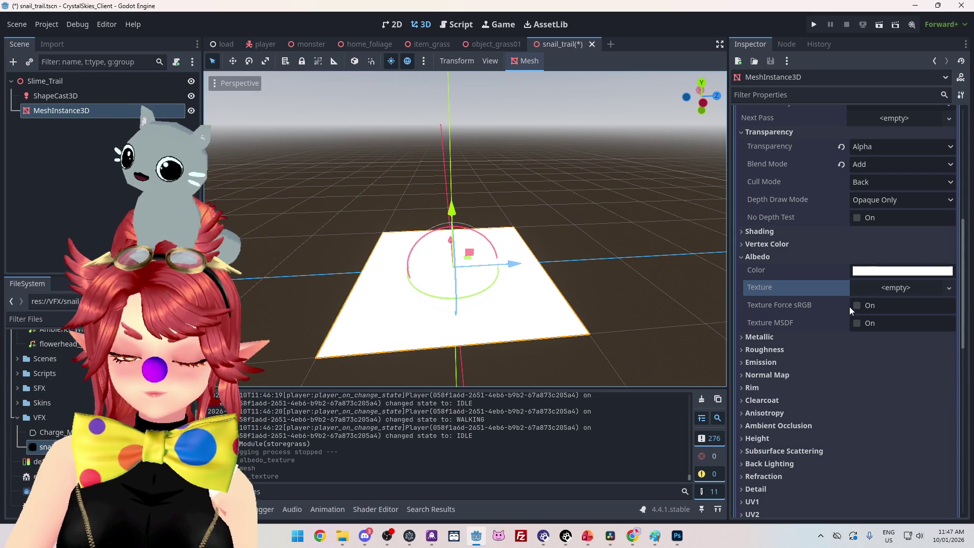
Step: Browse the trail material's Vertex Color, Shading and Transform sections
{"action": "left_click", "coordinate": [760, 249]}
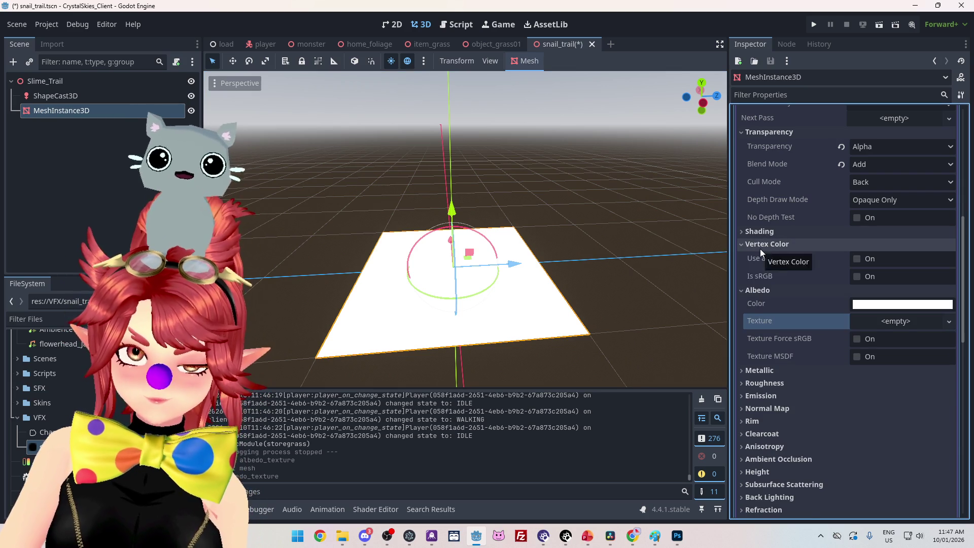
{"action": "left_click", "coordinate": [760, 249]}
{"action": "left_click", "coordinate": [762, 232]}
{"action": "left_click", "coordinate": [763, 232]}
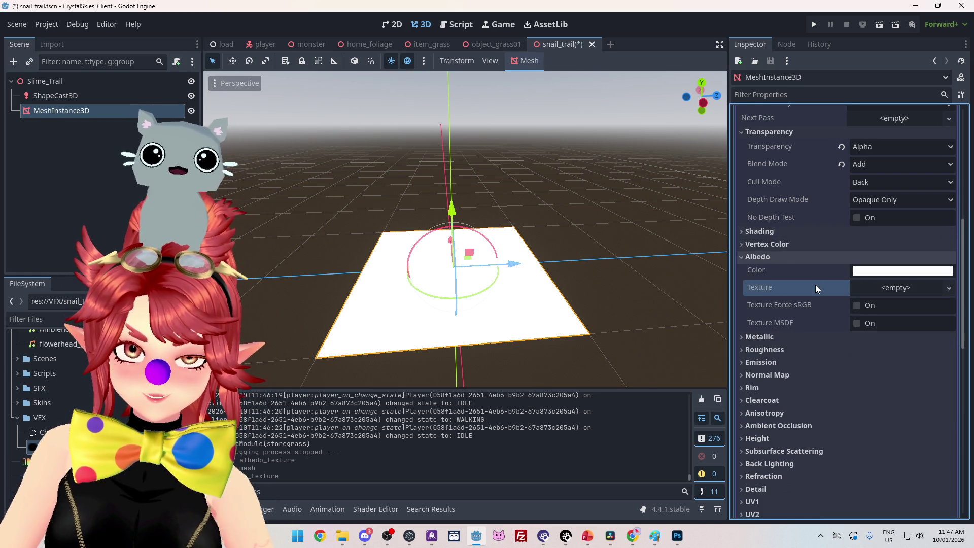
{"action": "scroll", "coordinate": [835, 285], "scroll_direction": "down", "scroll_amount": 2}
{"action": "scroll", "coordinate": [834, 391], "scroll_direction": "up", "scroll_amount": 3}
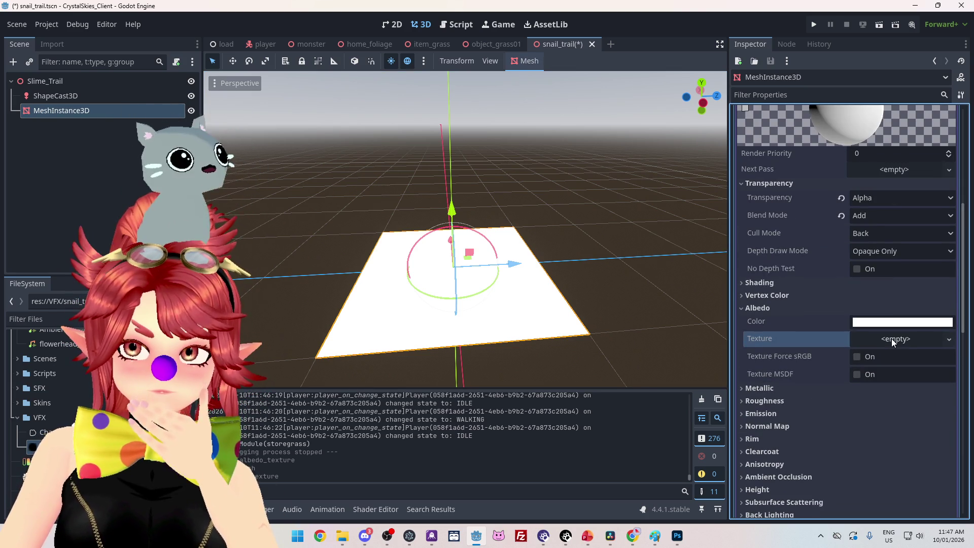
{"action": "scroll", "coordinate": [891, 340], "scroll_direction": "down", "scroll_amount": 10}
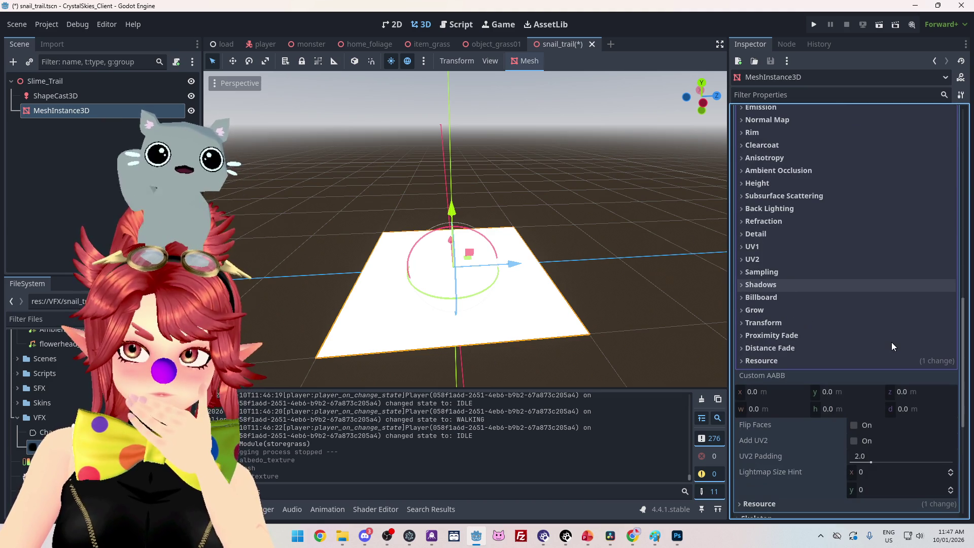
{"action": "scroll", "coordinate": [891, 346], "scroll_direction": "up", "scroll_amount": 2}
{"action": "left_click", "coordinate": [768, 374]}
{"action": "left_click", "coordinate": [768, 373]}
{"action": "scroll", "coordinate": [785, 365], "scroll_direction": "up", "scroll_amount": 5}
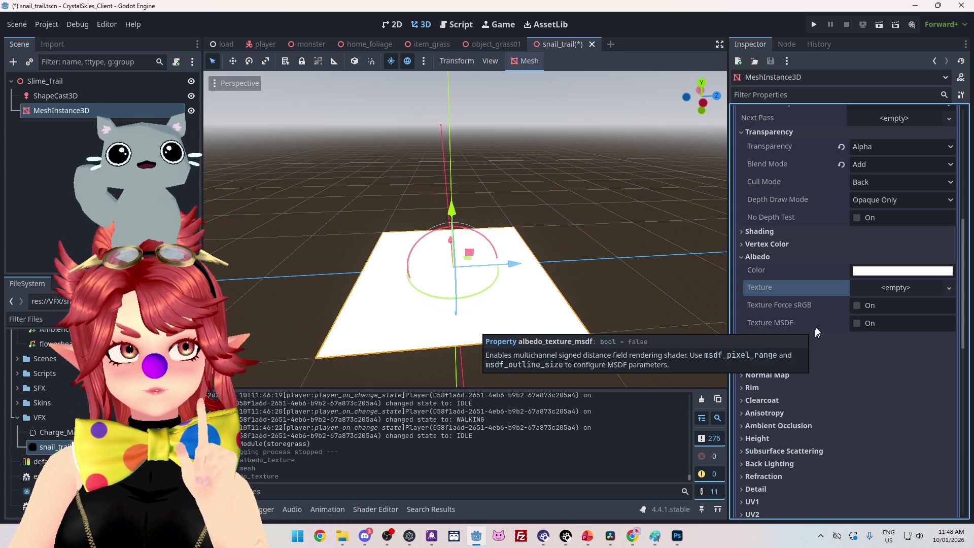
Step: Check the Albedo Texture options while orbiting the plane, leaving it empty, then go to Photoshop
{"action": "left_click", "coordinate": [893, 291]}
{"action": "left_click", "coordinate": [784, 288]}
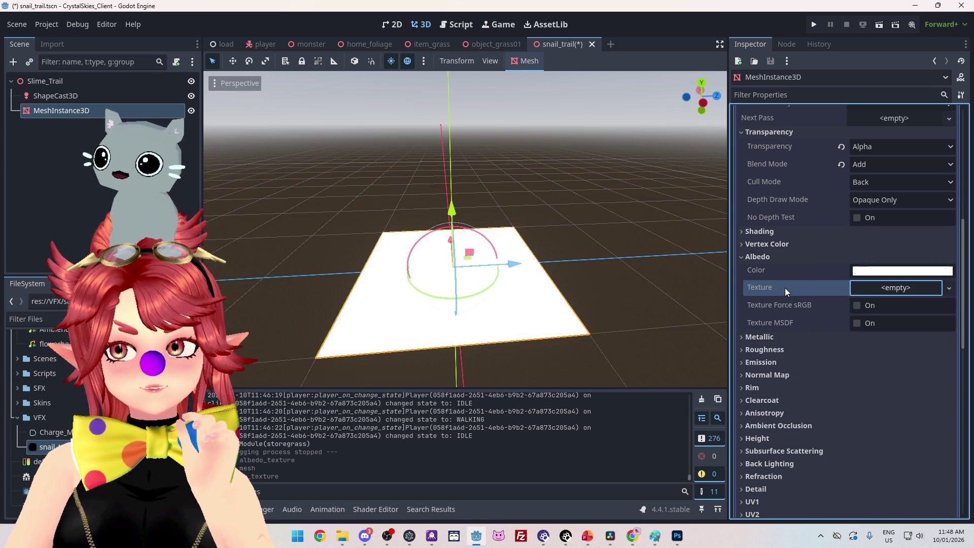
{"action": "mouse_move", "coordinate": [598, 254]}
{"action": "left_mouse_down"}
{"action": "mouse_move", "coordinate": [539, 276]}
{"action": "mouse_move", "coordinate": [567, 228]}
{"action": "mouse_move", "coordinate": [875, 279]}
{"action": "left_mouse_up"}
{"action": "left_click", "coordinate": [898, 287]}
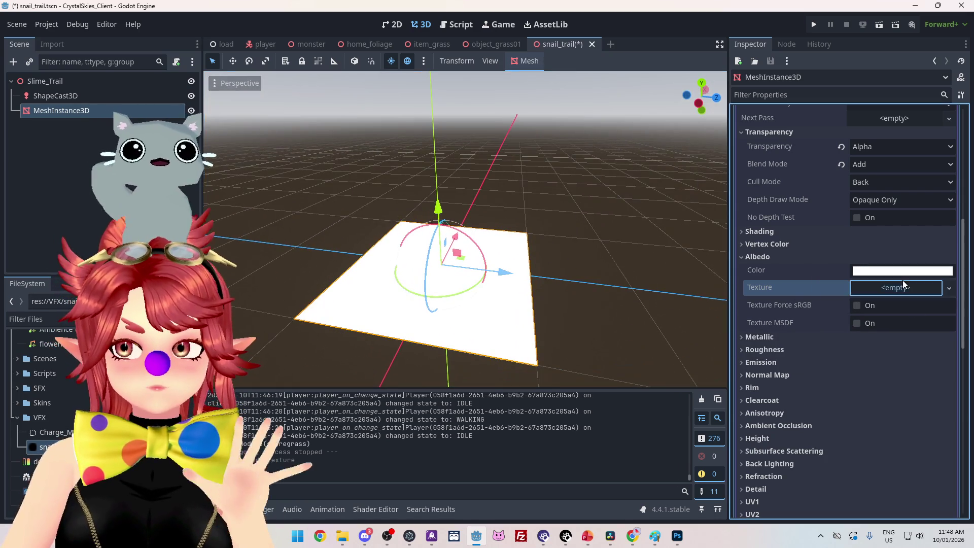
{"action": "left_click", "coordinate": [778, 293]}
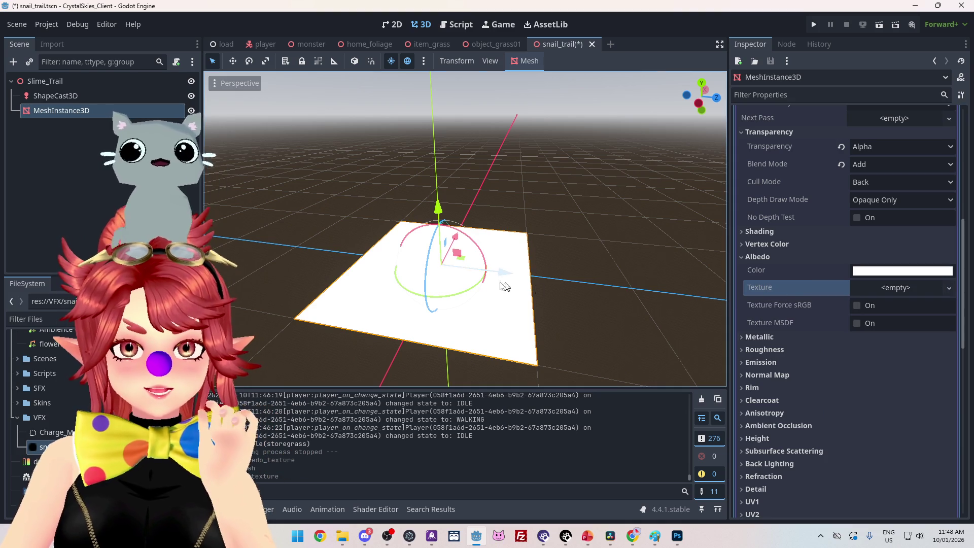
{"action": "mouse_move", "coordinate": [590, 252]}
{"action": "left_mouse_down"}
{"action": "mouse_move", "coordinate": [632, 275]}
{"action": "mouse_move", "coordinate": [613, 315]}
{"action": "mouse_move", "coordinate": [639, 287]}
{"action": "left_mouse_up"}
{"action": "left_click", "coordinate": [903, 291]}
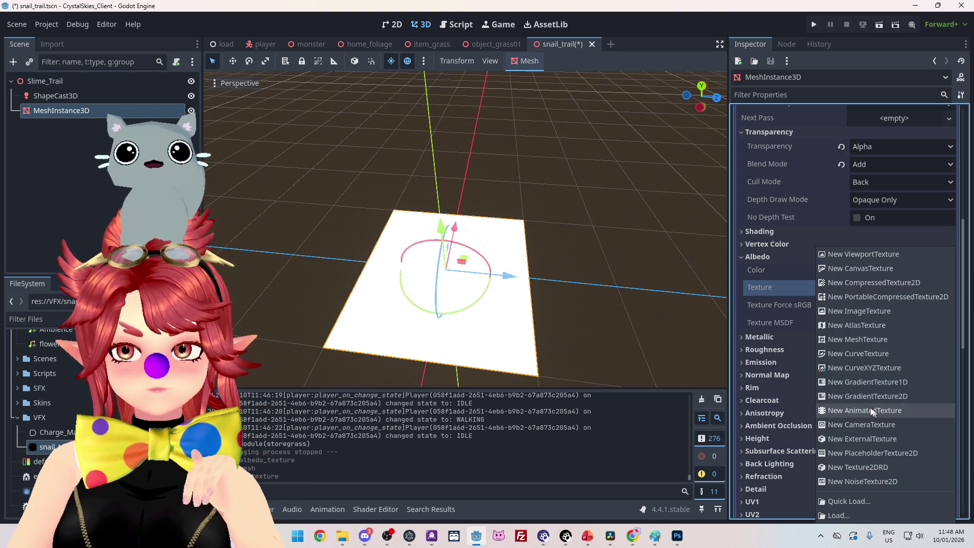
{"action": "left_click", "coordinate": [787, 292]}
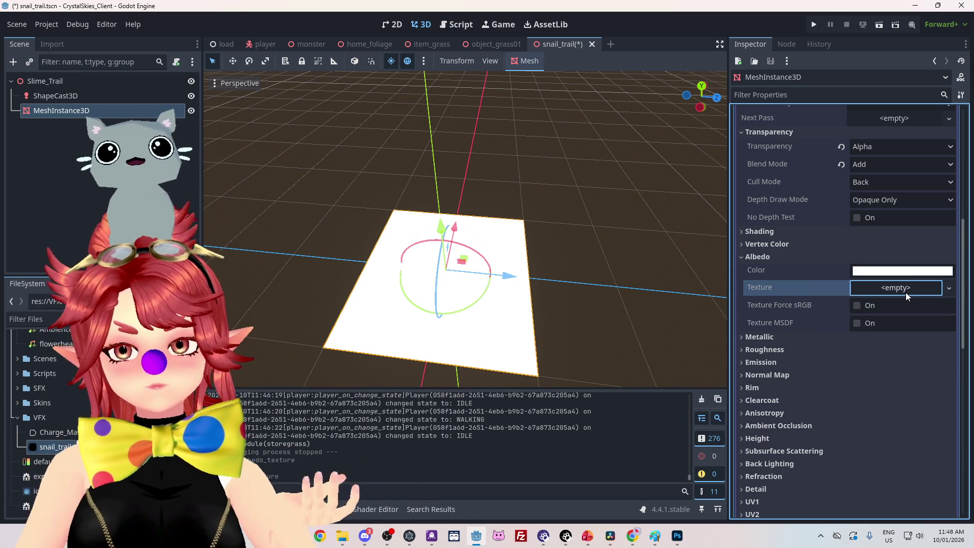
{"action": "left_click", "coordinate": [682, 538]}
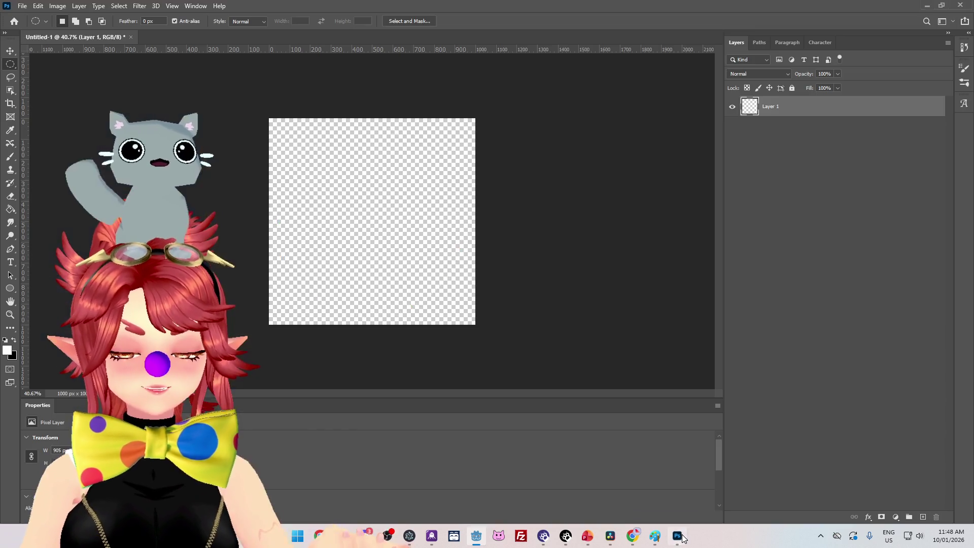
Step: Fill the circular selection with white and deselect it
{"action": "key", "text": "g"}
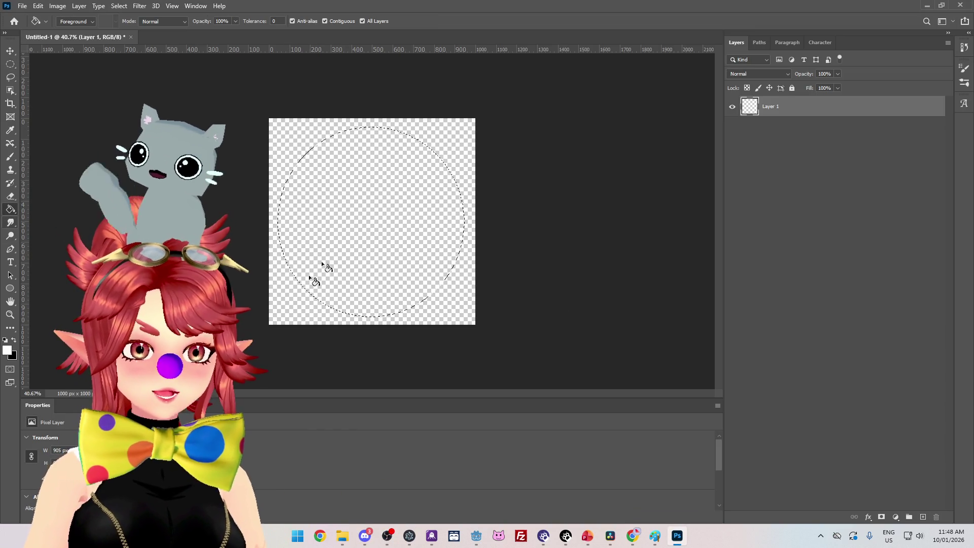
{"action": "left_click", "coordinate": [322, 272]}
{"action": "key", "text": "m"}
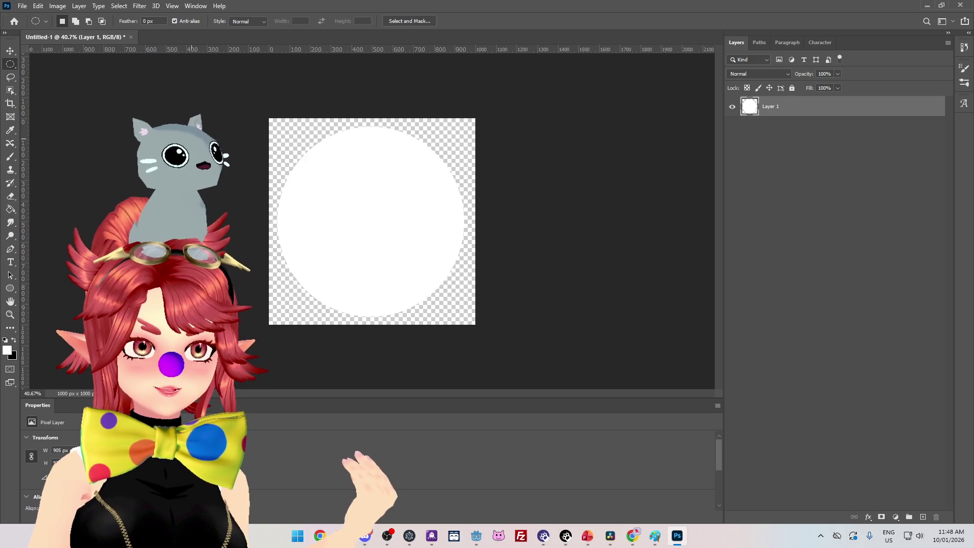
{"action": "key", "text": "ctrl+d"}
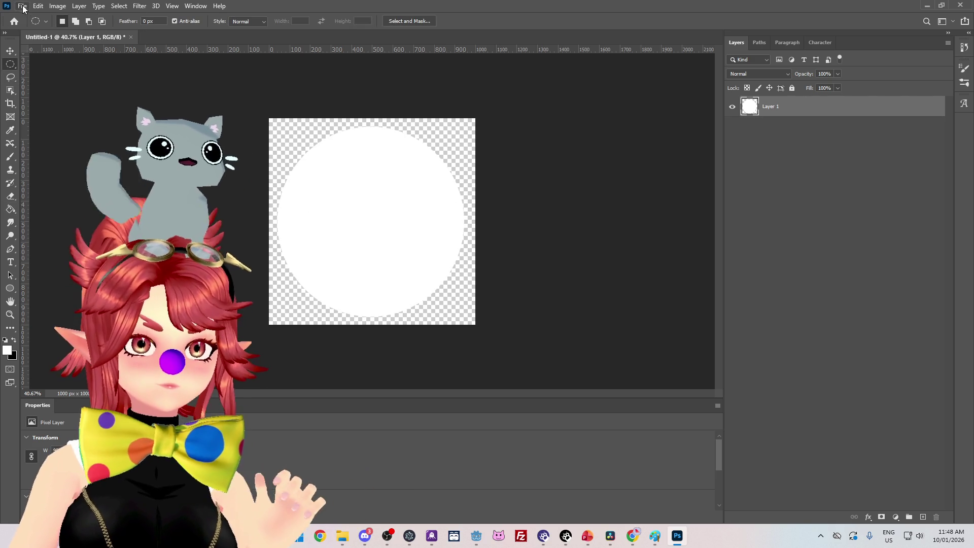
Step: Save the image over snail_trail.png as PNG and return to Godot
{"action": "left_click", "coordinate": [23, 6]}
{"action": "mouse_move", "coordinate": [38, 6]}
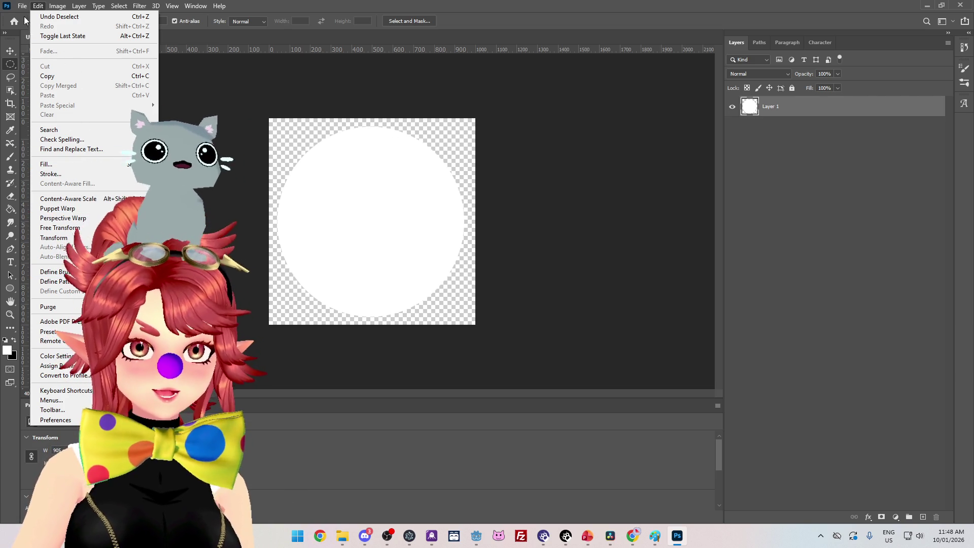
{"action": "left_click", "coordinate": [50, 124]}
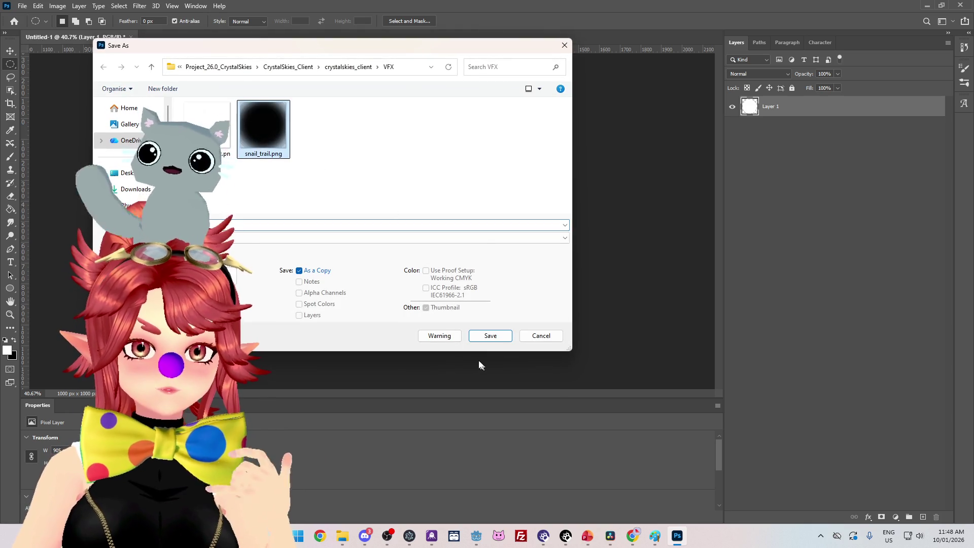
{"action": "left_click", "coordinate": [490, 336]}
{"action": "left_click", "coordinate": [507, 265]}
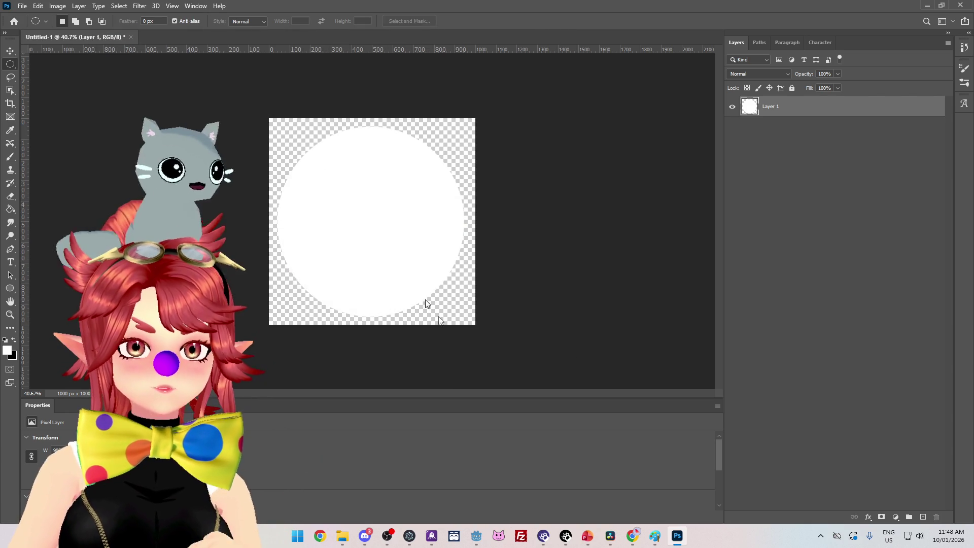
{"action": "left_click", "coordinate": [274, 212]}
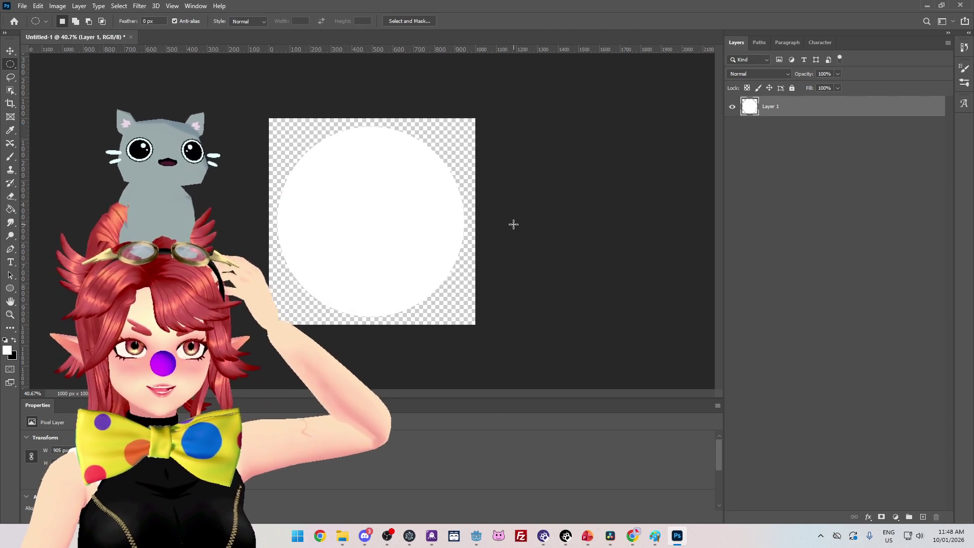
{"action": "left_click", "coordinate": [476, 536]}
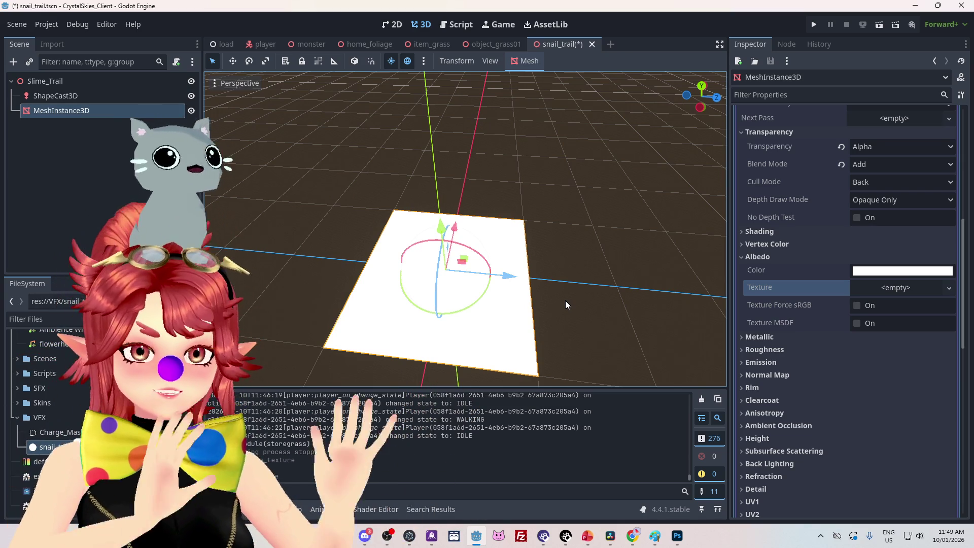
Step: Assign snail_trail.png as the plane material's Albedo Texture
{"action": "left_click_drag", "start_coordinate": [562, 221], "coordinate": [624, 222]}
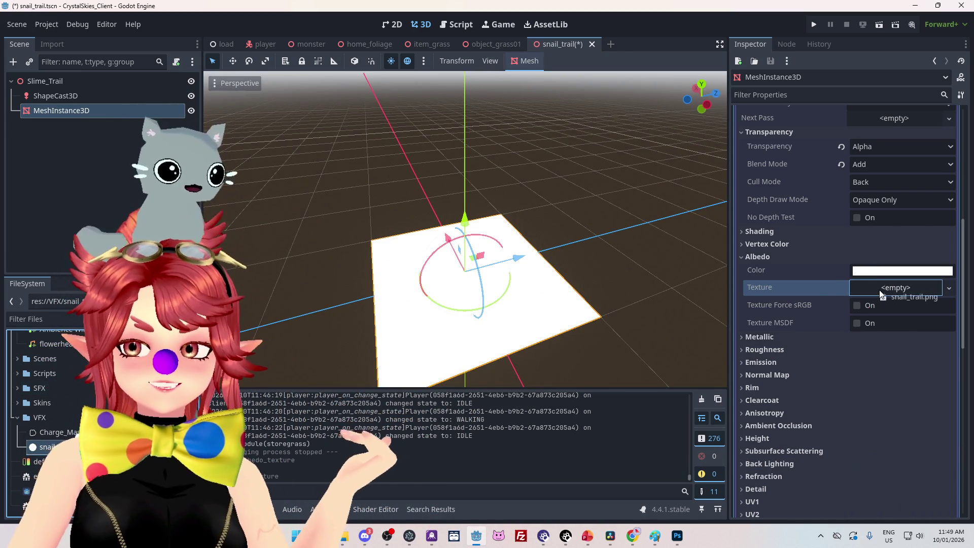
{"action": "left_click_drag", "start_coordinate": [881, 295], "coordinate": [879, 290]}
{"action": "mouse_move", "coordinate": [639, 233]}
{"action": "left_mouse_down"}
{"action": "mouse_move", "coordinate": [561, 187]}
{"action": "mouse_move", "coordinate": [607, 137]}
{"action": "mouse_move", "coordinate": [604, 86]}
{"action": "left_mouse_up"}
Step: Tint the albedo colour a fully saturated red, then return to Photoshop
{"action": "left_click", "coordinate": [902, 271]}
{"action": "left_click", "coordinate": [896, 199]}
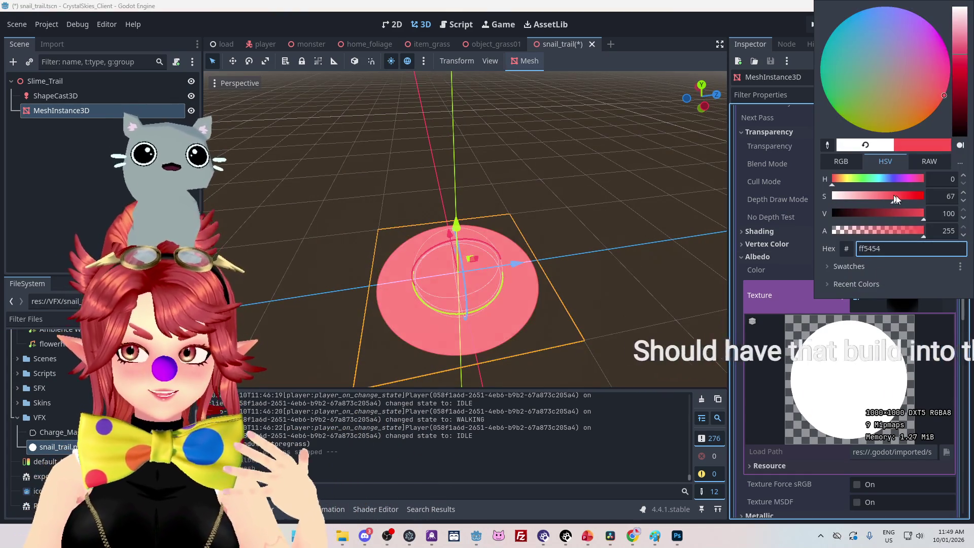
{"action": "left_click_drag", "start_coordinate": [896, 199], "coordinate": [924, 199]}
{"action": "mouse_move", "coordinate": [626, 228]}
{"action": "left_mouse_down"}
{"action": "mouse_move", "coordinate": [577, 232]}
{"action": "mouse_move", "coordinate": [586, 249]}
{"action": "mouse_move", "coordinate": [626, 218]}
{"action": "mouse_move", "coordinate": [505, 324]}
{"action": "mouse_move", "coordinate": [599, 351]}
{"action": "mouse_move", "coordinate": [591, 278]}
{"action": "left_mouse_up"}
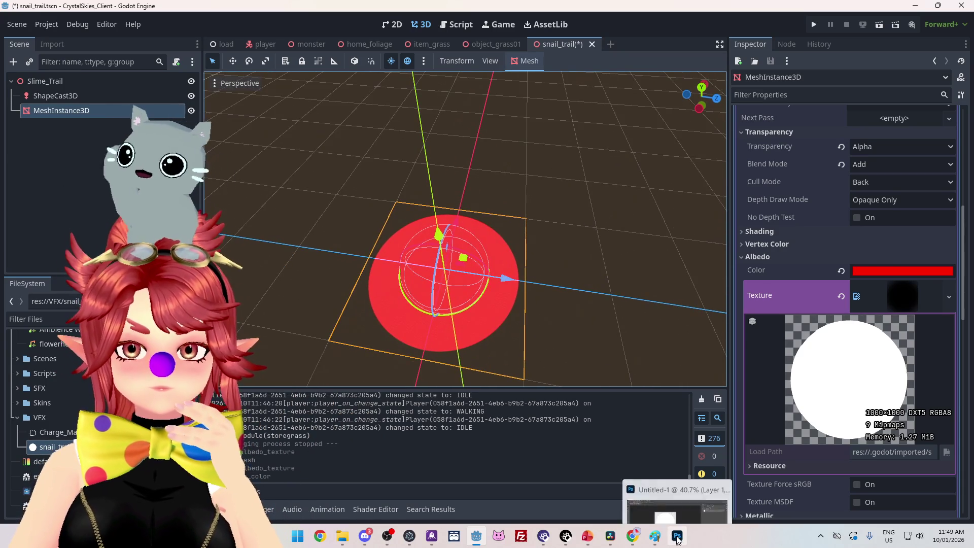
{"action": "left_click", "coordinate": [677, 536]}
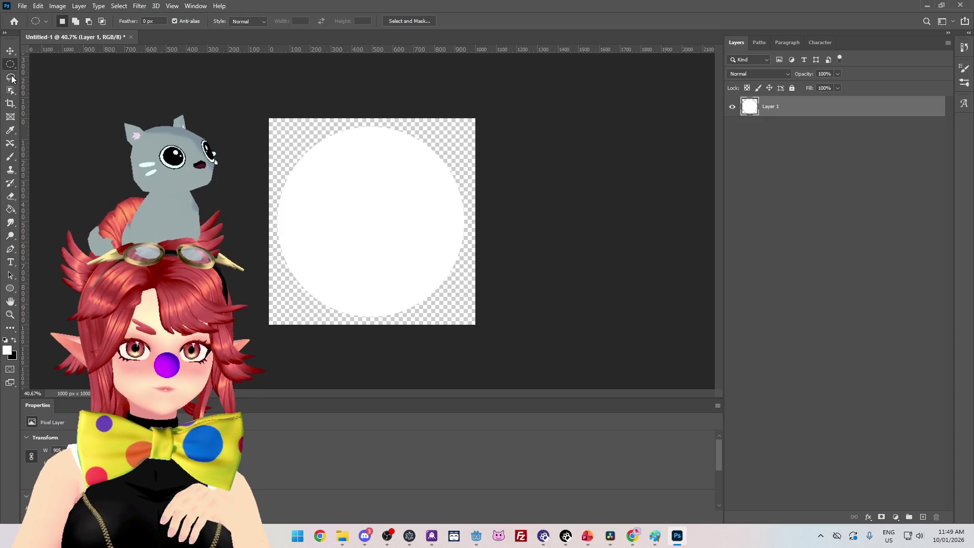
Step: Erase the old circle and mark a new ~745 px circular selection mid-canvas
{"action": "right_click", "coordinate": [10, 65]}
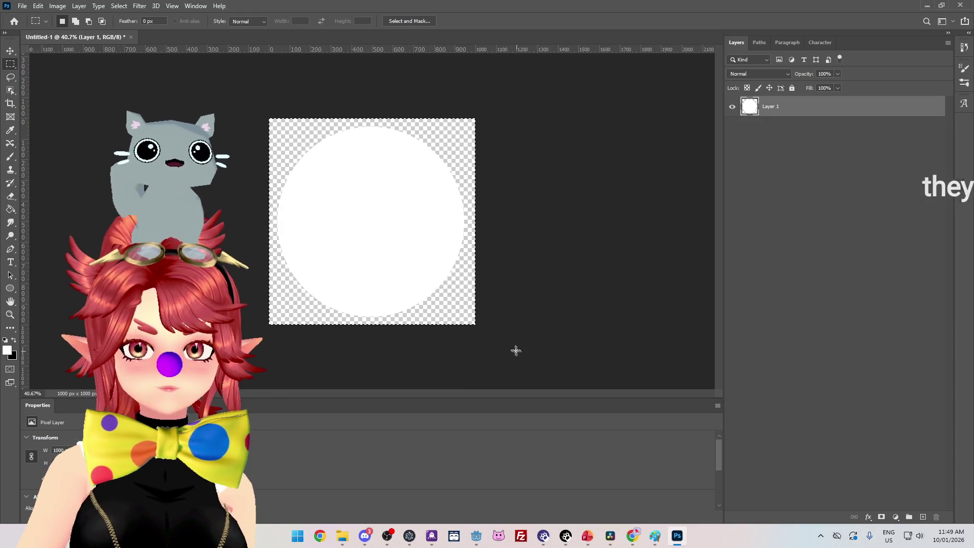
{"action": "key", "text": "Delete"}
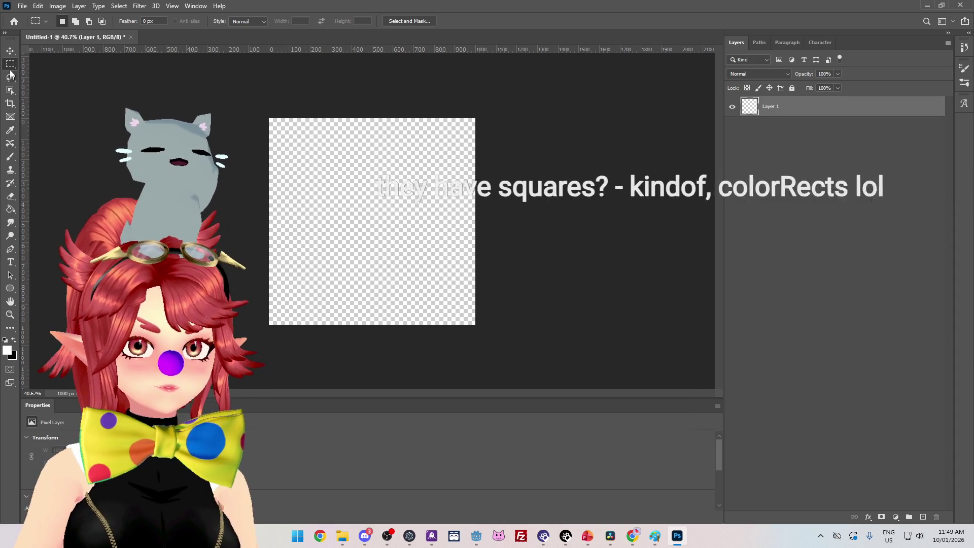
{"action": "right_click", "coordinate": [10, 64]}
{"action": "left_click", "coordinate": [50, 74]}
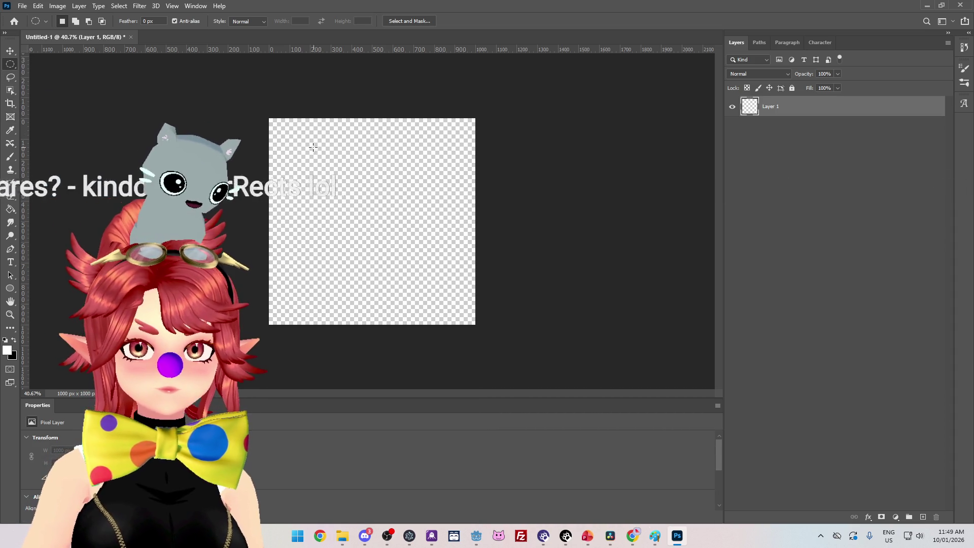
{"action": "left_click_drag", "start_coordinate": [428, 276], "coordinate": [439, 282]}
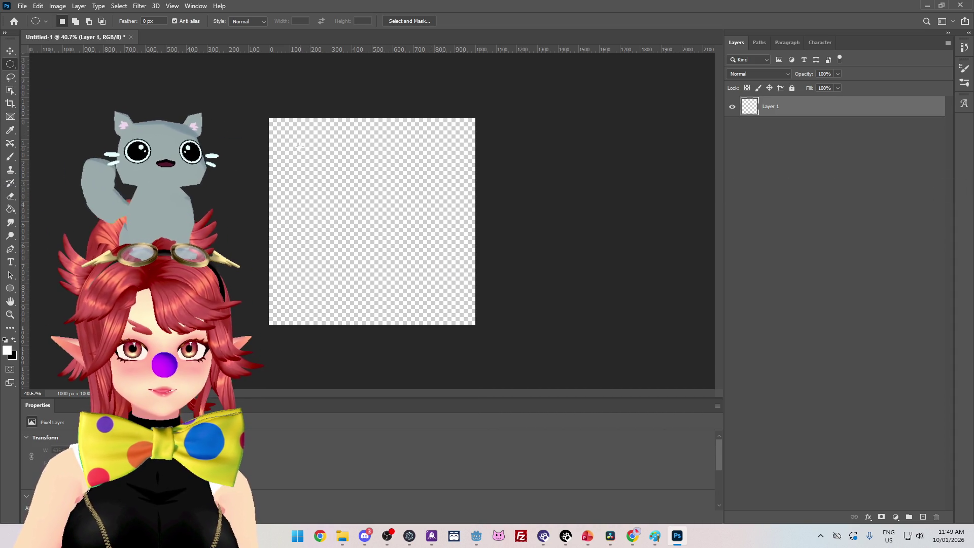
{"action": "left_click_drag", "start_coordinate": [298, 146], "coordinate": [451, 301]}
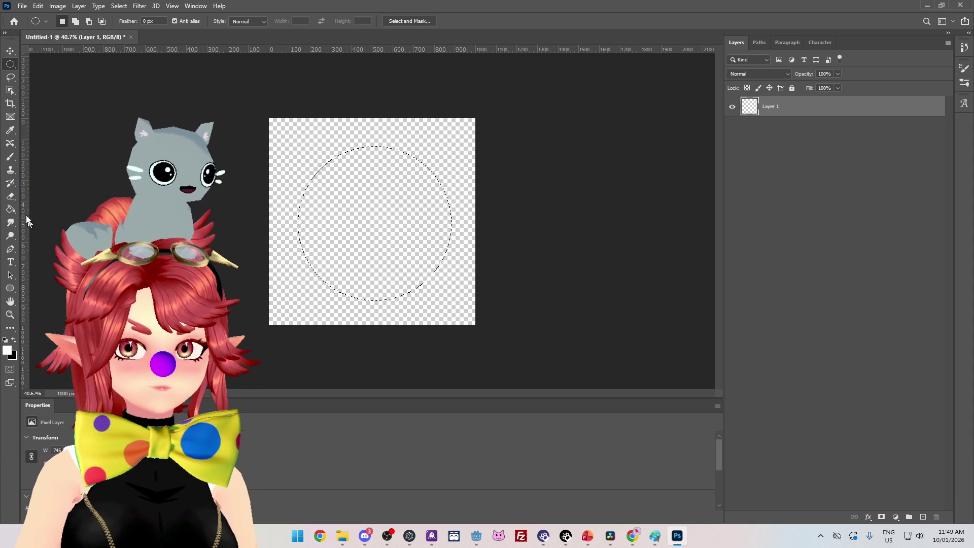
Step: Fill the new circle selection with white and deselect it
{"action": "left_click", "coordinate": [10, 209]}
{"action": "left_click", "coordinate": [324, 219]}
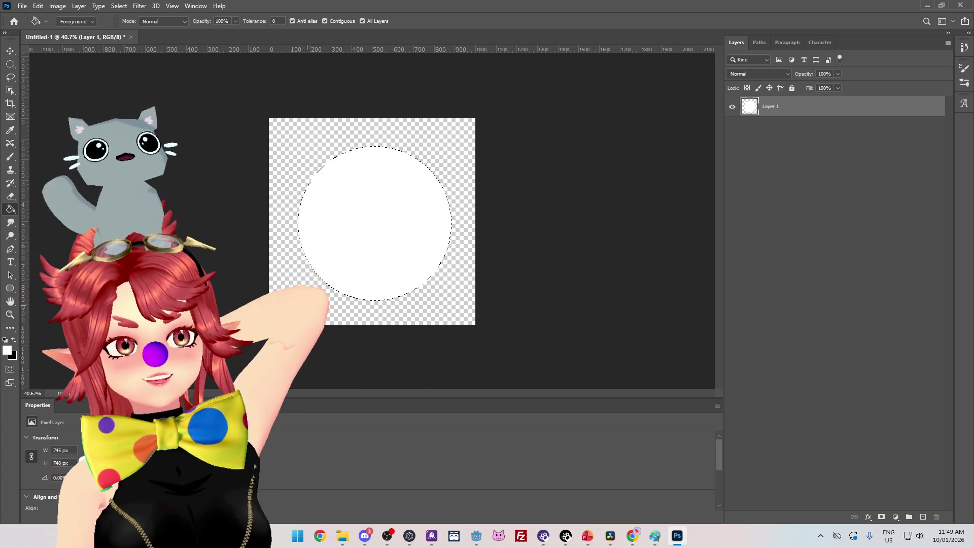
{"action": "left_click", "coordinate": [10, 65]}
{"action": "left_click", "coordinate": [209, 185]}
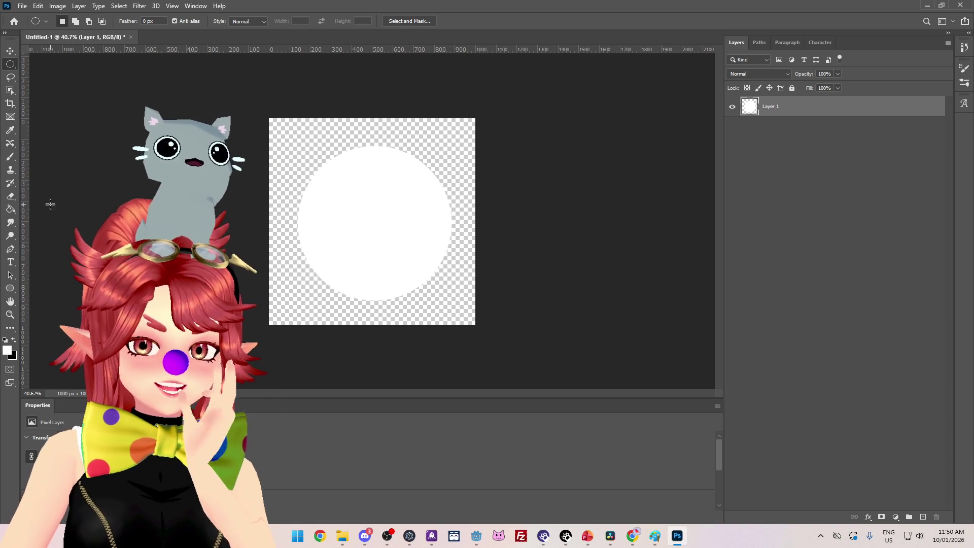
Step: Select the white circle with the Magic Wand and smooth the selection by 50
{"action": "left_click", "coordinate": [120, 6]}
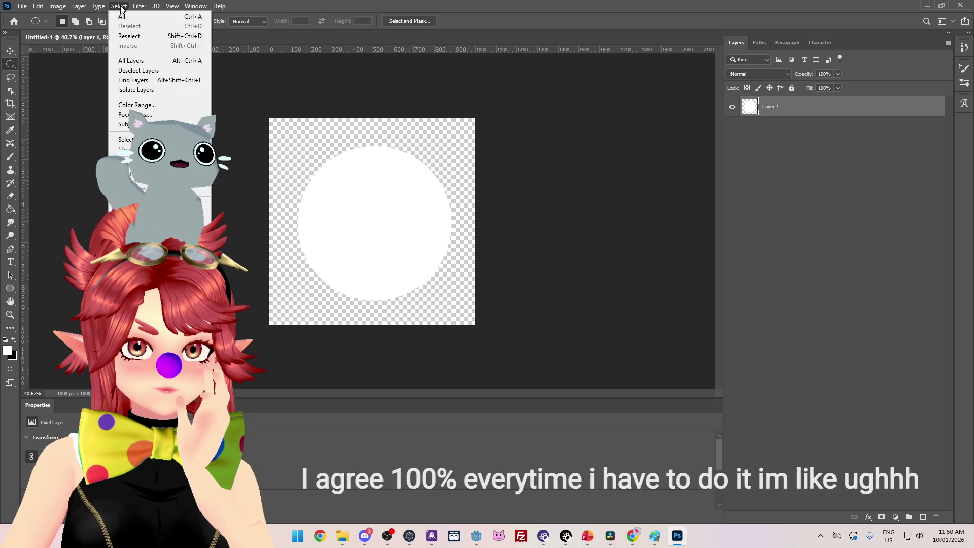
{"action": "mouse_move", "coordinate": [98, 6]}
{"action": "left_click", "coordinate": [10, 90]}
{"action": "left_click", "coordinate": [50, 111]}
{"action": "left_click", "coordinate": [119, 6]}
{"action": "mouse_move", "coordinate": [127, 150]}
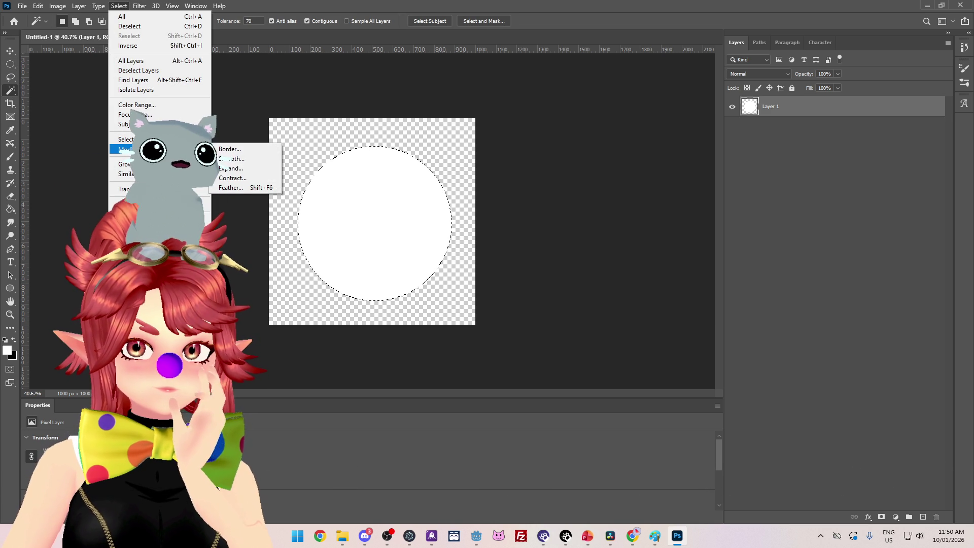
{"action": "left_click", "coordinate": [249, 160]}
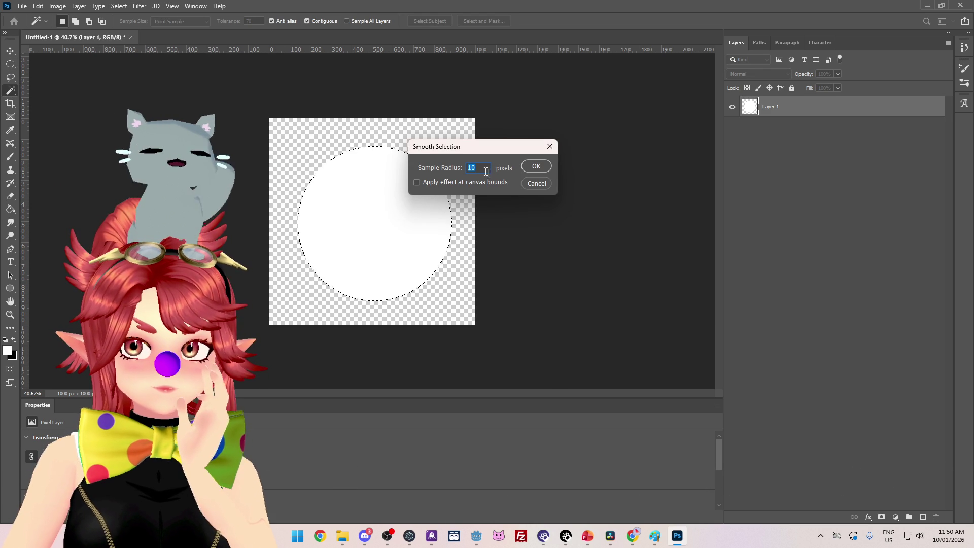
{"action": "key", "text": "Return"}
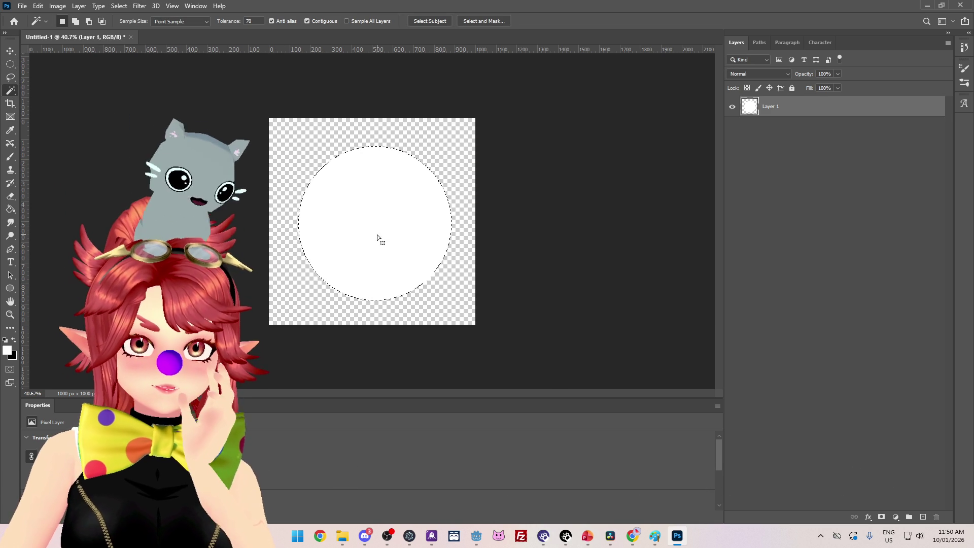
Step: Feather the circle selection by 50 pixels, then clear the selection
{"action": "scroll", "coordinate": [470, 262], "scroll_direction": "up", "scroll_amount": 3}
{"action": "scroll", "coordinate": [470, 262], "scroll_direction": "up", "scroll_amount": 2}
{"action": "scroll", "coordinate": [470, 262], "scroll_direction": "down", "scroll_amount": 2}
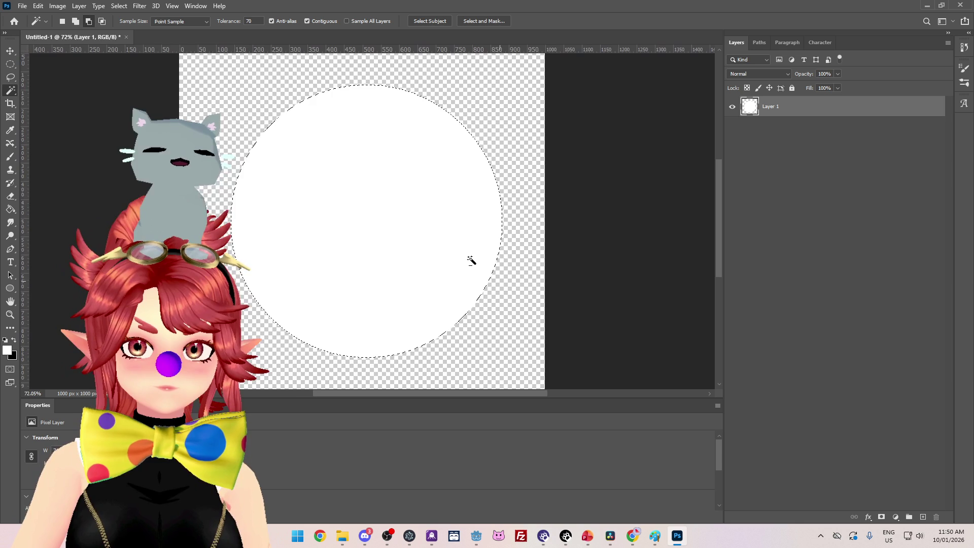
{"action": "left_click", "coordinate": [120, 6]}
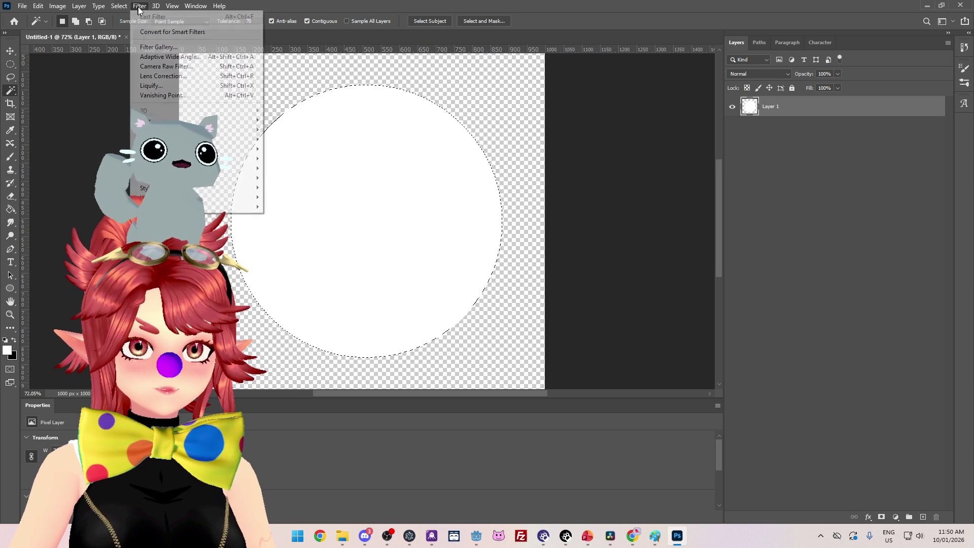
{"action": "mouse_move", "coordinate": [127, 148]}
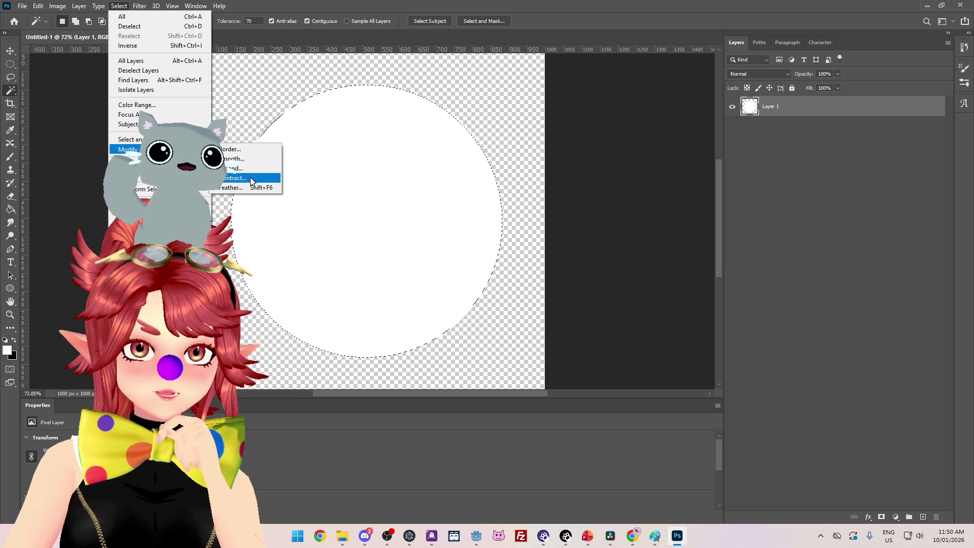
{"action": "left_click", "coordinate": [239, 187]}
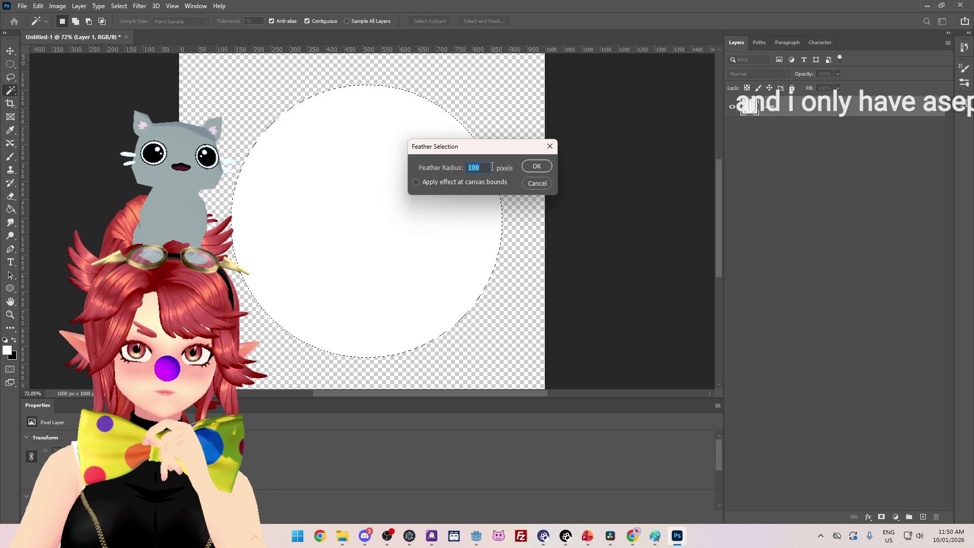
{"action": "type", "text": "50"}
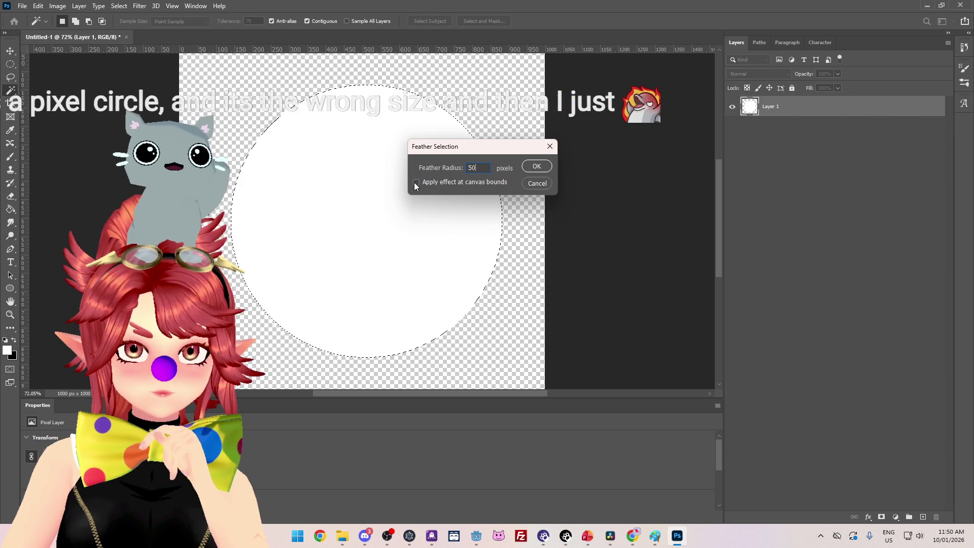
{"action": "left_click", "coordinate": [537, 167]}
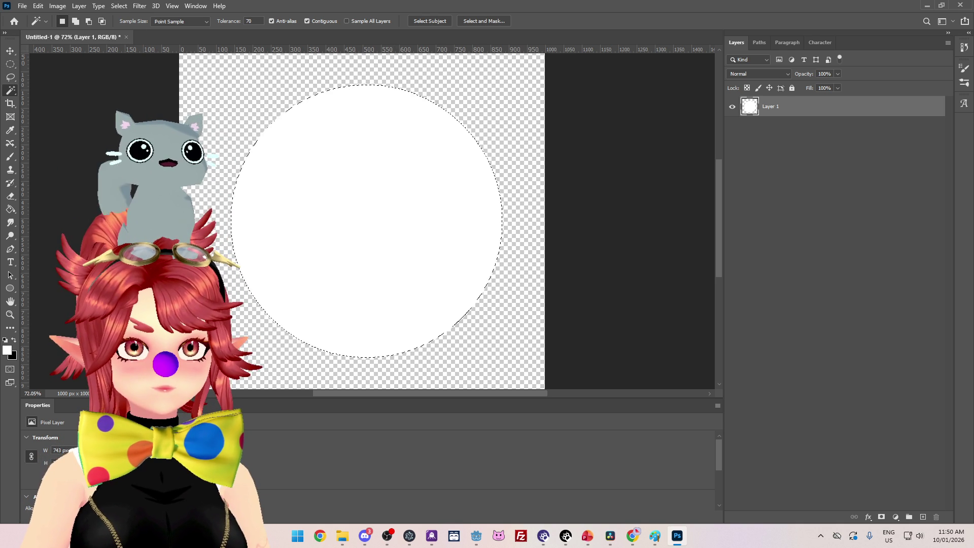
{"action": "left_click", "coordinate": [10, 64]}
{"action": "left_click_drag", "start_coordinate": [97, 96], "coordinate": [102, 97]}
Step: Apply a Zoom radial blur of amount 10 to the white circle
{"action": "key", "text": "Return"}
{"action": "left_click", "coordinate": [76, 5]}
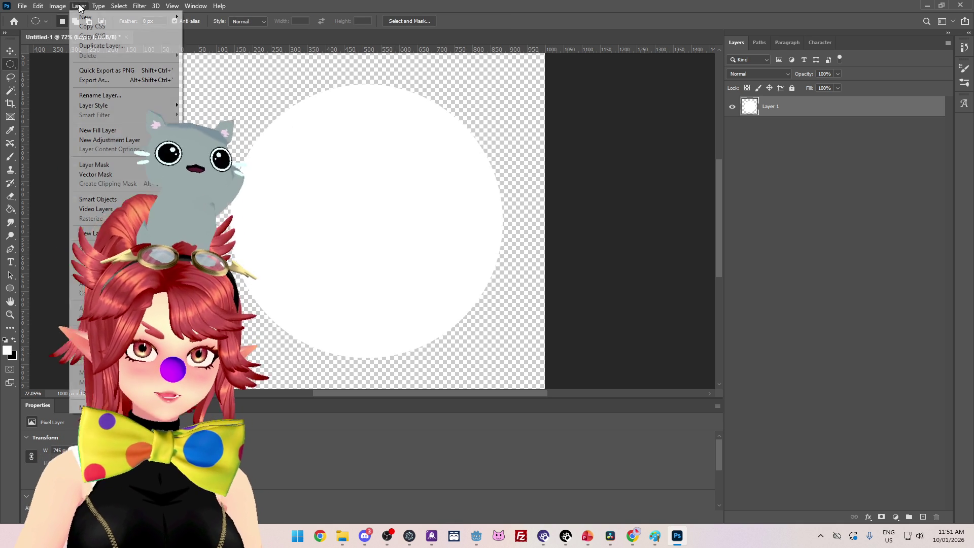
{"action": "mouse_move", "coordinate": [96, 6]}
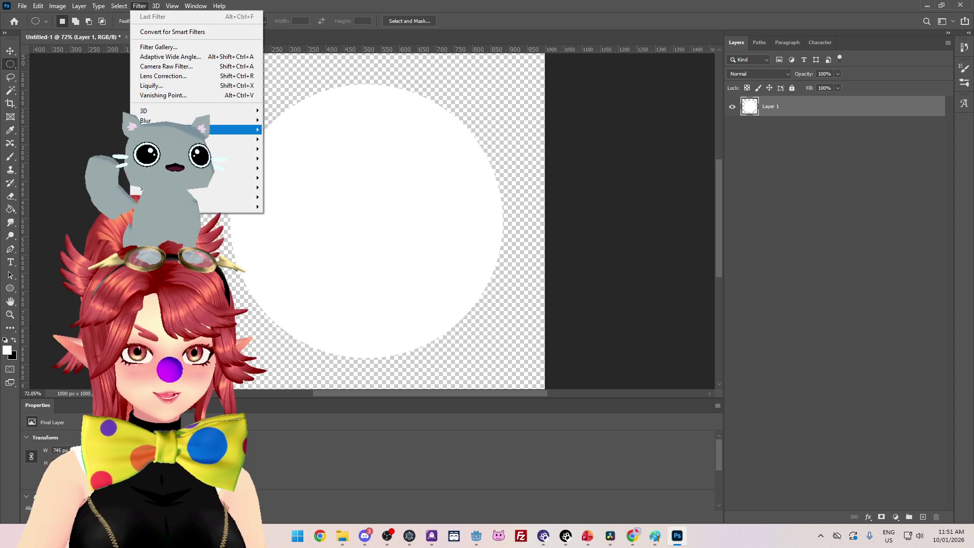
{"action": "mouse_move", "coordinate": [179, 122]}
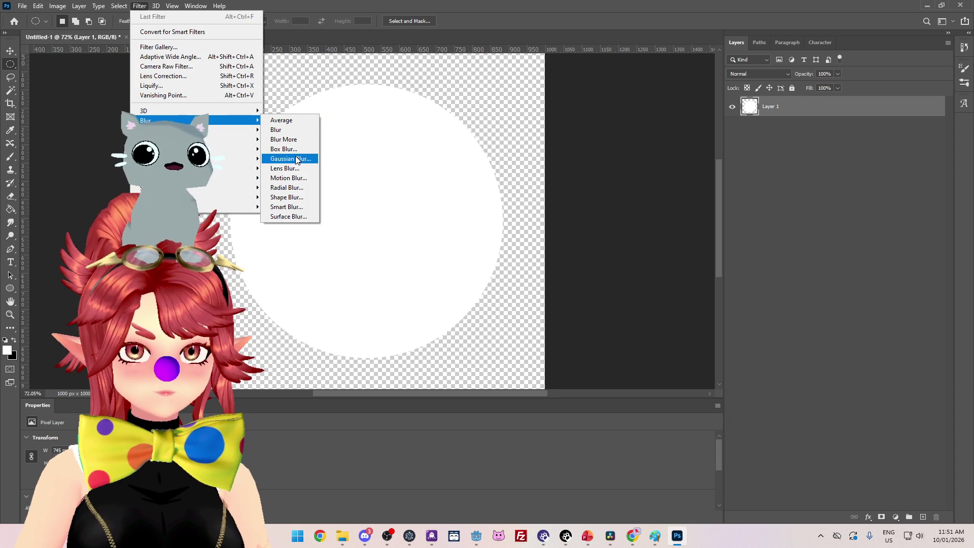
{"action": "left_click", "coordinate": [298, 189]}
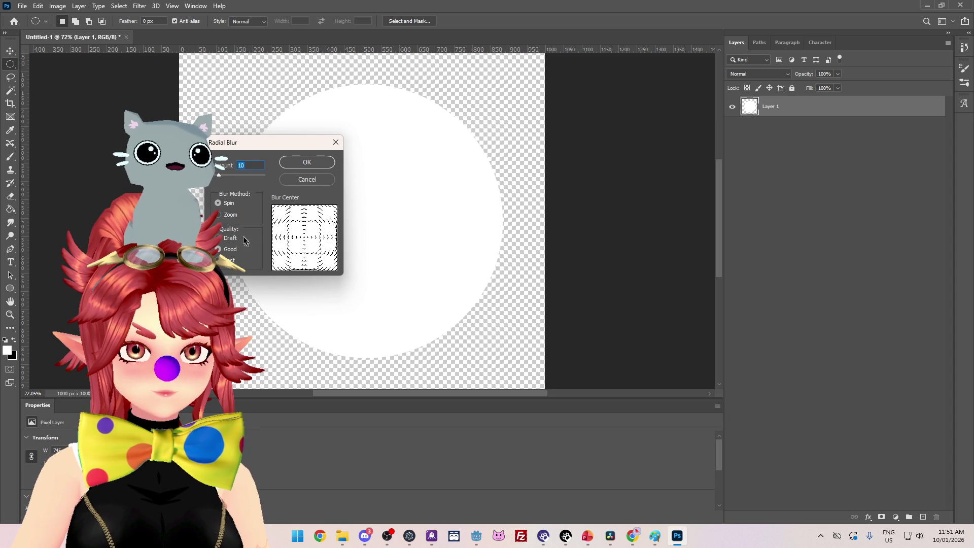
{"action": "left_click", "coordinate": [220, 216]}
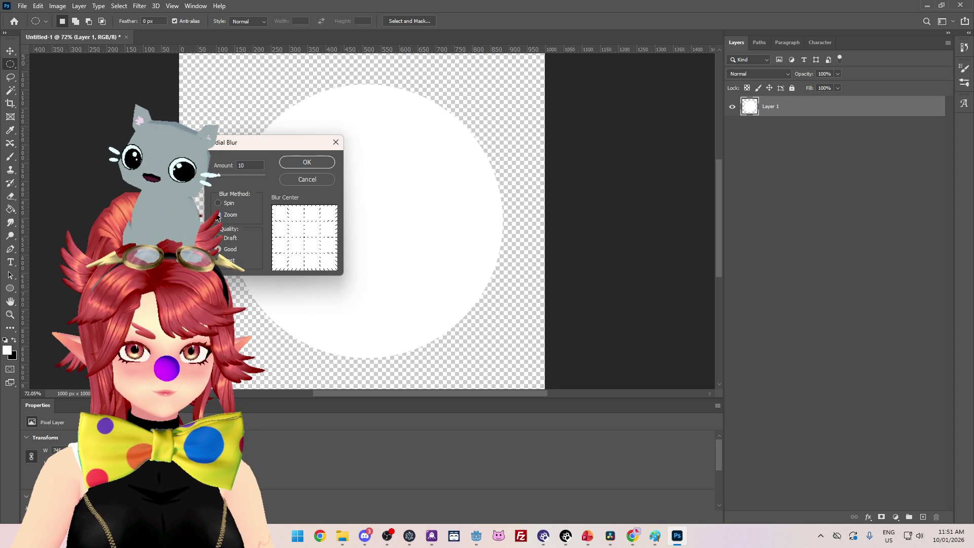
{"action": "double_click", "coordinate": [248, 167]}
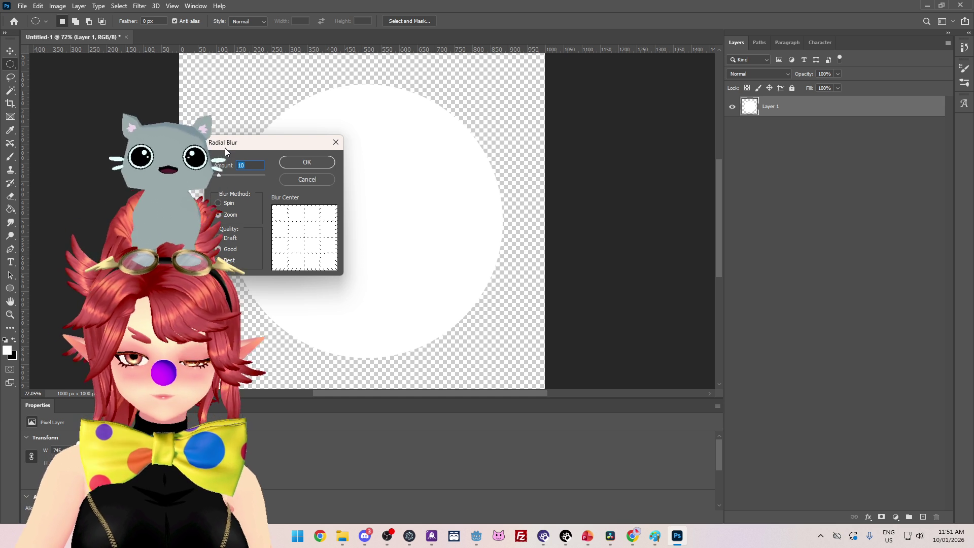
{"action": "left_click", "coordinate": [307, 162]}
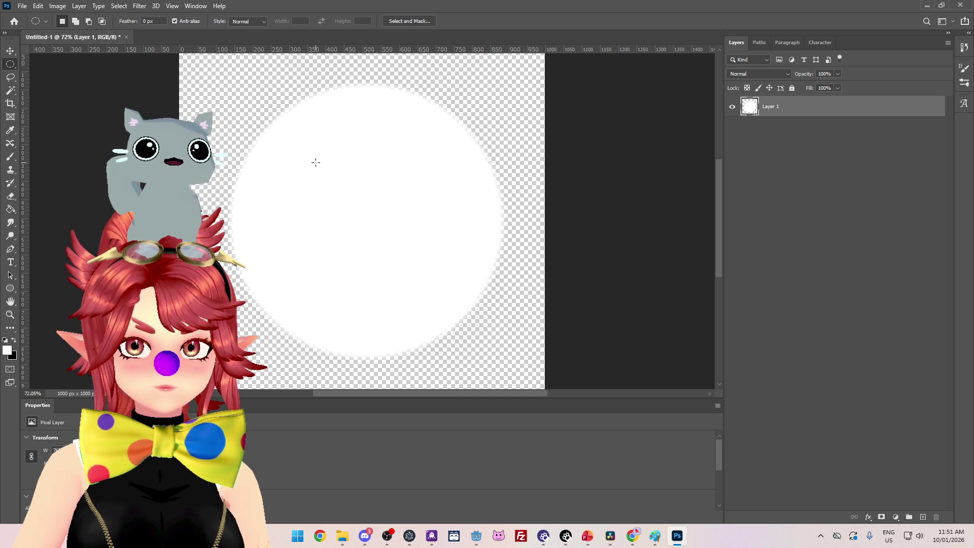
Step: Apply a stronger Zoom radial blur of amount 40, then repeat the filter
{"action": "left_click", "coordinate": [141, 6]}
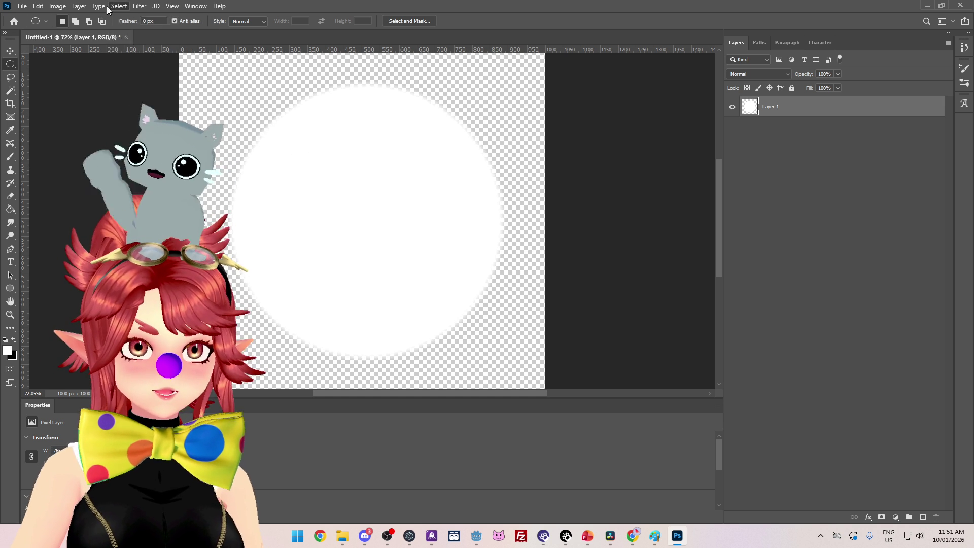
{"action": "mouse_move", "coordinate": [229, 120]}
{"action": "left_click", "coordinate": [287, 188]}
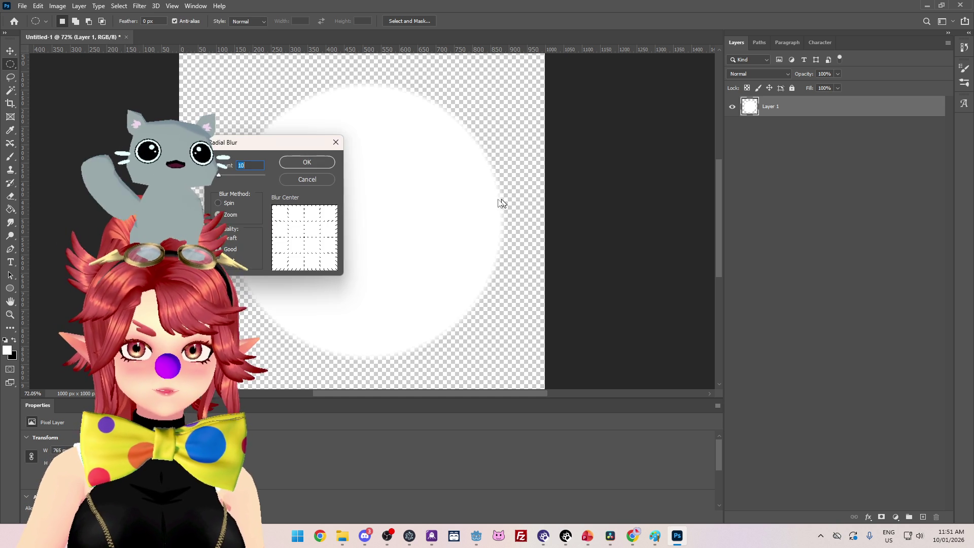
{"action": "type", "text": "40"}
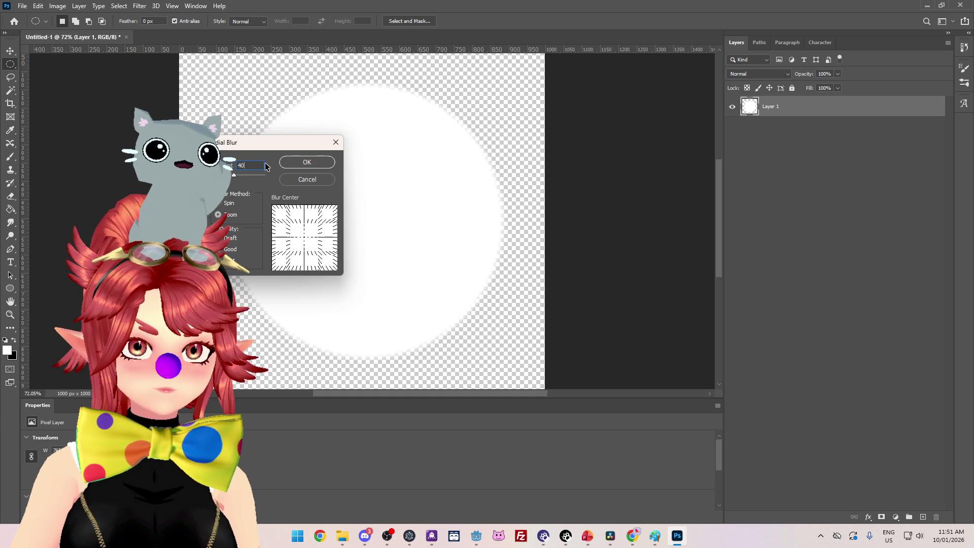
{"action": "left_click", "coordinate": [317, 162]}
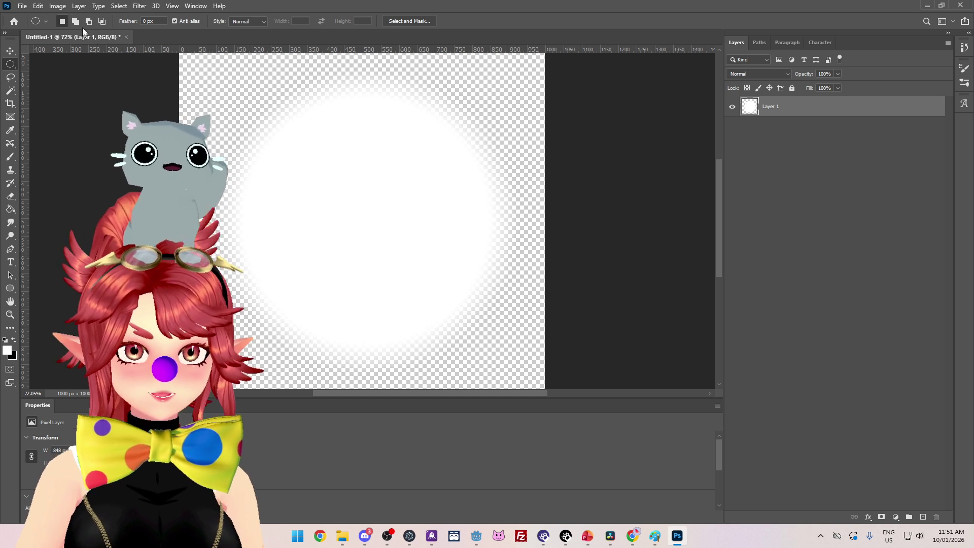
{"action": "left_click", "coordinate": [136, 6]}
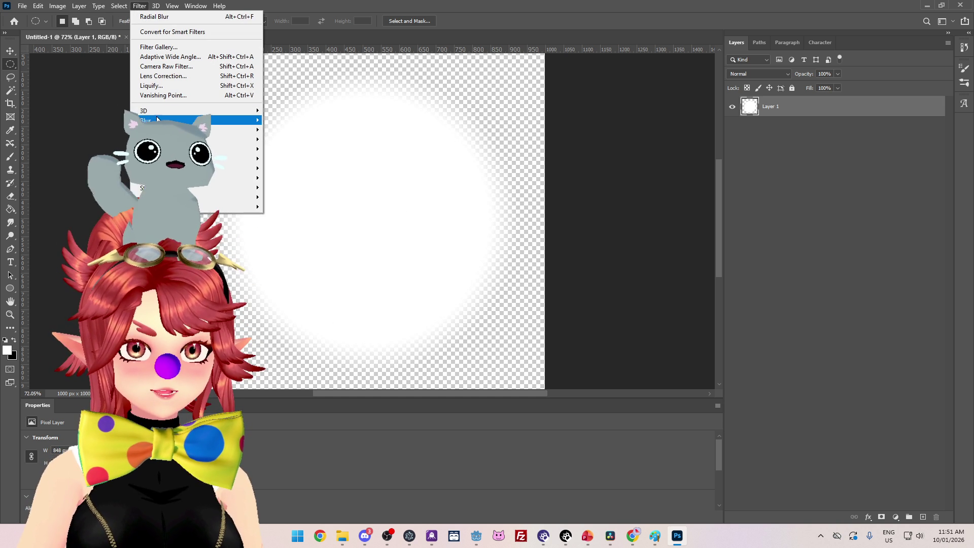
{"action": "mouse_move", "coordinate": [156, 120]}
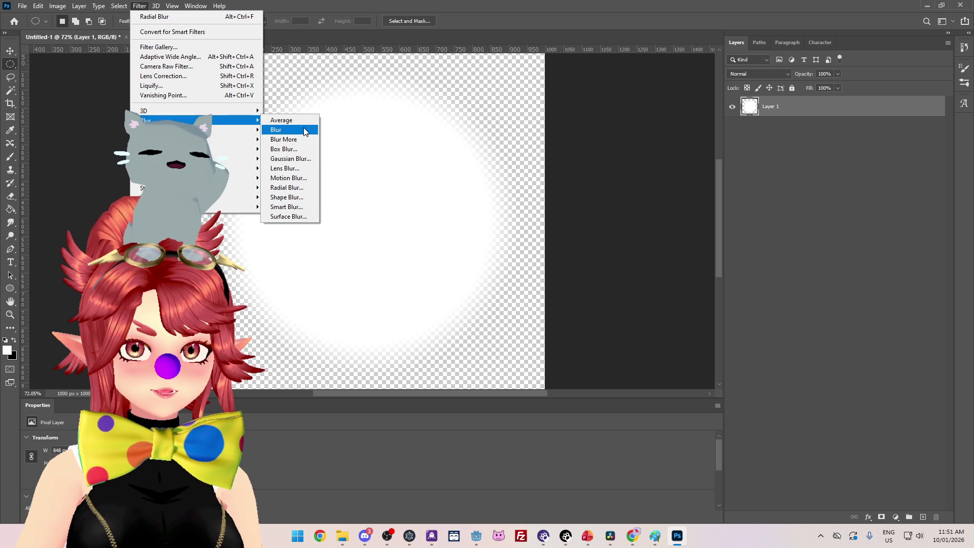
{"action": "left_click", "coordinate": [287, 188]}
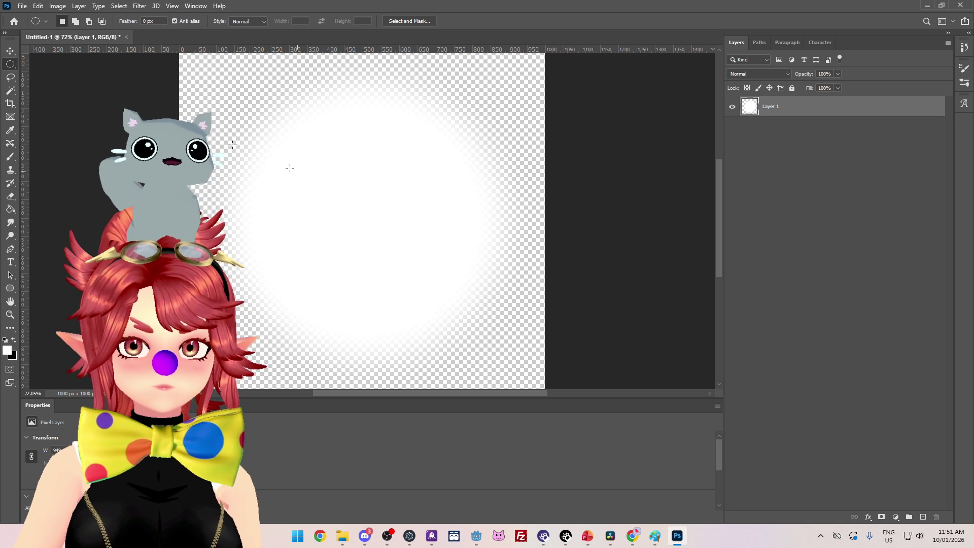
Step: Start Save As and pick snail_trail.png in the VFX folder
{"action": "left_click", "coordinate": [22, 6]}
{"action": "left_click", "coordinate": [54, 129]}
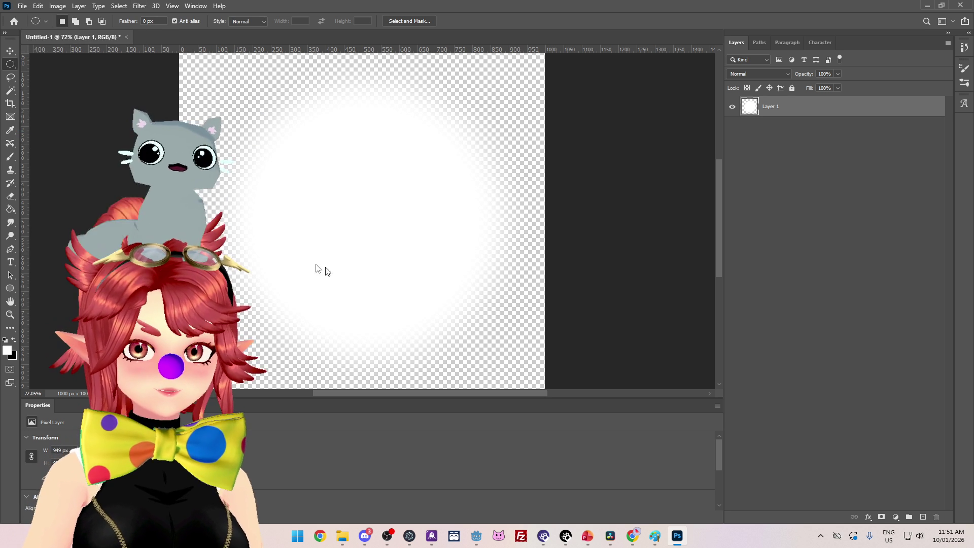
{"action": "left_click", "coordinate": [260, 148]}
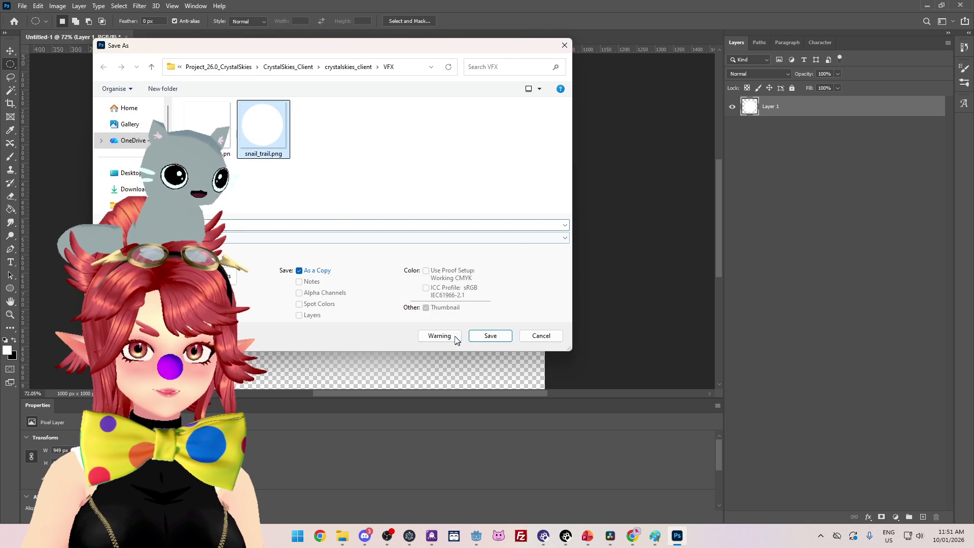
Step: Overwrite snail_trail.png as PNG and view the soft red glow in Godot's viewport
{"action": "left_click", "coordinate": [491, 336]}
{"action": "key", "text": "Return"}
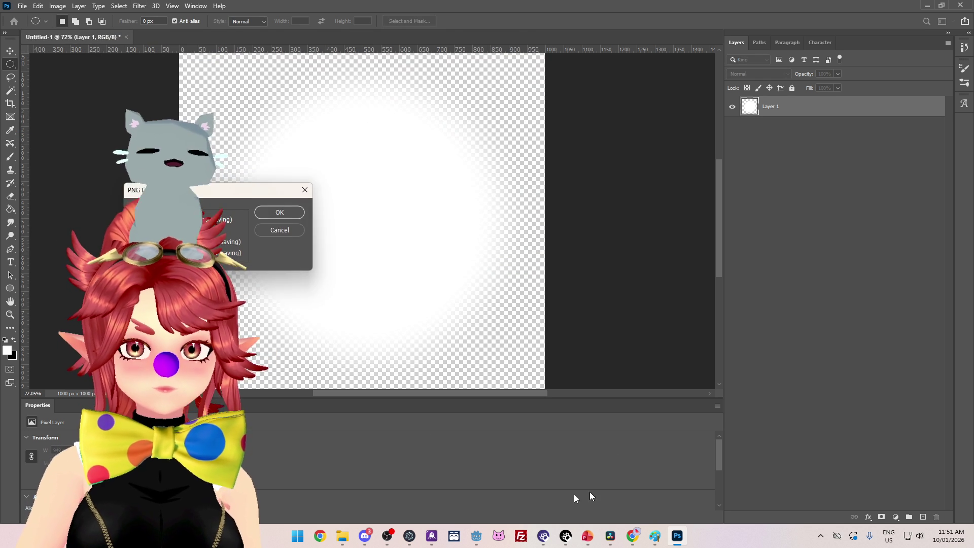
{"action": "key", "text": "Return"}
{"action": "left_click", "coordinate": [476, 537]}
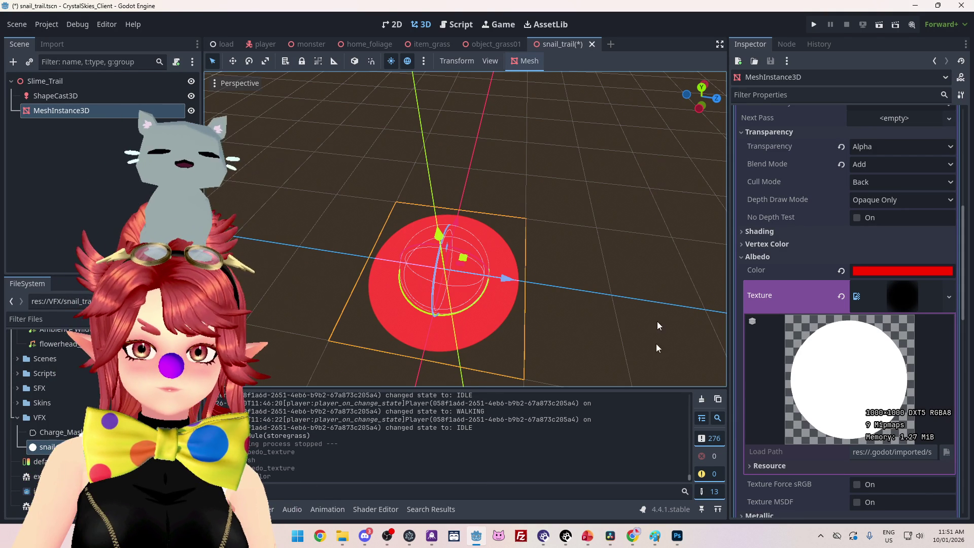
{"action": "left_click", "coordinate": [677, 535]}
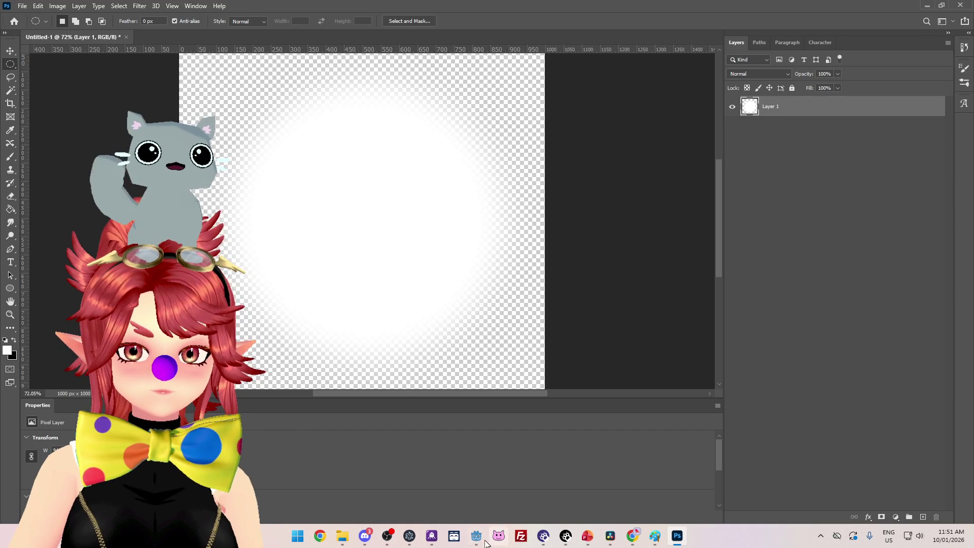
{"action": "left_click", "coordinate": [476, 537]}
{"action": "mouse_move", "coordinate": [341, 304]}
{"action": "left_mouse_down"}
{"action": "mouse_move", "coordinate": [611, 253]}
{"action": "mouse_move", "coordinate": [553, 211]}
{"action": "left_mouse_up"}
Step: Change the albedo colour to pink with hue 309 and saturation 51
{"action": "left_click", "coordinate": [903, 305]}
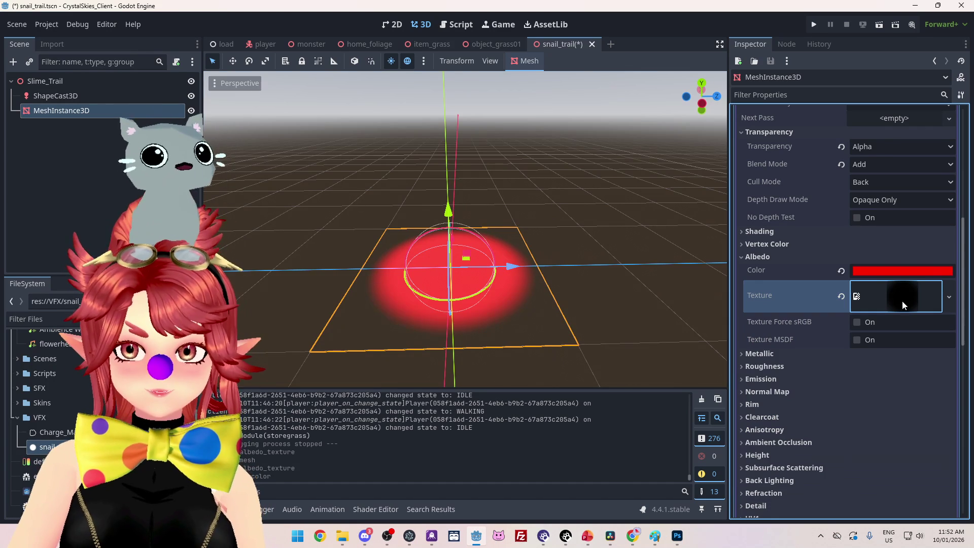
{"action": "left_click", "coordinate": [757, 380]}
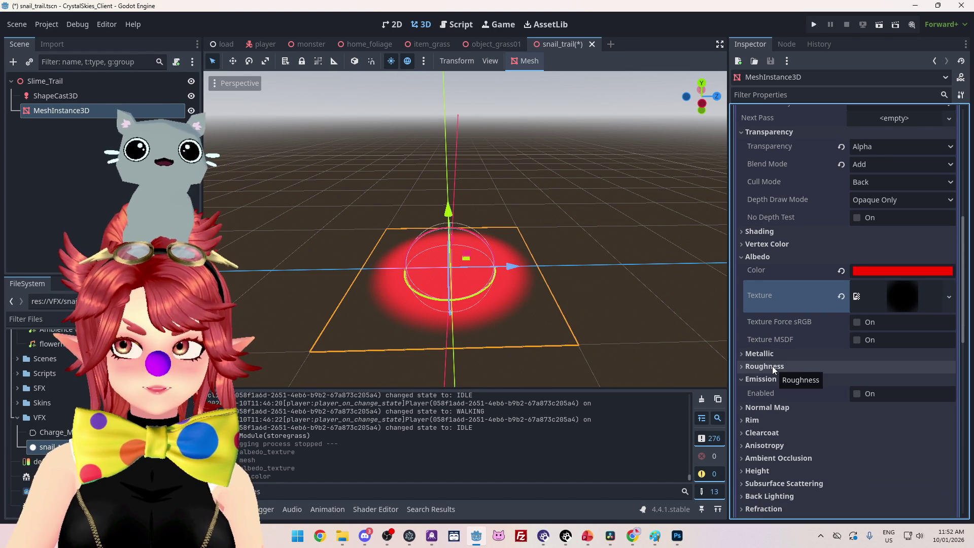
{"action": "left_click", "coordinate": [881, 272]}
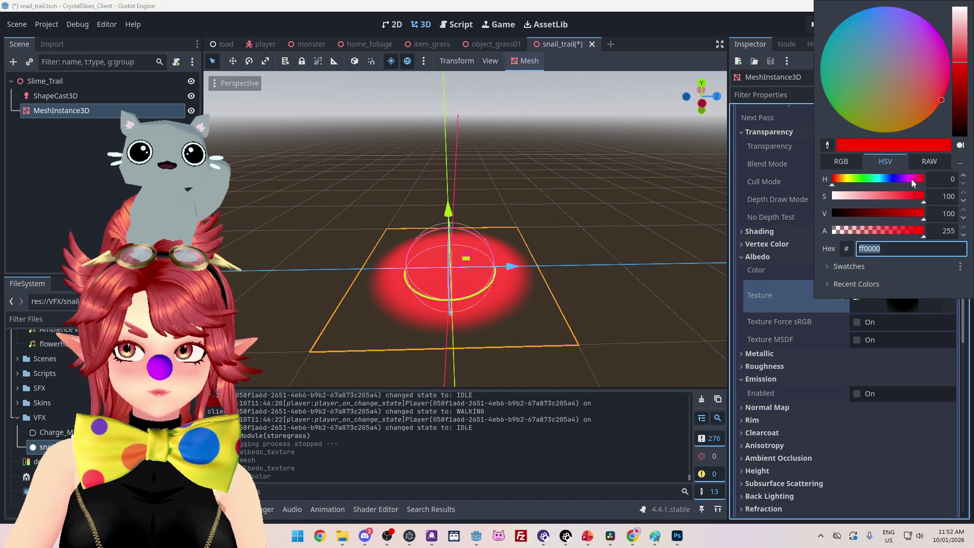
{"action": "left_click", "coordinate": [912, 179]}
{"action": "left_click_drag", "start_coordinate": [888, 196], "coordinate": [879, 196]}
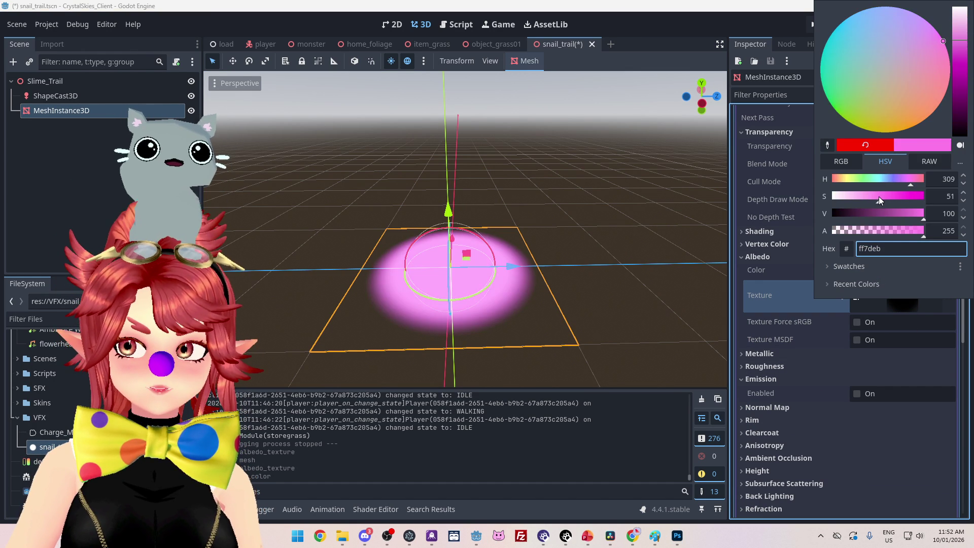
{"action": "left_click", "coordinate": [614, 300]}
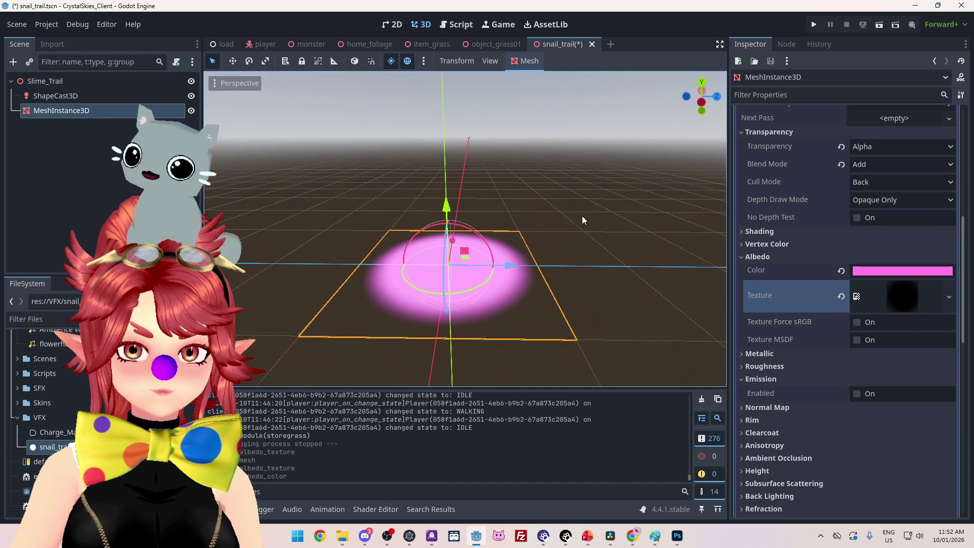
Step: Lower the albedo alpha to 50, giving translucent pink ff7deb32
{"action": "left_click", "coordinate": [869, 272]}
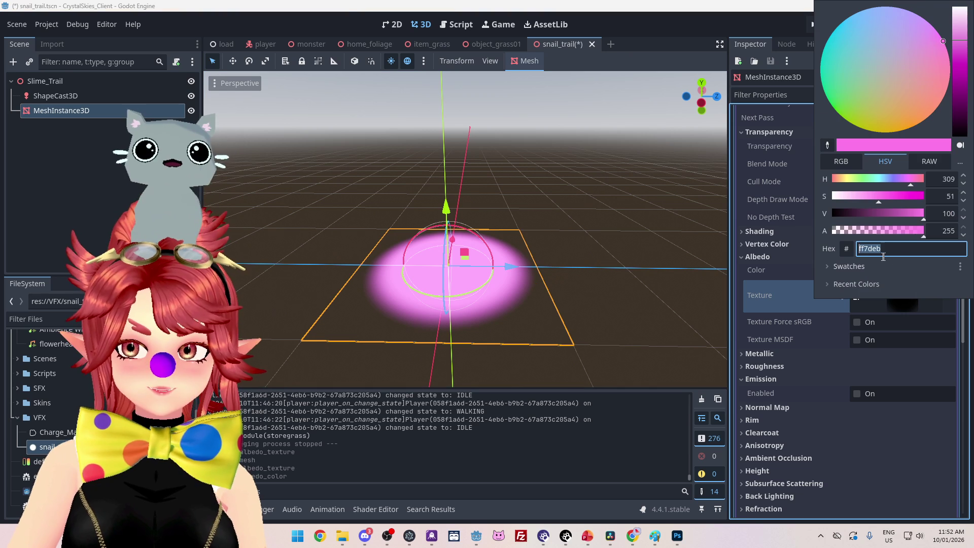
{"action": "mouse_move", "coordinate": [917, 231]}
{"action": "left_mouse_down"}
{"action": "mouse_move", "coordinate": [842, 231]}
{"action": "mouse_move", "coordinate": [851, 233]}
{"action": "left_mouse_up"}
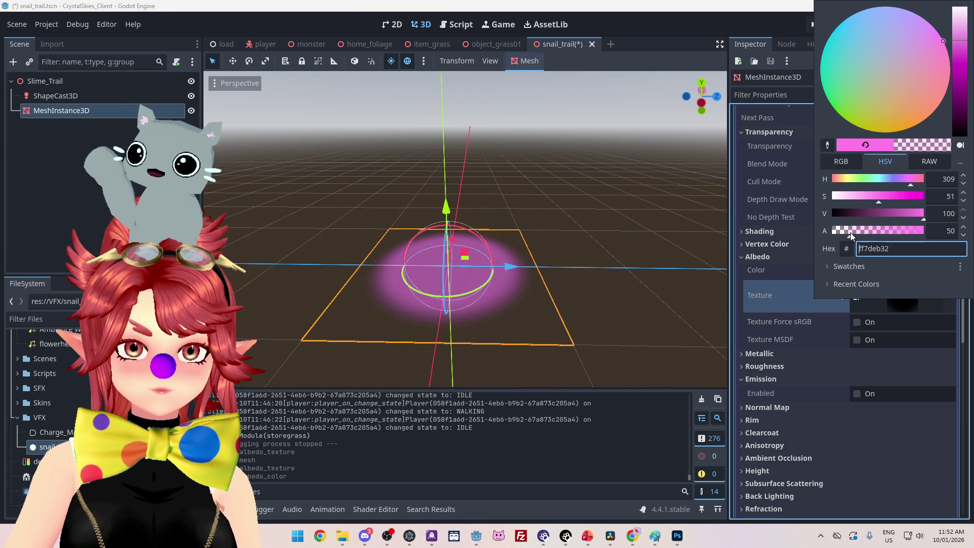
{"action": "left_click", "coordinate": [943, 229]}
{"action": "left_click", "coordinate": [775, 230]}
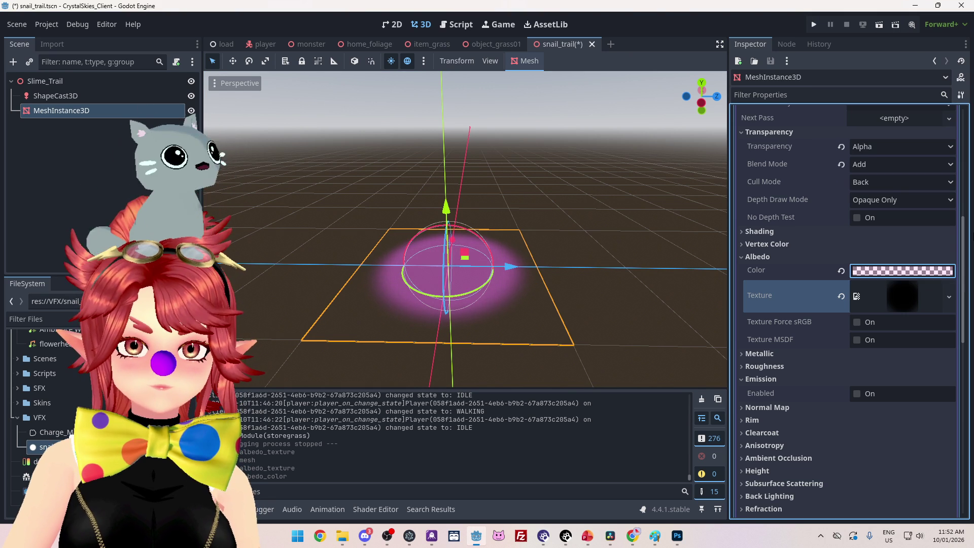
{"action": "left_click_drag", "start_coordinate": [720, 239], "coordinate": [648, 270]}
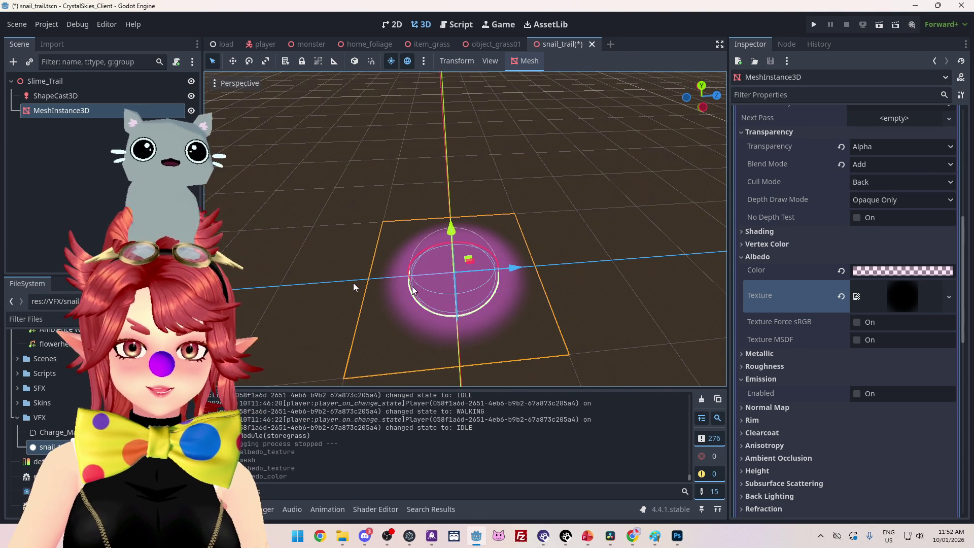
{"action": "double_click", "coordinate": [42, 403]}
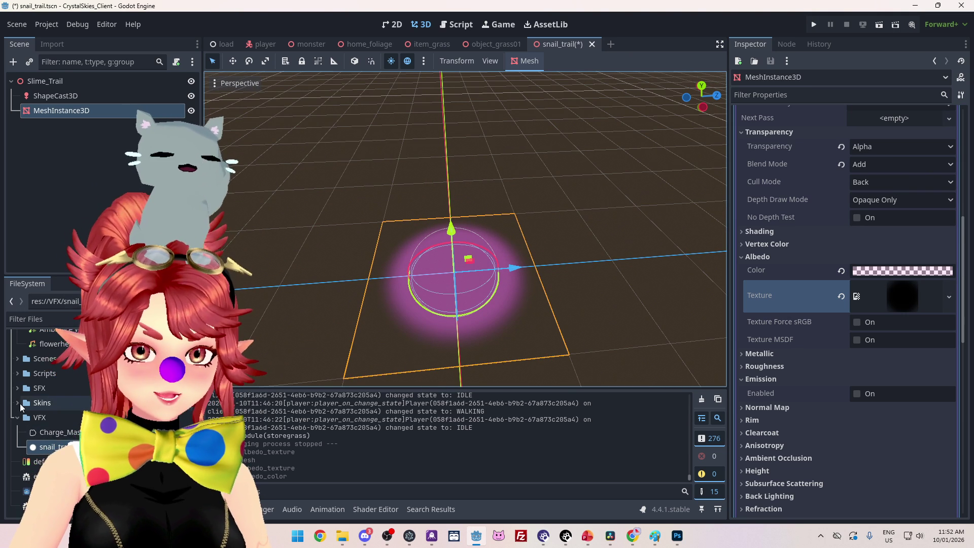
{"action": "scroll", "coordinate": [64, 420], "scroll_direction": "down", "scroll_amount": 1}
Step: Open mon_pink.tres and try a pale blue Color BG, checking its hex code
{"action": "left_click", "coordinate": [50, 413]}
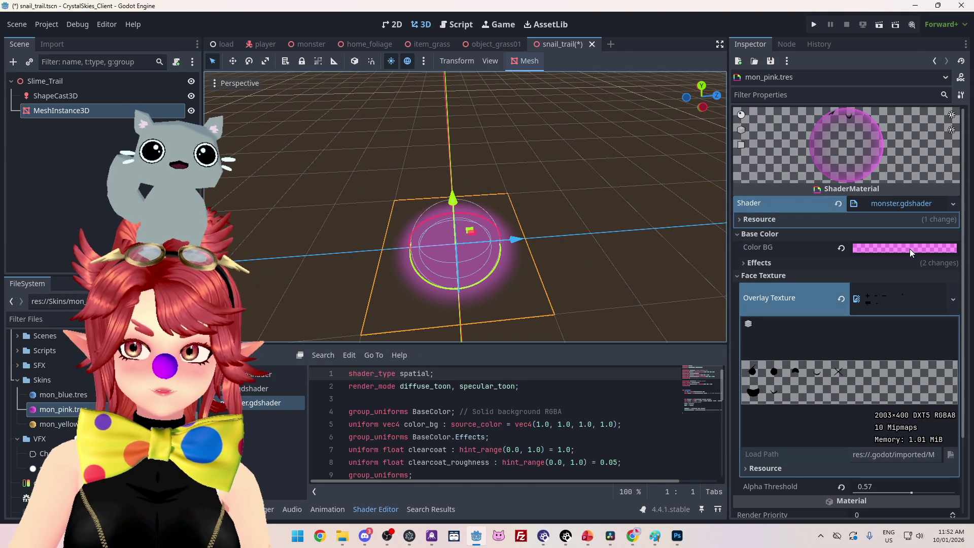
{"action": "left_click", "coordinate": [910, 249]}
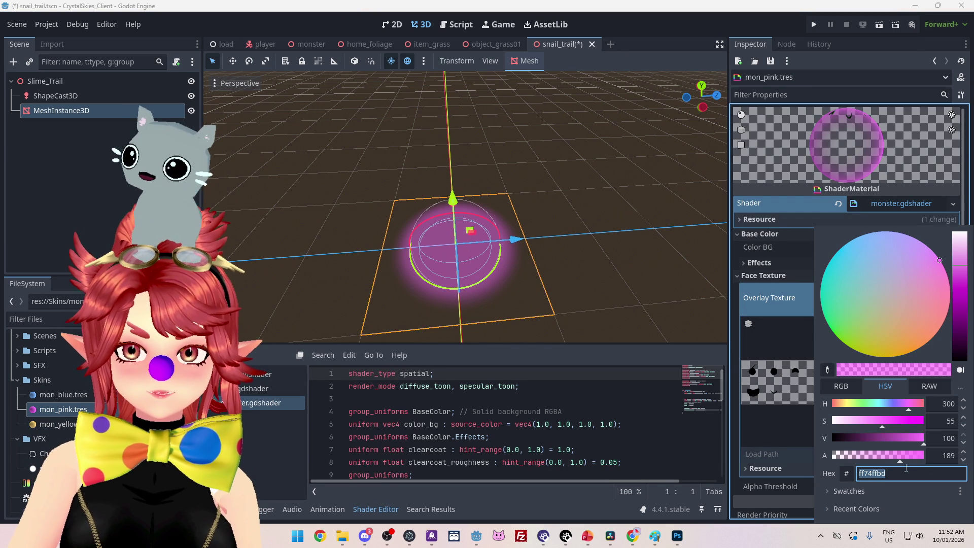
{"action": "double_click", "coordinate": [862, 473]}
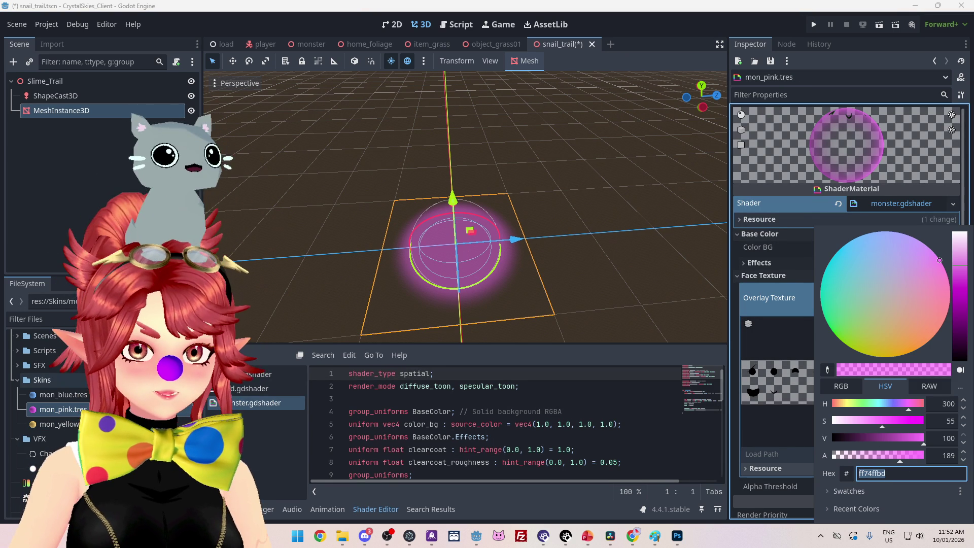
{"action": "key", "text": "Escape"}
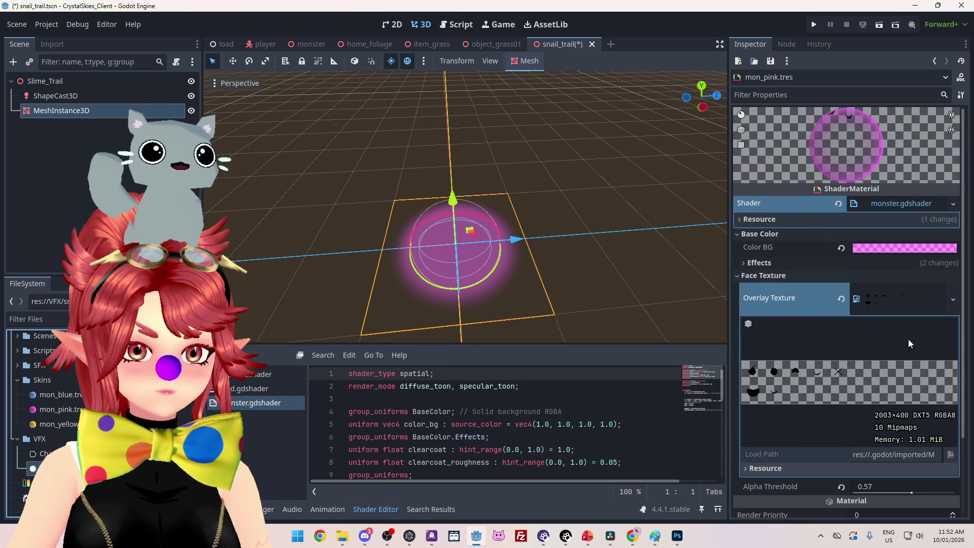
{"action": "left_click", "coordinate": [887, 248]}
{"action": "left_click", "coordinate": [887, 249]}
{"action": "double_click", "coordinate": [912, 473]}
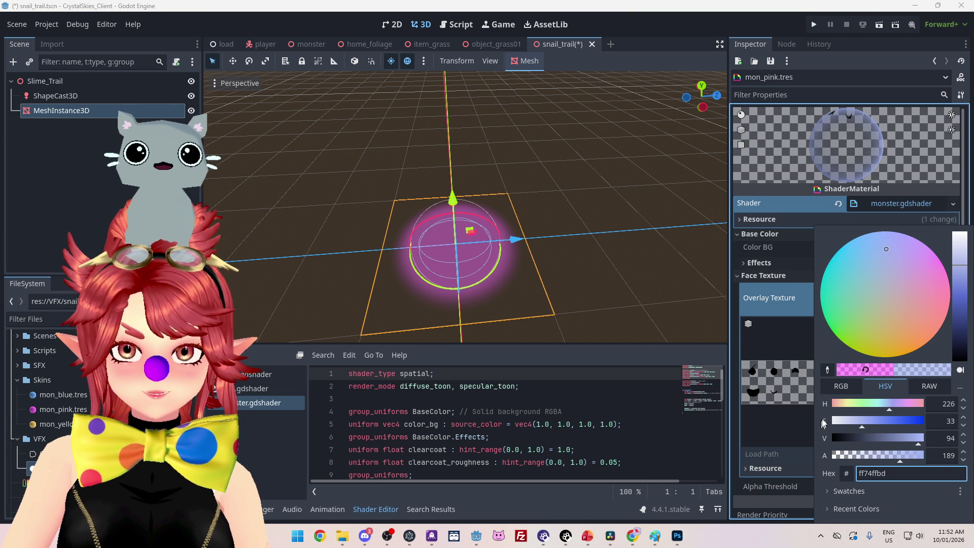
{"action": "key", "text": "Escape"}
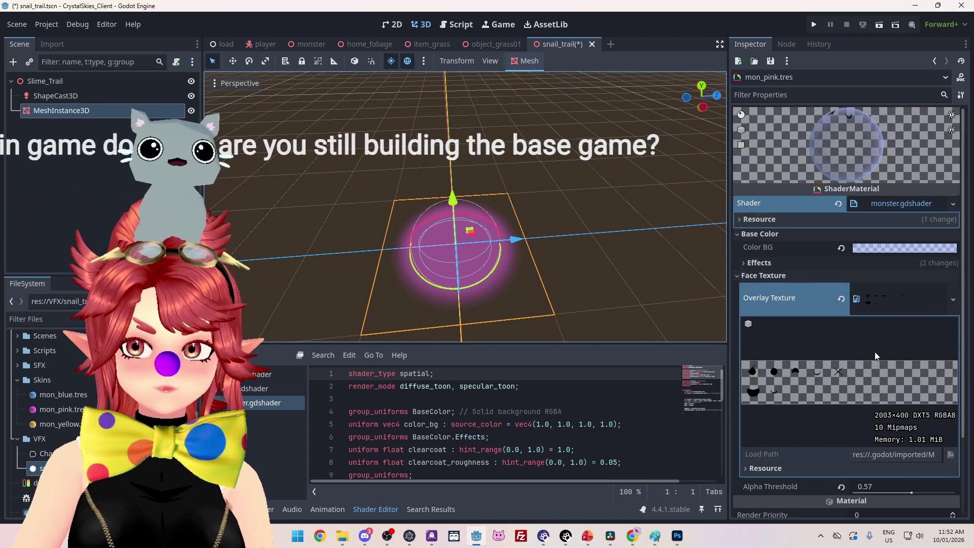
Step: Set mon_pink's Color BG to a pale blue-lavender on the colour wheel
{"action": "left_click", "coordinate": [609, 255]}
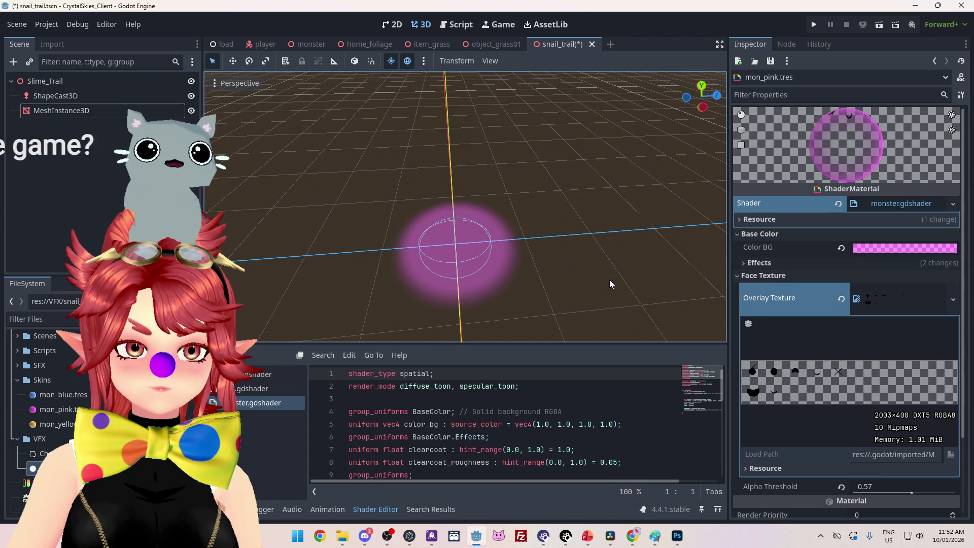
{"action": "left_click", "coordinate": [900, 248]}
{"action": "left_click", "coordinate": [915, 263]}
{"action": "mouse_move", "coordinate": [915, 261]}
{"action": "left_mouse_down"}
{"action": "mouse_move", "coordinate": [897, 252]}
{"action": "mouse_move", "coordinate": [901, 264]}
{"action": "left_mouse_up"}
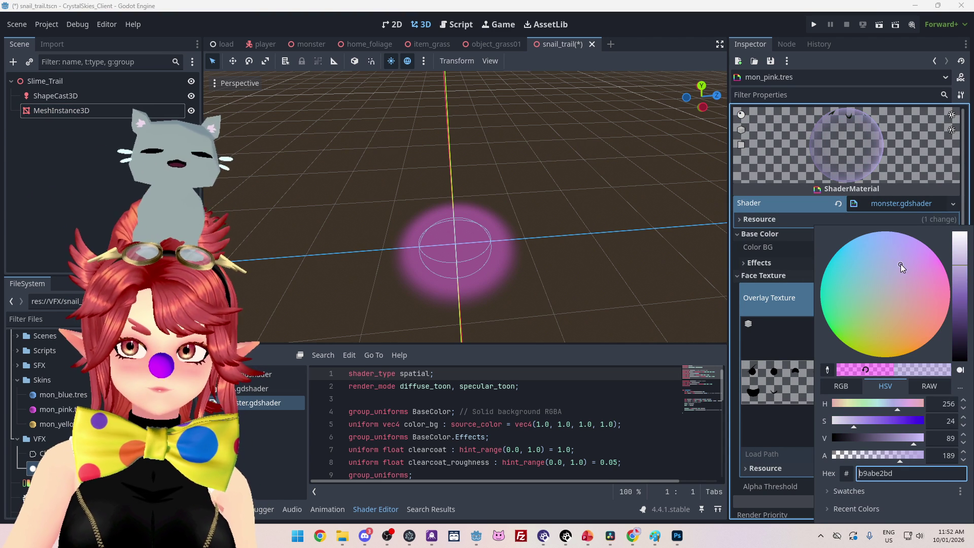
{"action": "left_click", "coordinate": [635, 257]}
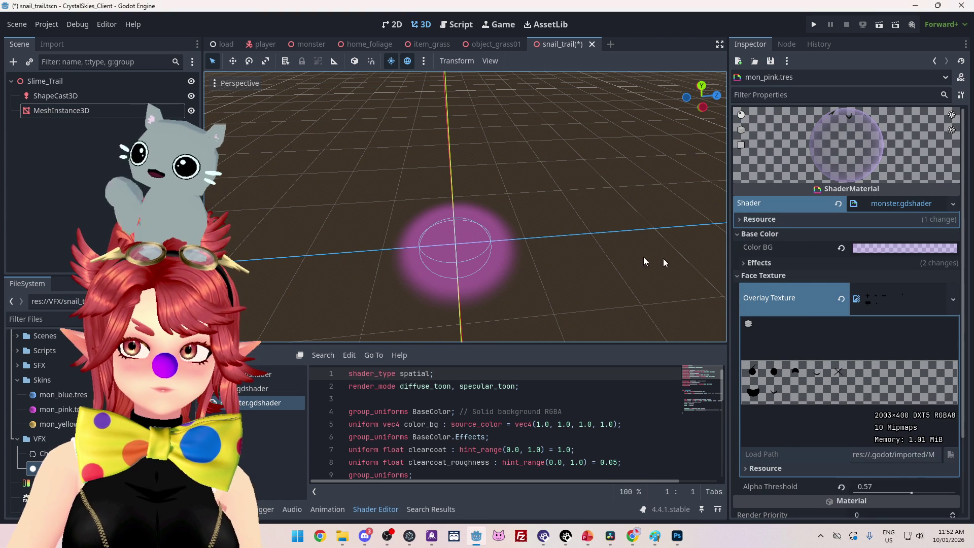
{"action": "left_click", "coordinate": [60, 410]}
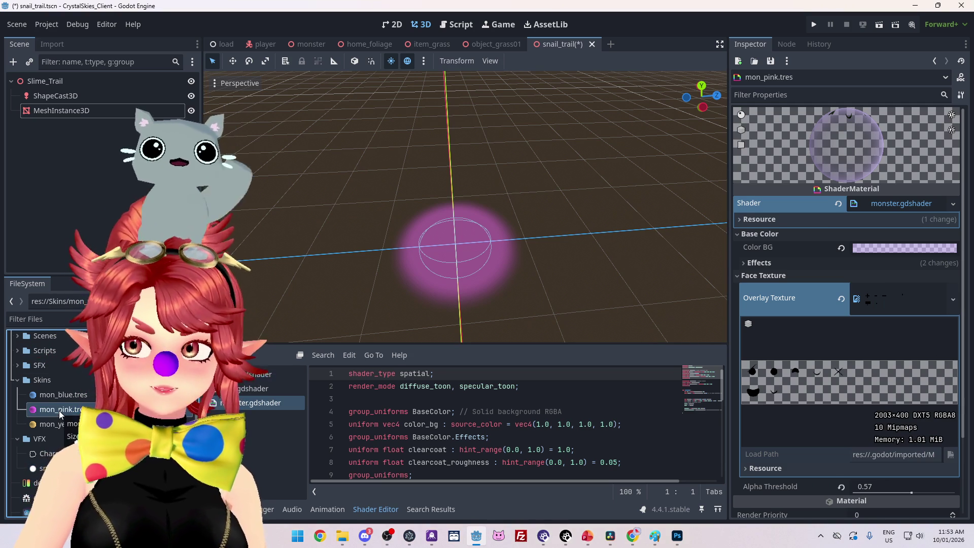
{"action": "scroll", "coordinate": [801, 315], "scroll_direction": "down", "scroll_amount": 2}
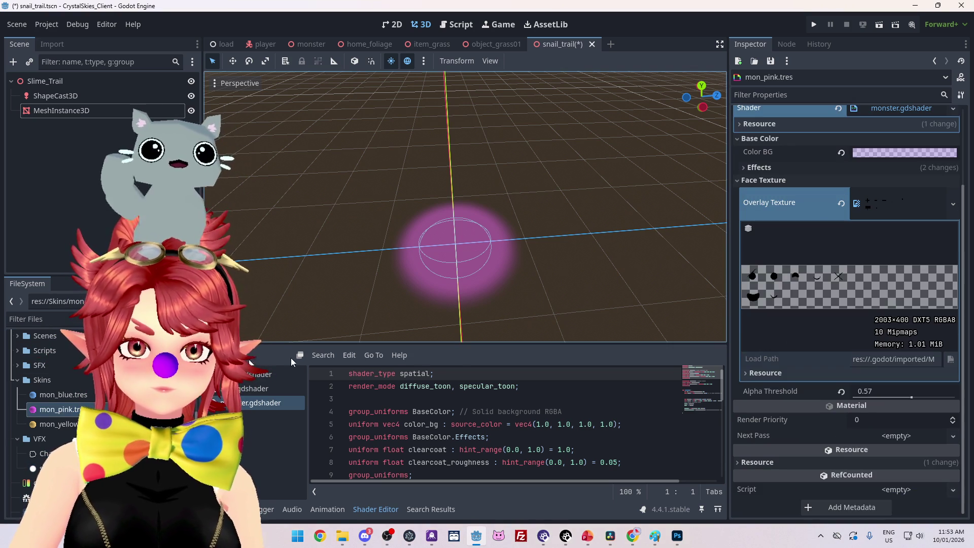
{"action": "scroll", "coordinate": [101, 386], "scroll_direction": "up", "scroll_amount": 1}
{"action": "mouse_move", "coordinate": [305, 55]}
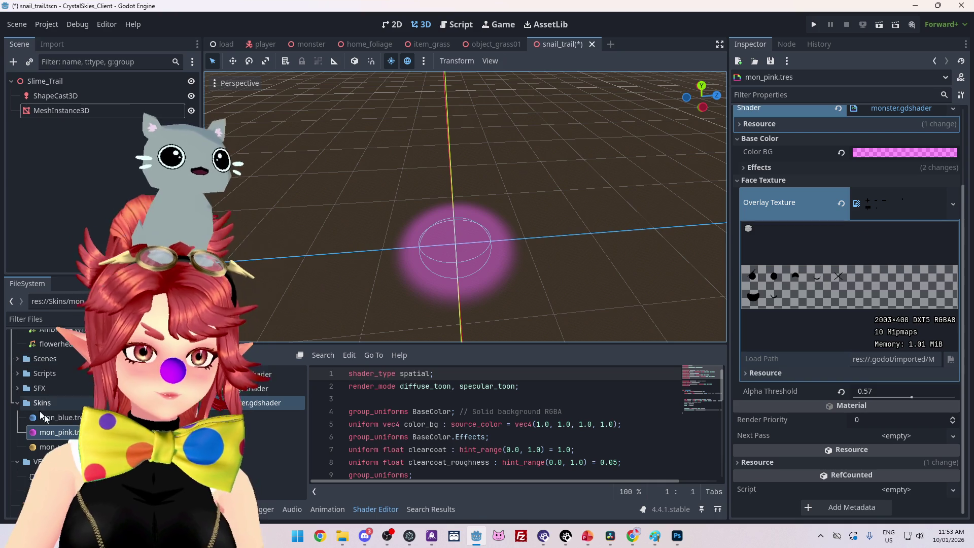
Step: Duplicate mon_pink.tres as mon_pastel_hhhh.tres and set its Color BG to pale periwinkle
{"action": "key", "text": "ctrl+d"}
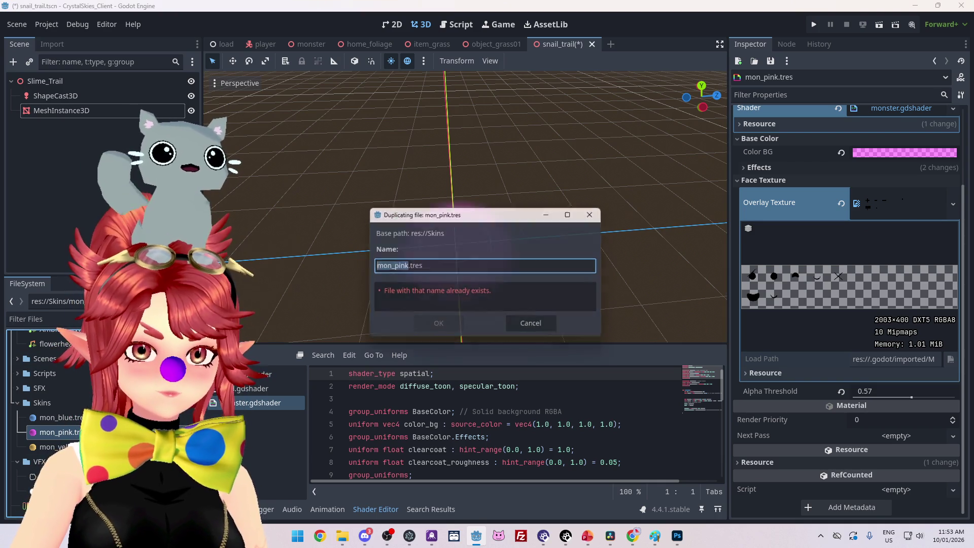
{"action": "left_click_drag", "start_coordinate": [391, 266], "coordinate": [406, 267]}
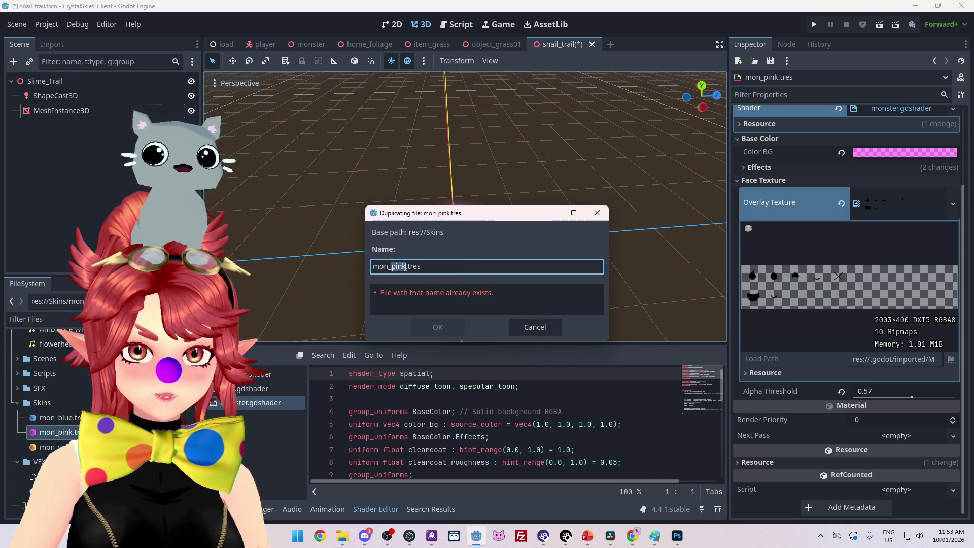
{"action": "type", "text": "pastl"}
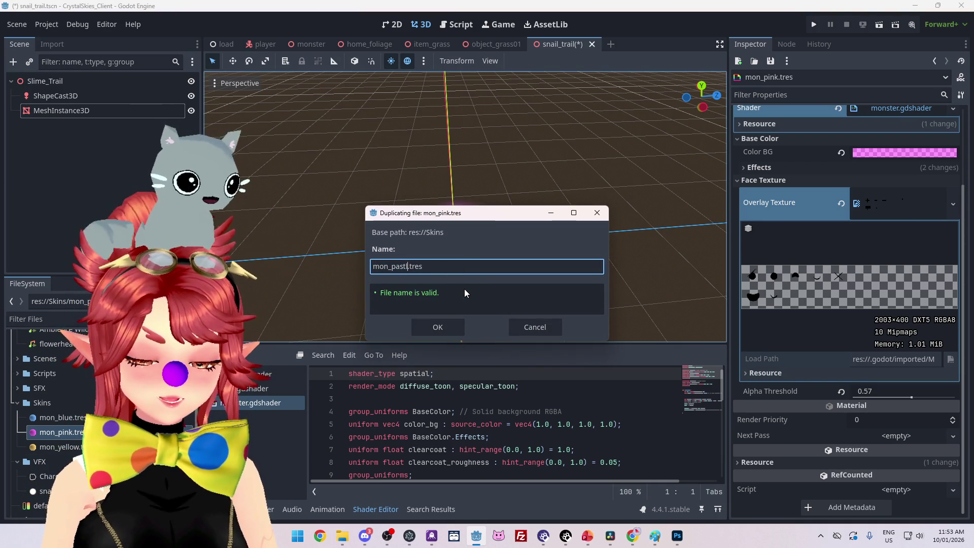
{"action": "type", "text": "e"}
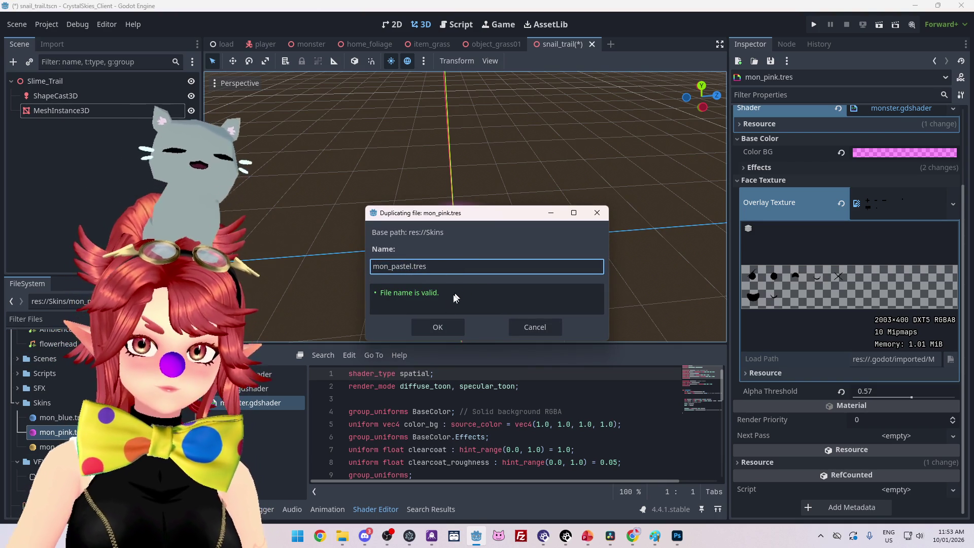
{"action": "type", "text": "_"}
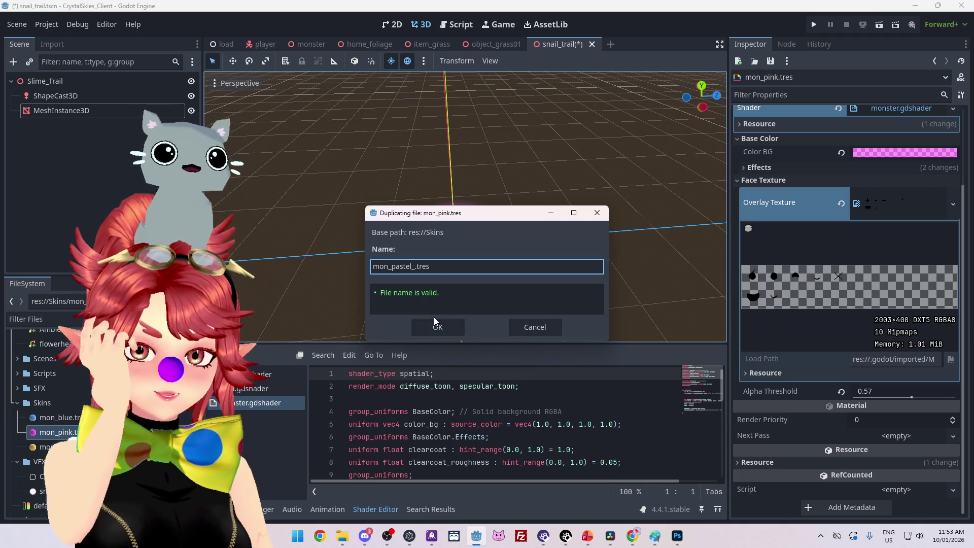
{"action": "type", "text": "pink"}
{"action": "key", "text": "Return"}
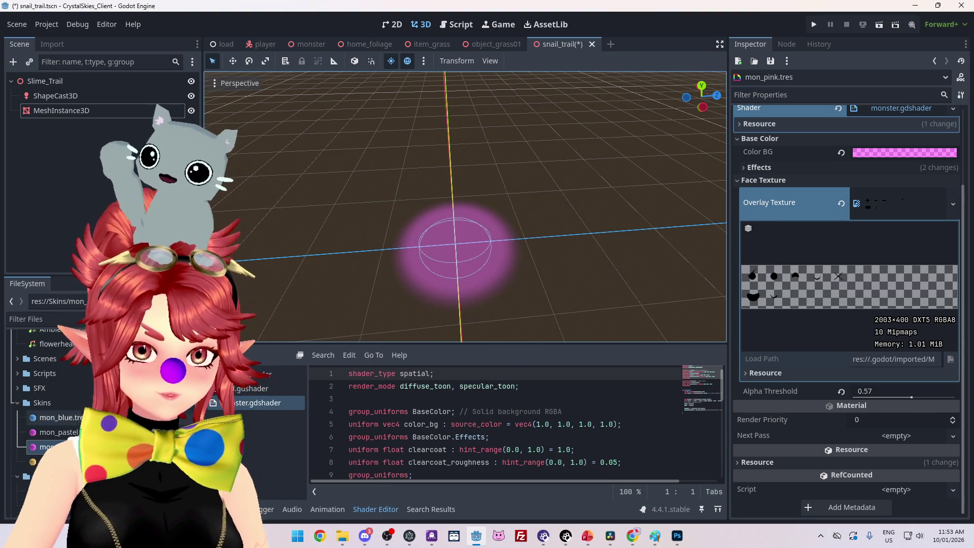
{"action": "left_click", "coordinate": [884, 249]}
{"action": "mouse_move", "coordinate": [886, 256]}
{"action": "left_mouse_down"}
{"action": "mouse_move", "coordinate": [915, 254]}
{"action": "mouse_move", "coordinate": [901, 256]}
{"action": "left_mouse_up"}
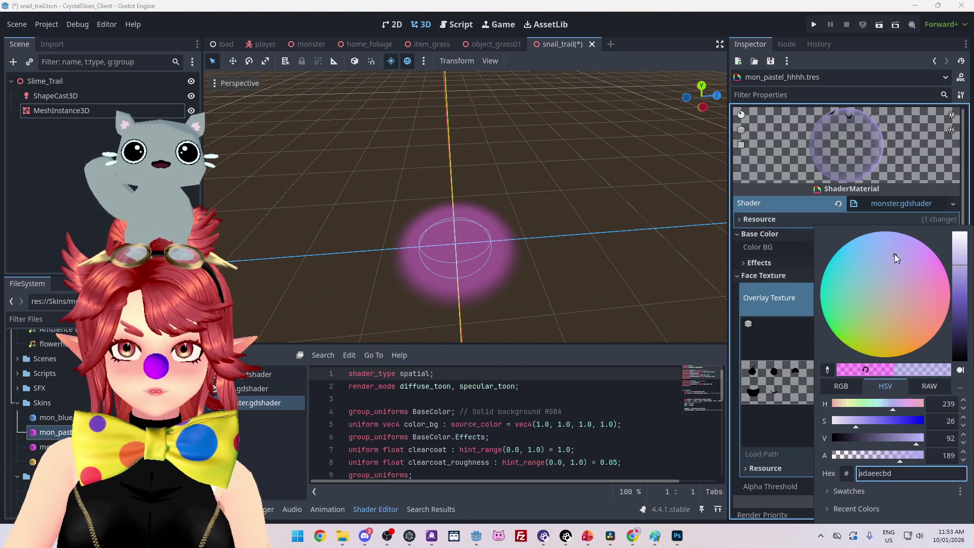
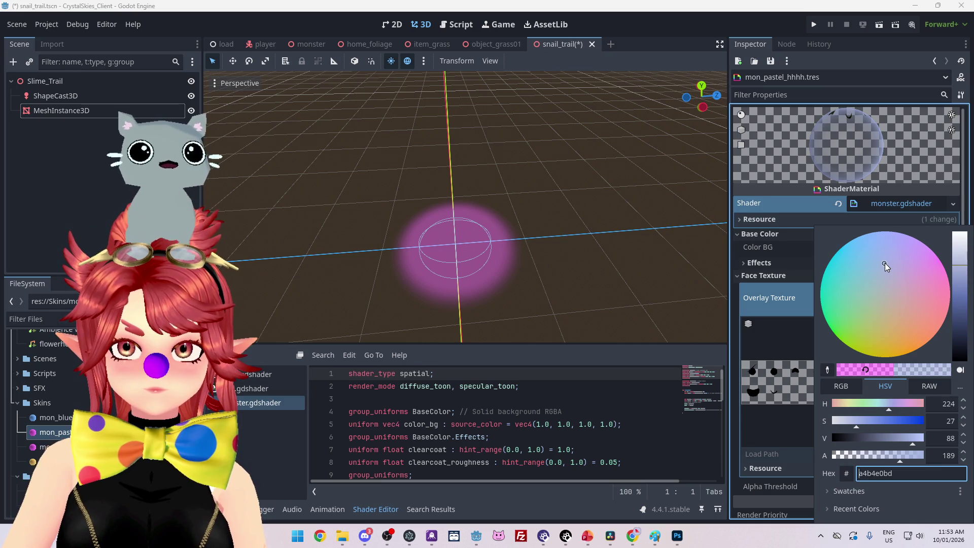
Step: Shift mon_pastel_hhhh's Color BG on the colour wheel to lavender-blue hex aaadf6bd
{"action": "mouse_move", "coordinate": [891, 257]}
{"action": "left_mouse_down"}
{"action": "mouse_move", "coordinate": [884, 236]}
{"action": "mouse_move", "coordinate": [889, 263]}
{"action": "left_mouse_up"}
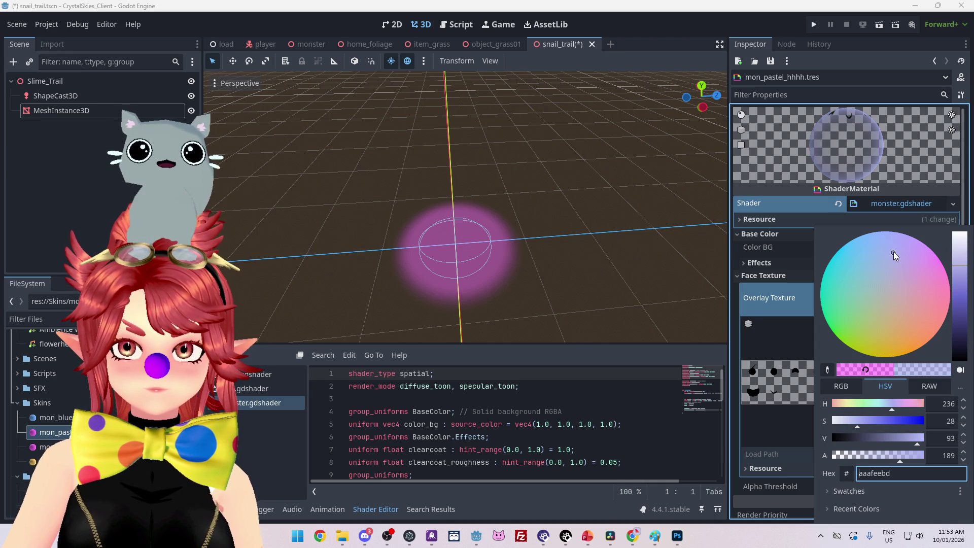
{"action": "mouse_move", "coordinate": [897, 254]}
{"action": "left_mouse_down"}
{"action": "mouse_move", "coordinate": [888, 259]}
{"action": "mouse_move", "coordinate": [893, 241]}
{"action": "left_mouse_up"}
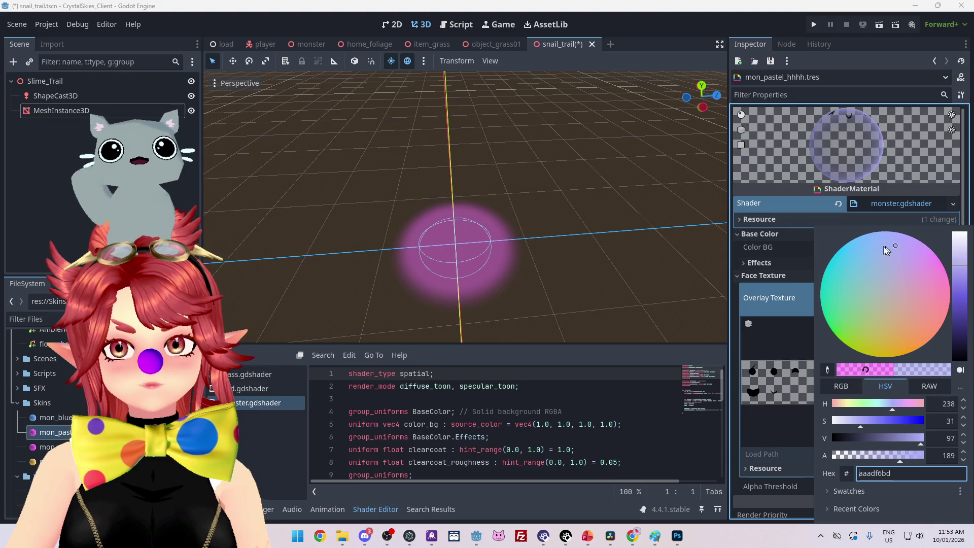
{"action": "key", "text": "alt+Tab"}
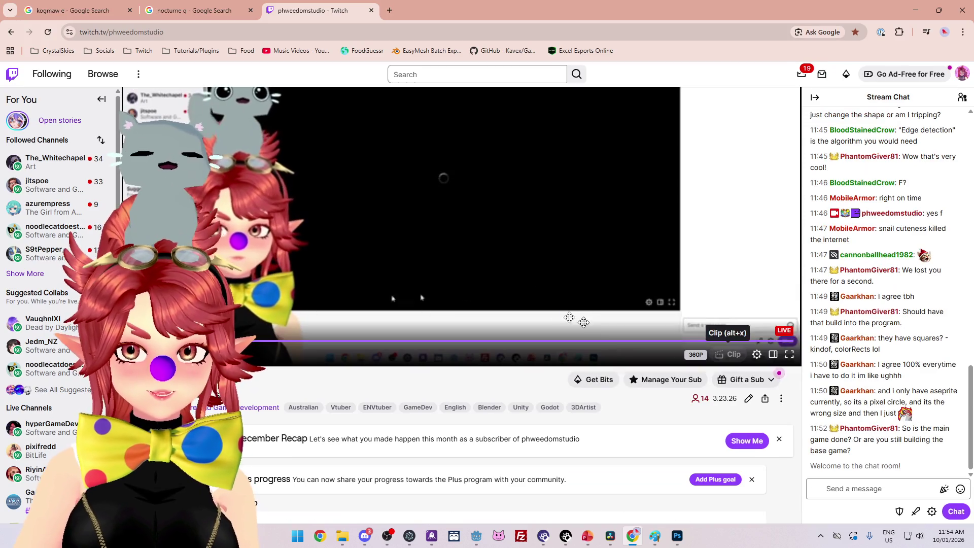
Step: Start a Twitch clip of the stream and lengthen it to 60 seconds
{"action": "left_click", "coordinate": [729, 354]}
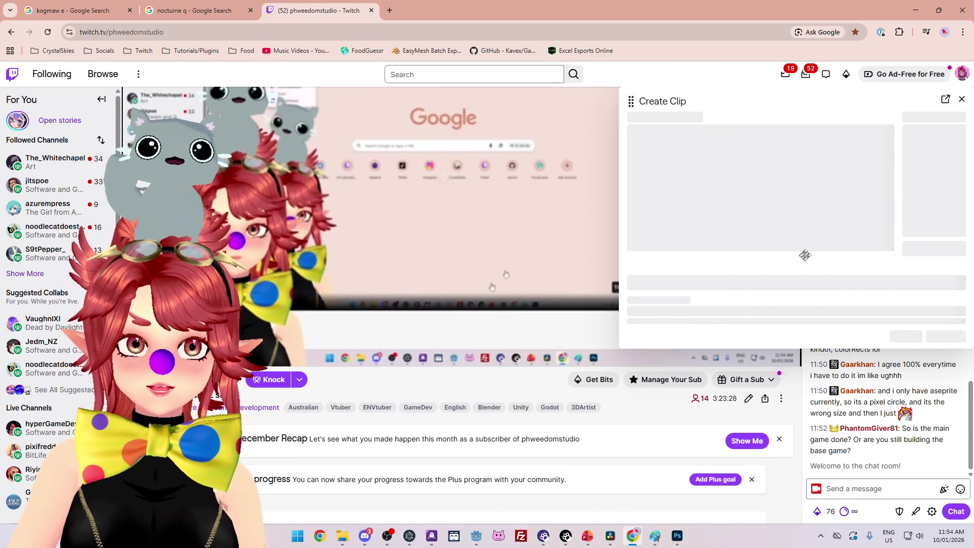
{"action": "left_click_drag", "start_coordinate": [634, 105], "coordinate": [168, 116]}
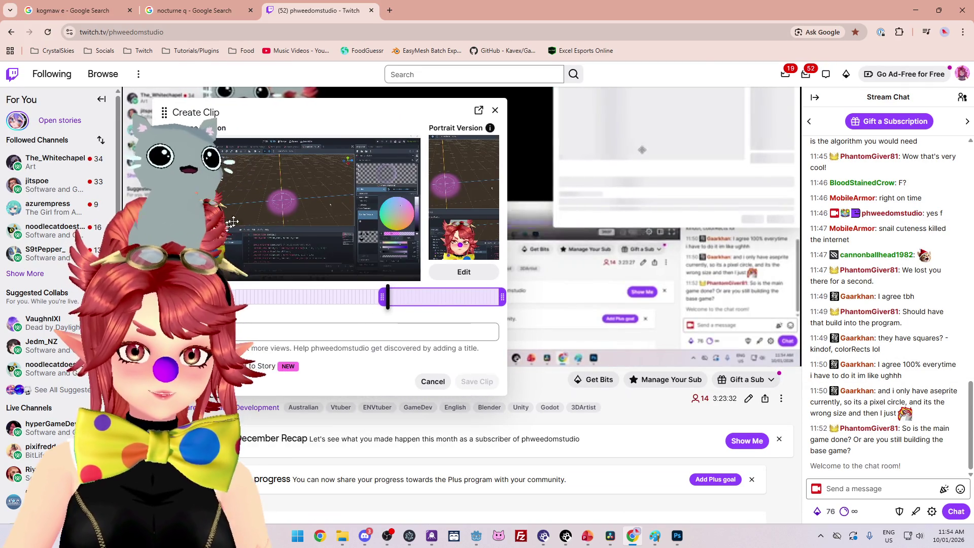
{"action": "left_click_drag", "start_coordinate": [386, 297], "coordinate": [163, 297]}
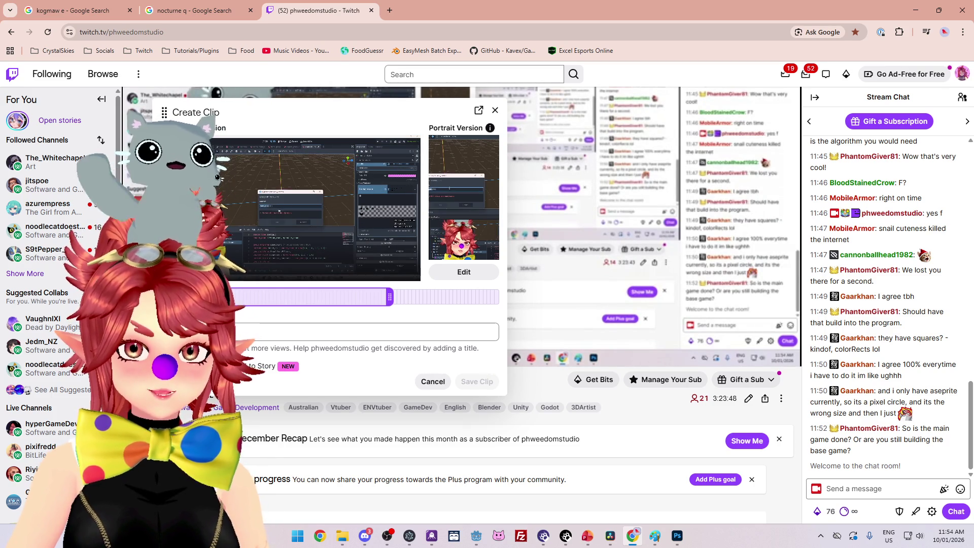
{"action": "left_click_drag", "start_coordinate": [164, 112], "coordinate": [182, 115]}
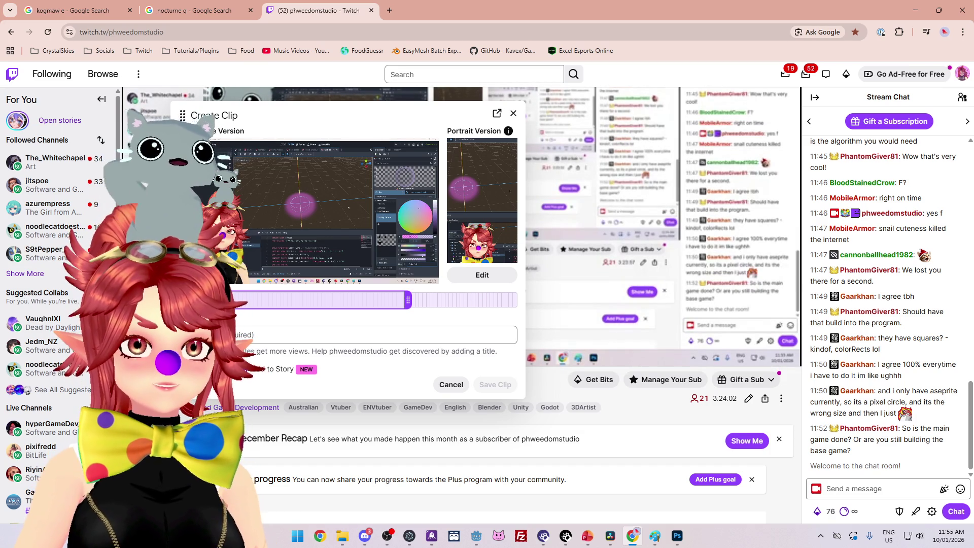
{"action": "key", "text": "alt+Tab"}
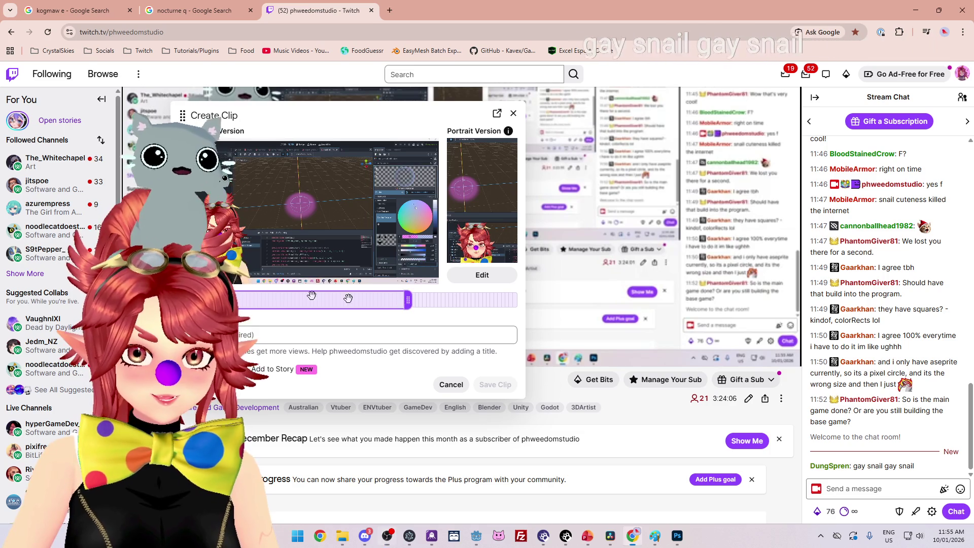
{"action": "left_click", "coordinate": [525, 147]}
Step: In the full clip editor, move the clip range to the start of the 1:30 capture and preview it
{"action": "left_click", "coordinate": [497, 113]}
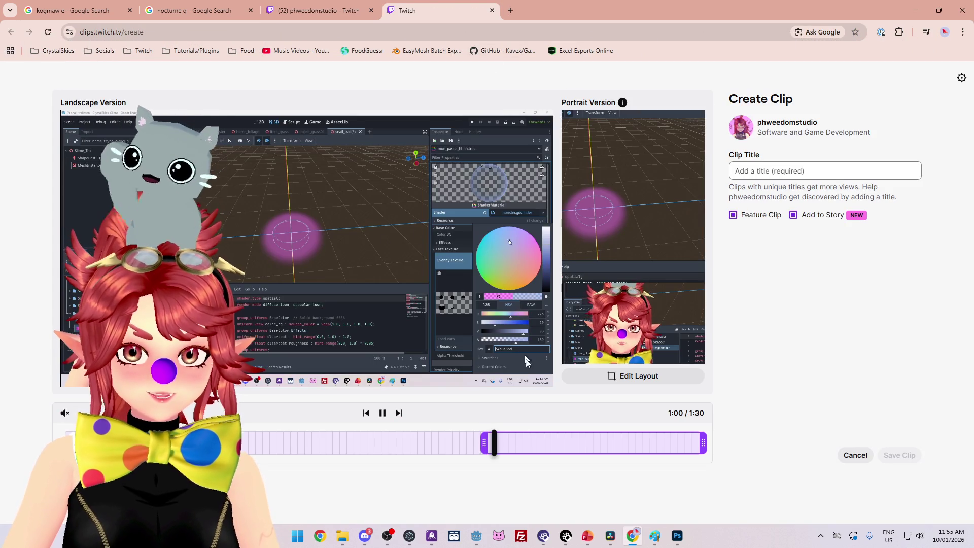
{"action": "mouse_move", "coordinate": [587, 442]}
{"action": "left_mouse_down"}
{"action": "mouse_move", "coordinate": [348, 440]}
{"action": "mouse_move", "coordinate": [81, 365]}
{"action": "left_mouse_up"}
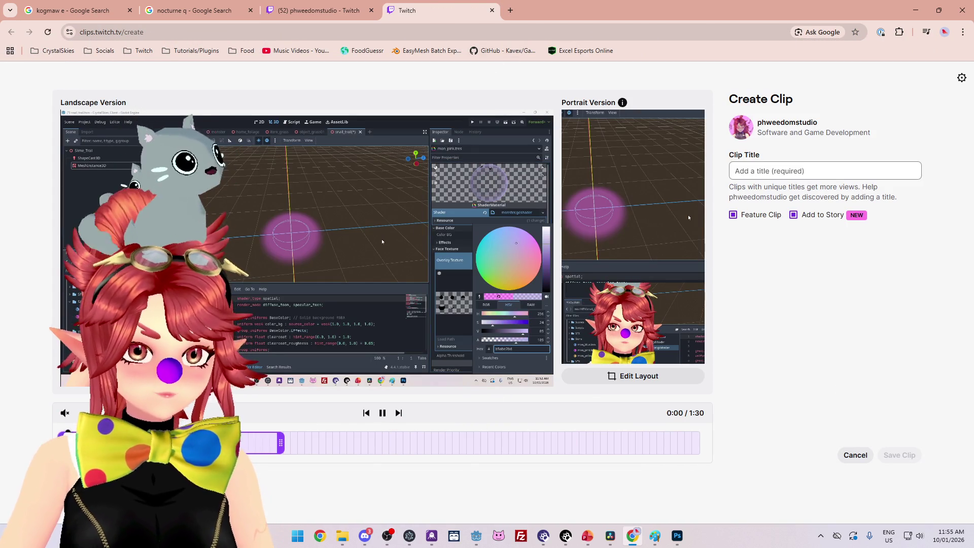
{"action": "left_click_drag", "start_coordinate": [61, 441], "coordinate": [36, 439]}
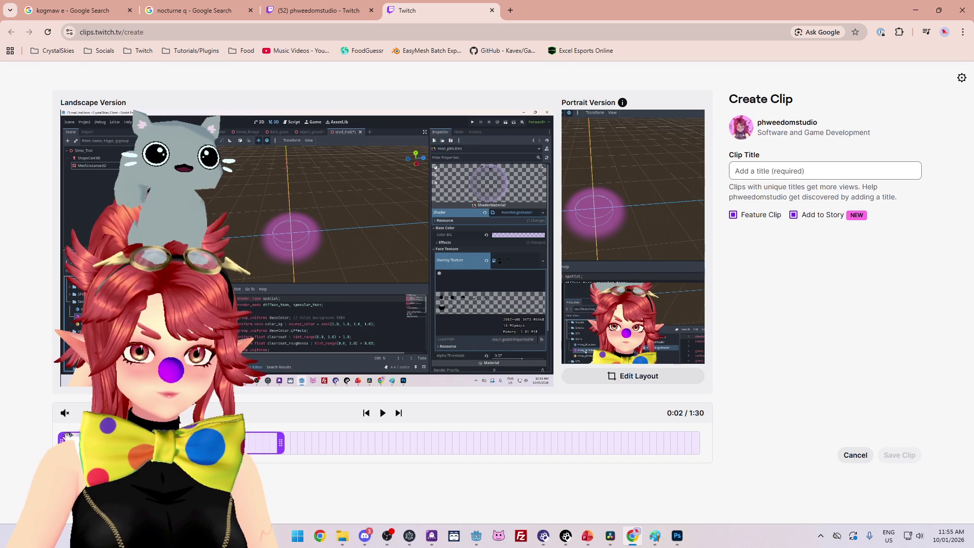
{"action": "left_click", "coordinate": [383, 412]}
{"action": "left_click", "coordinate": [382, 413]}
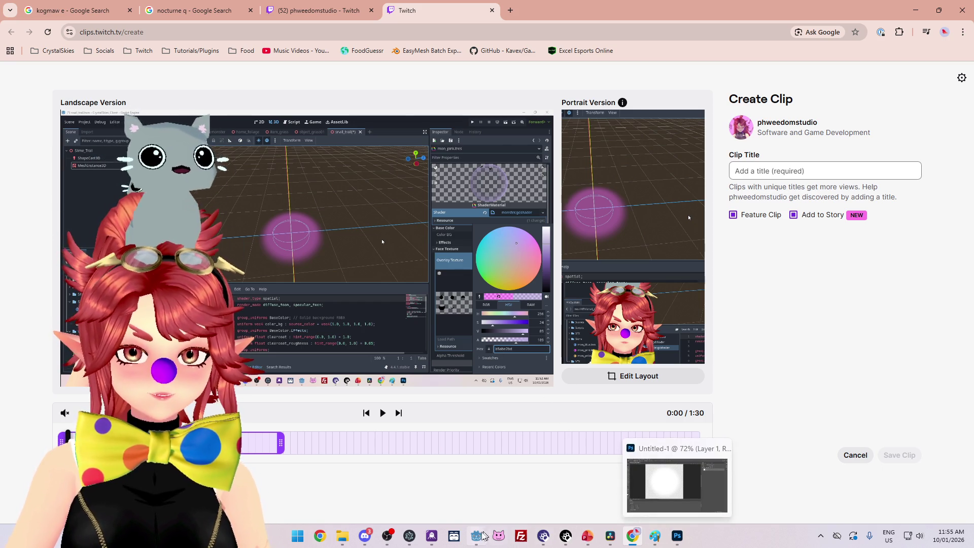
{"action": "left_click", "coordinate": [481, 539]}
Step: Retype the background colour hex as b9abe2bd and save the snail_trail scene
{"action": "mouse_move", "coordinate": [692, 11]}
{"action": "left_mouse_down"}
{"action": "mouse_move", "coordinate": [570, 345]}
{"action": "mouse_move", "coordinate": [563, 39]}
{"action": "mouse_move", "coordinate": [605, 11]}
{"action": "left_mouse_up"}
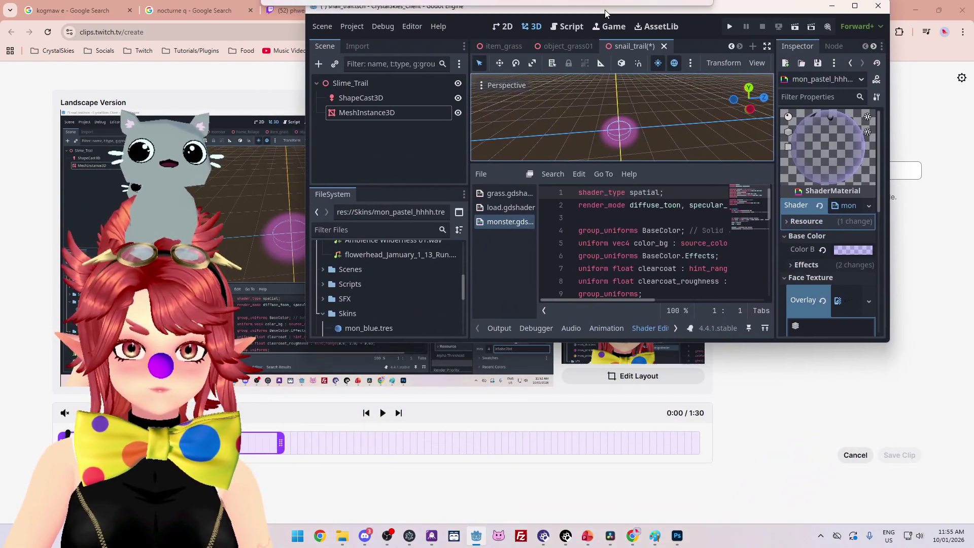
{"action": "left_click", "coordinate": [843, 252]}
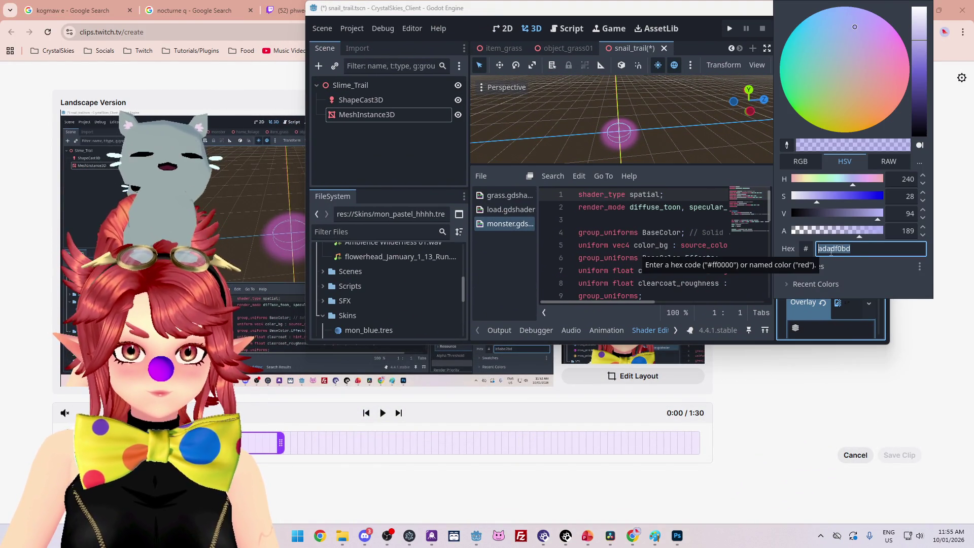
{"action": "left_click", "coordinate": [831, 250]}
{"action": "type", "text": "b9abe"}
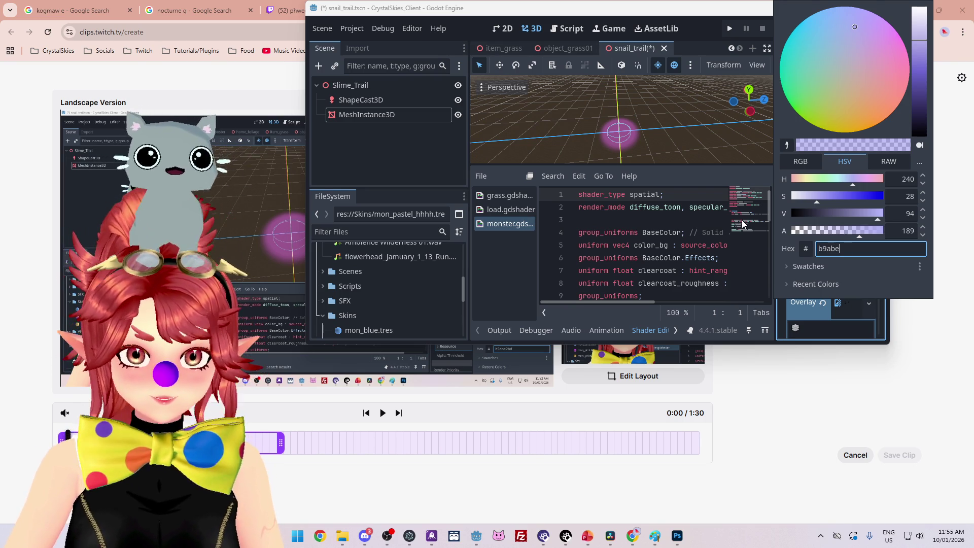
{"action": "type", "text": "2bd"}
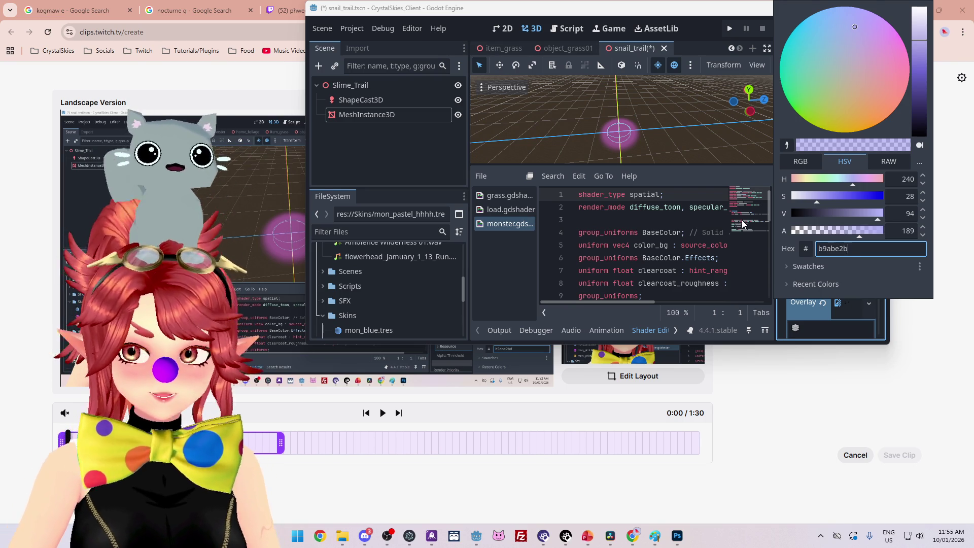
{"action": "key", "text": "Return"}
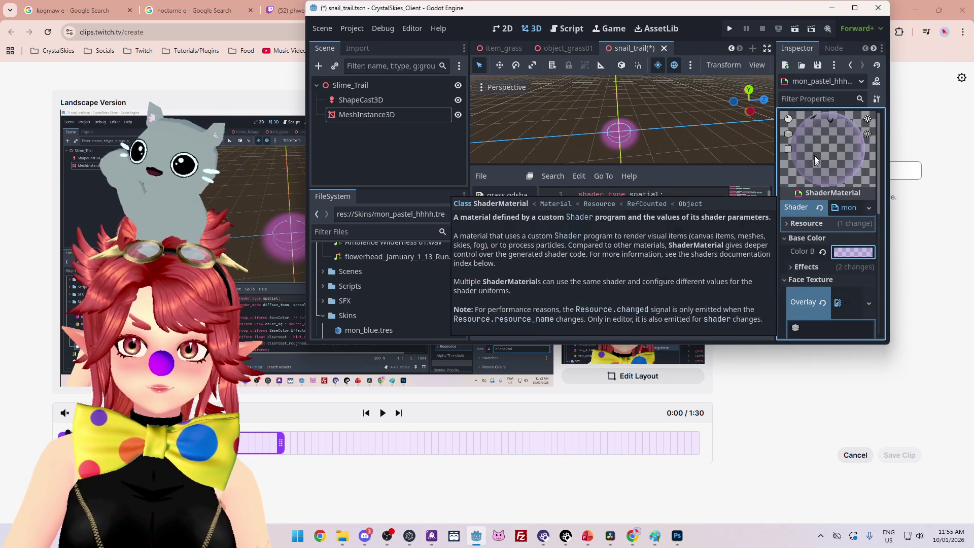
{"action": "left_click", "coordinate": [855, 7]}
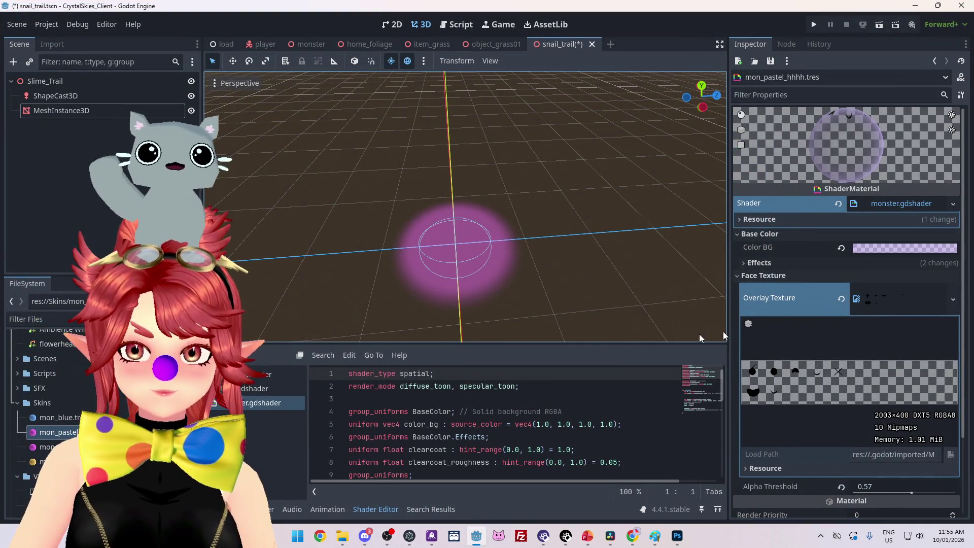
{"action": "key", "text": "ctrl+s"}
Step: Browse the skin files and select the snail_trail.png texture
{"action": "left_click", "coordinate": [69, 421]}
{"action": "left_click", "coordinate": [58, 432]}
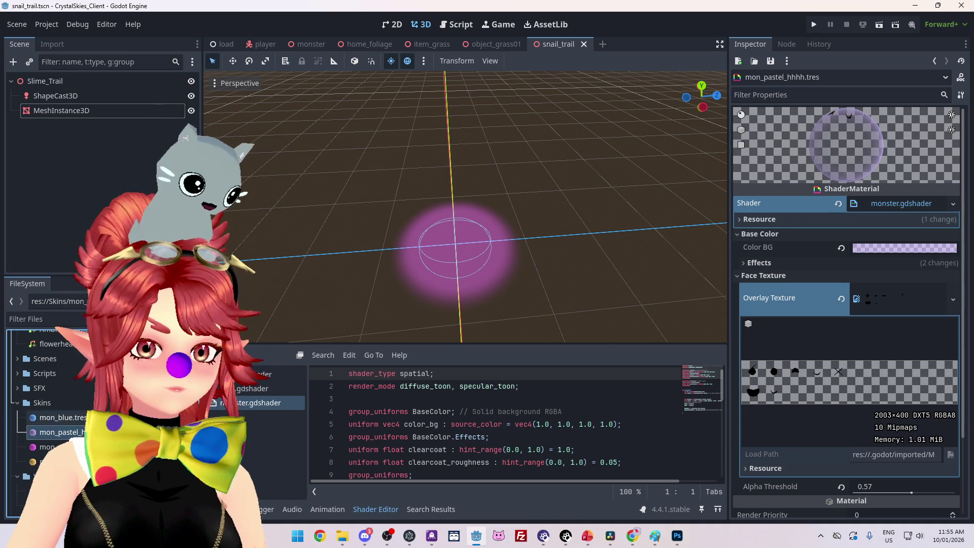
{"action": "scroll", "coordinate": [59, 432], "scroll_direction": "down", "scroll_amount": 2}
{"action": "scroll", "coordinate": [58, 406], "scroll_direction": "down", "scroll_amount": 1}
{"action": "left_click", "coordinate": [49, 447]}
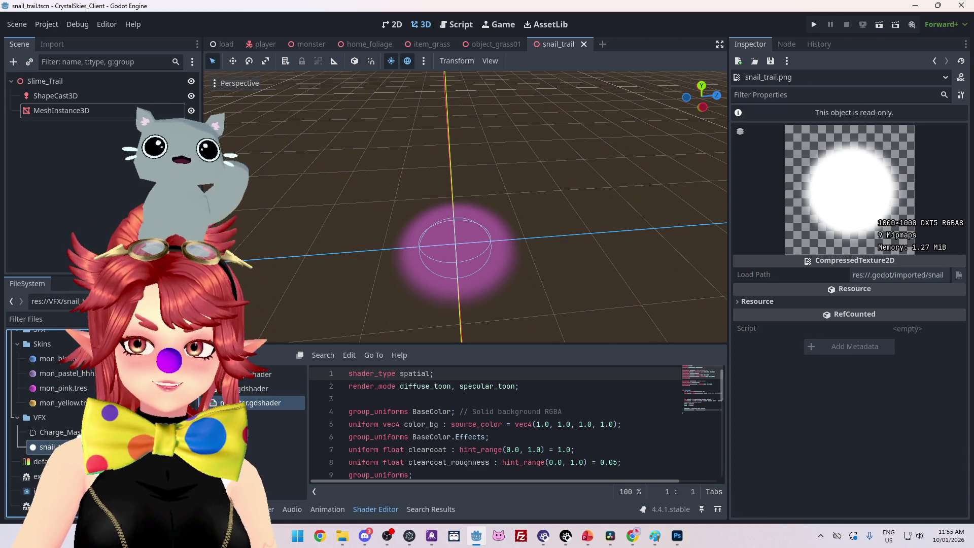
Step: Check the mon_pink skin's background colour hex, leaving it unchanged
{"action": "left_click", "coordinate": [62, 389]}
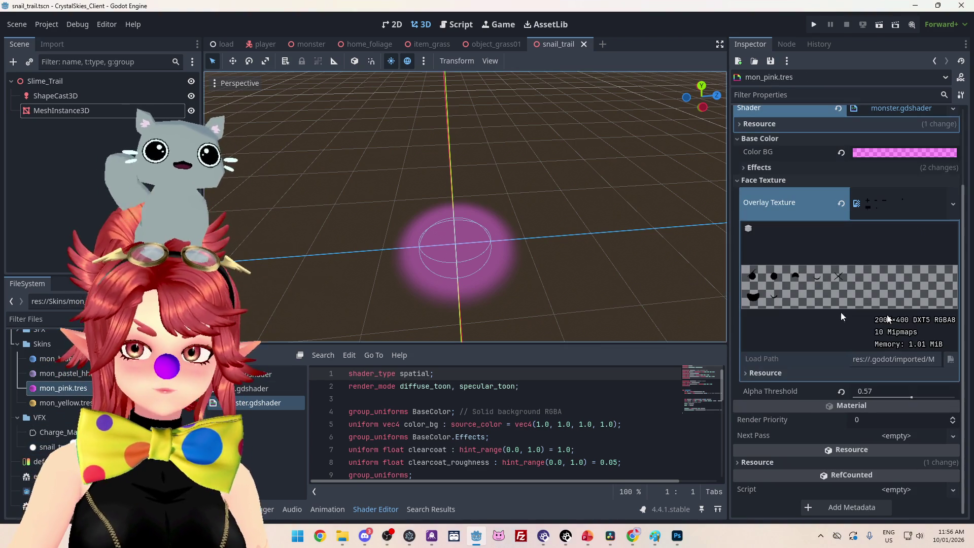
{"action": "left_click", "coordinate": [919, 153]}
{"action": "left_click", "coordinate": [891, 410]}
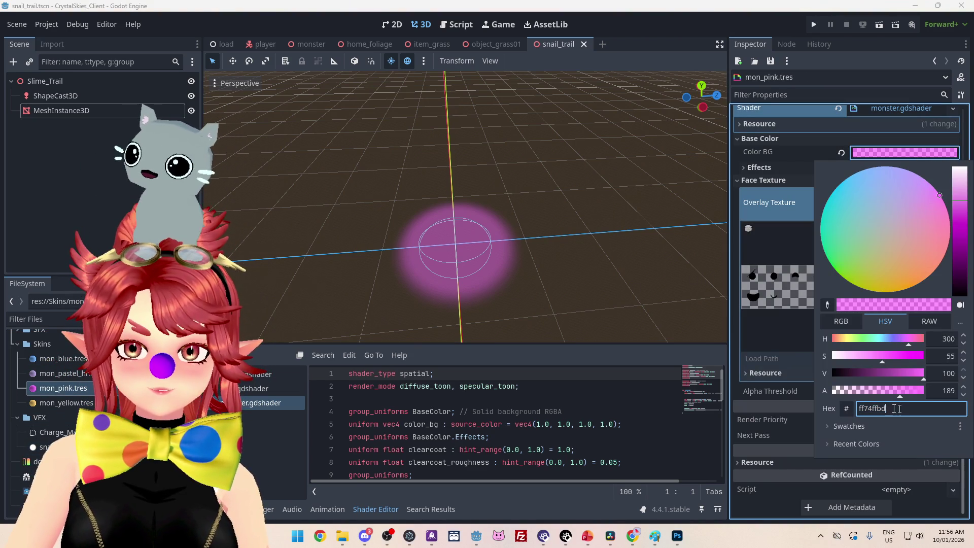
{"action": "key", "text": "Escape"}
Step: Set the trail mesh's albedo colour to the mostly transparent pink ff73ff1c
{"action": "left_click", "coordinate": [48, 446]}
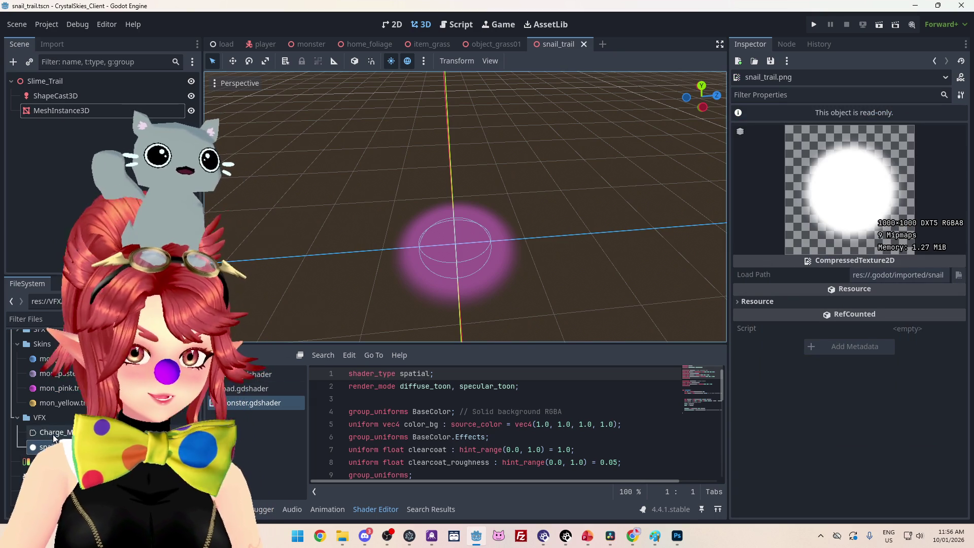
{"action": "scroll", "coordinate": [75, 420], "scroll_direction": "up", "scroll_amount": 2}
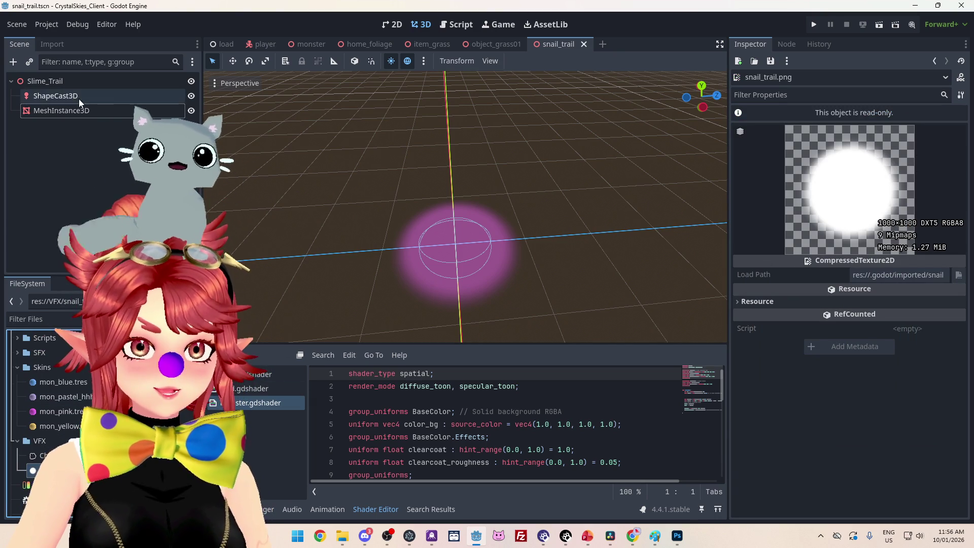
{"action": "left_click", "coordinate": [62, 110]}
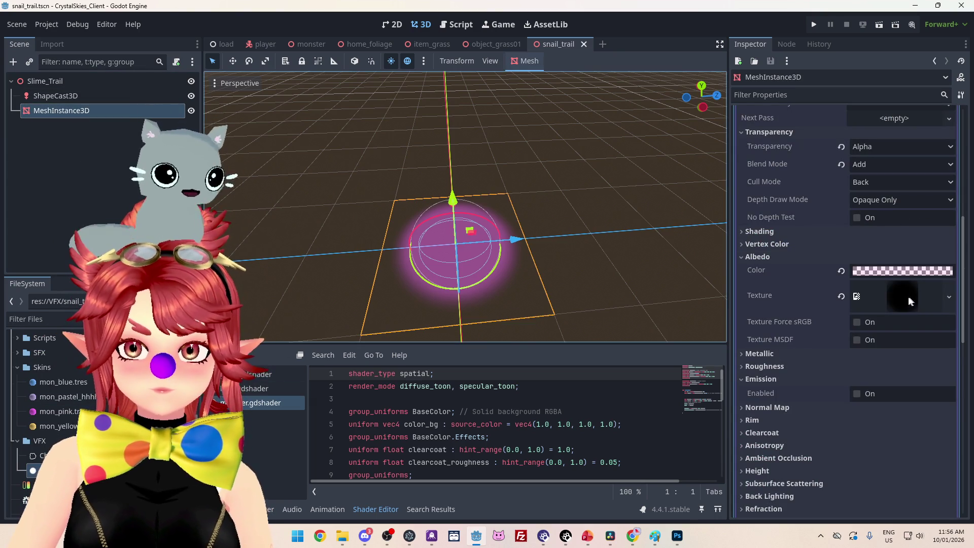
{"action": "left_click", "coordinate": [908, 274]}
{"action": "type", "text": "ff74ffbd"}
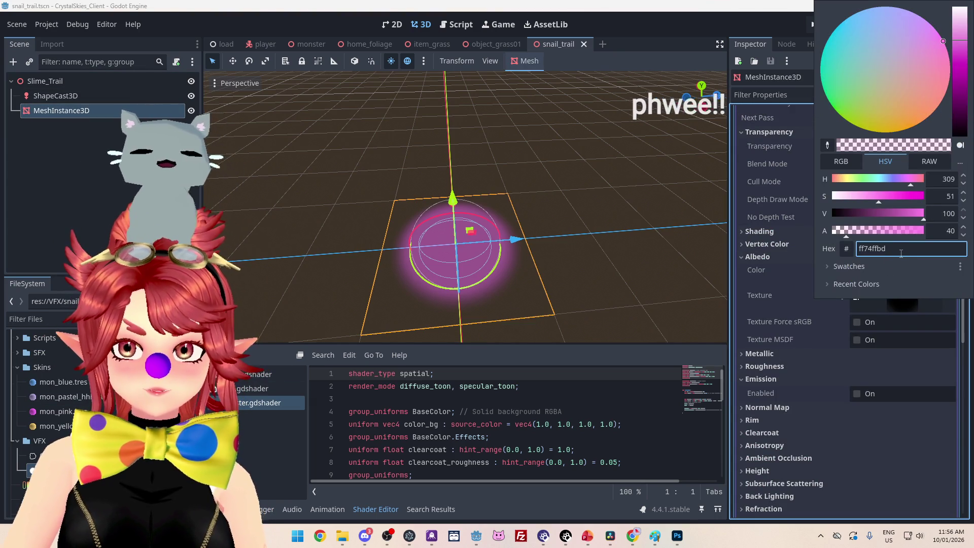
{"action": "key", "text": "Return"}
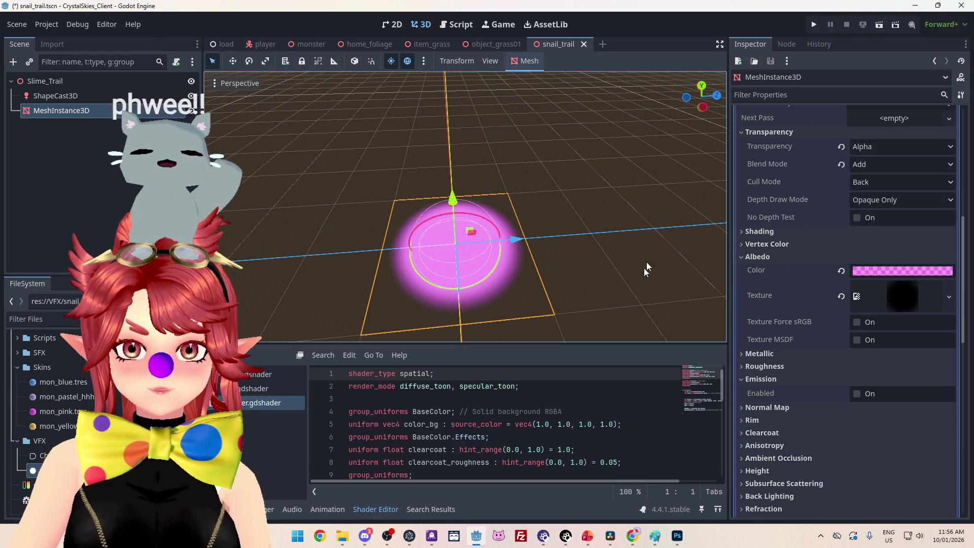
{"action": "left_click_drag", "start_coordinate": [646, 268], "coordinate": [670, 250]}
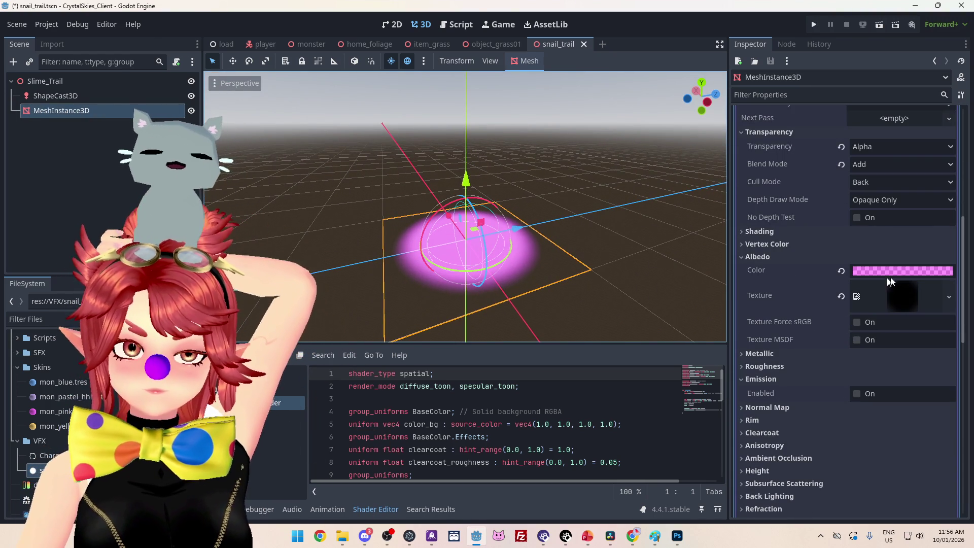
{"action": "left_click", "coordinate": [894, 272]}
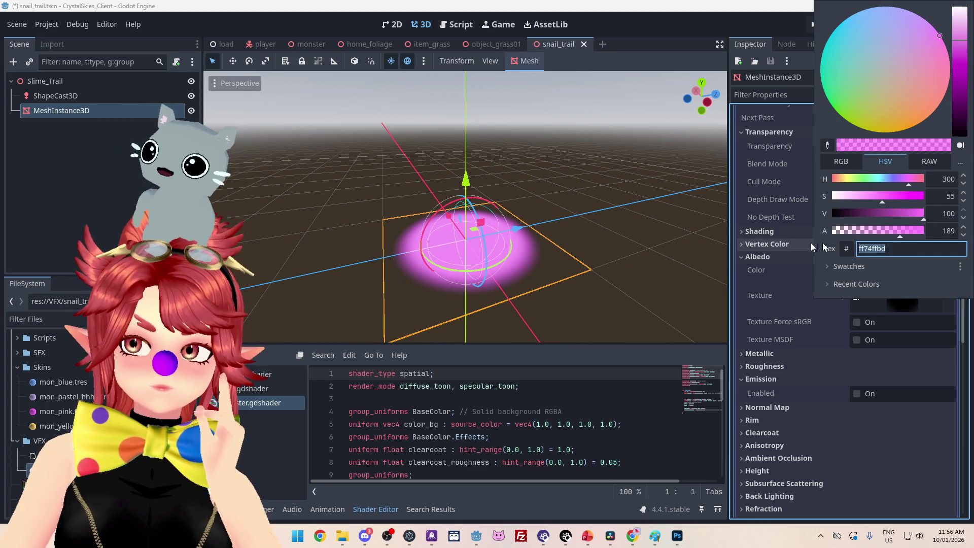
{"action": "left_click_drag", "start_coordinate": [897, 238], "coordinate": [845, 239]}
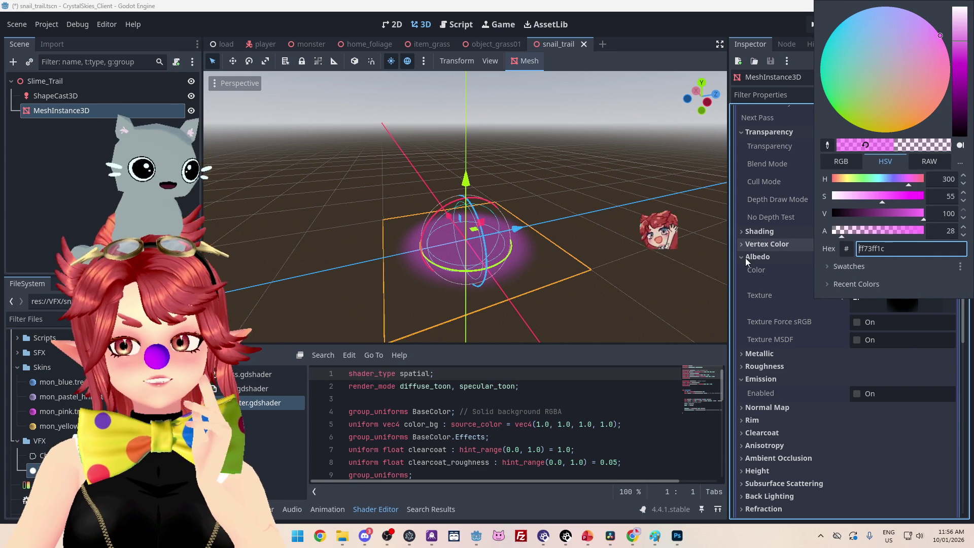
{"action": "left_click", "coordinate": [763, 248]}
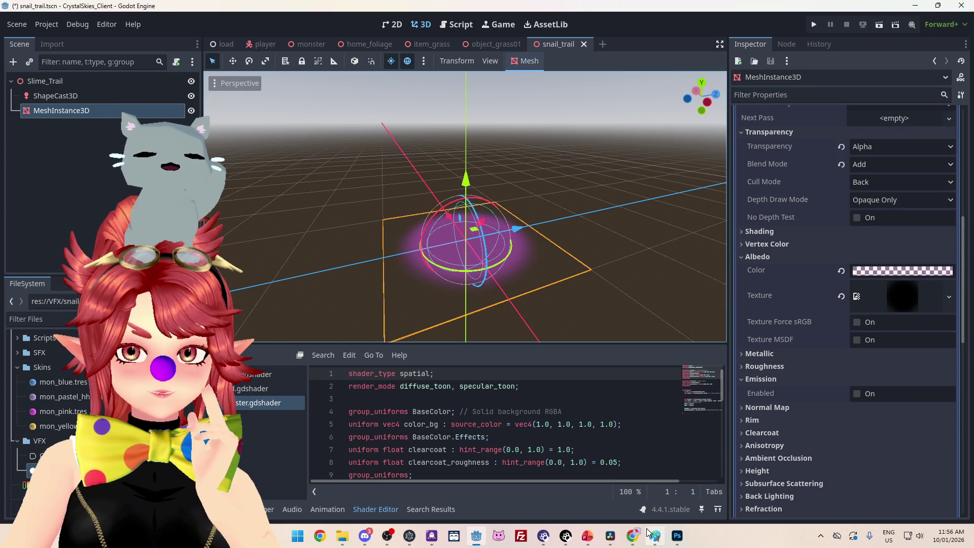
{"action": "left_click", "coordinate": [678, 537]}
Step: Try Layer 1 opacity at 26% and 50%, then return it to 100%
{"action": "key", "text": "a"}
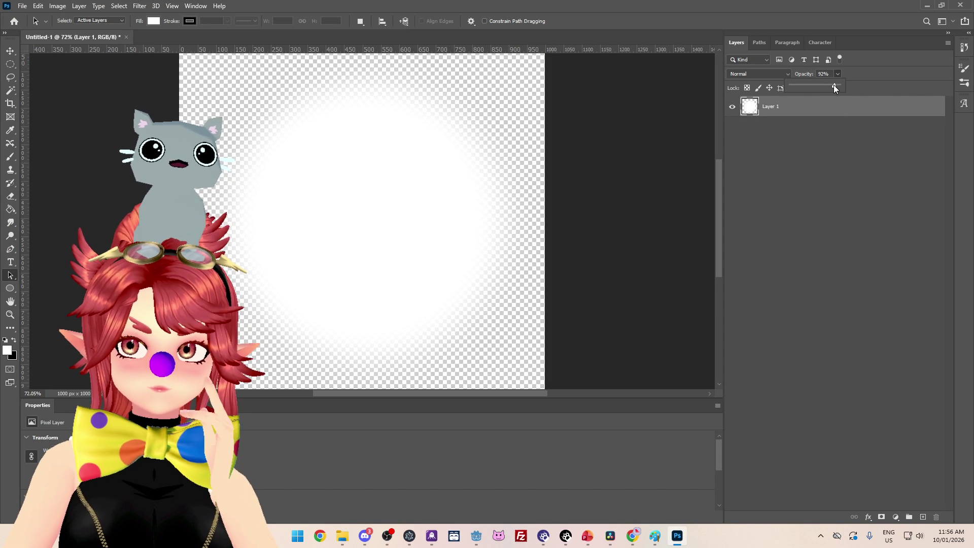
{"action": "mouse_move", "coordinate": [827, 88]}
{"action": "left_mouse_down"}
{"action": "mouse_move", "coordinate": [775, 88]}
{"action": "mouse_move", "coordinate": [818, 87]}
{"action": "left_mouse_up"}
{"action": "left_click", "coordinate": [817, 87]}
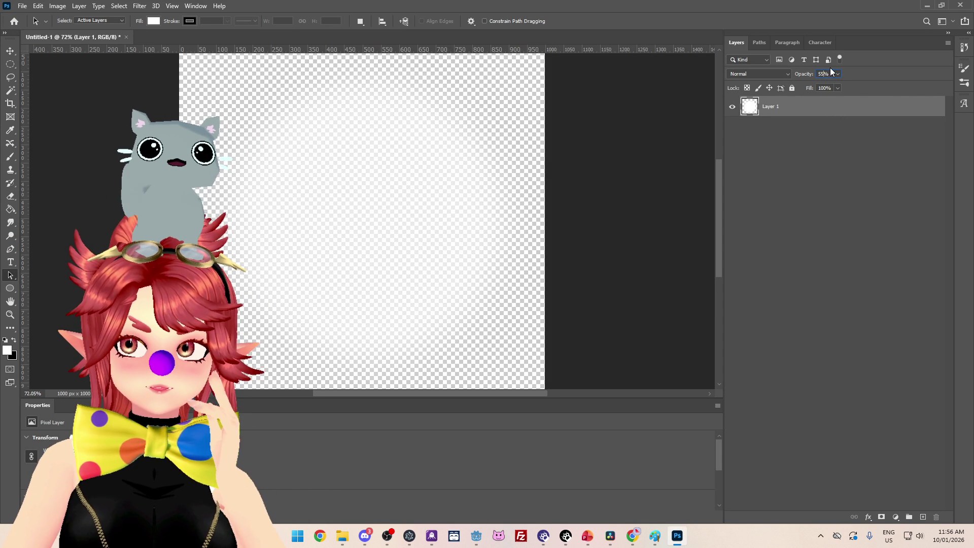
{"action": "type", "text": "50"}
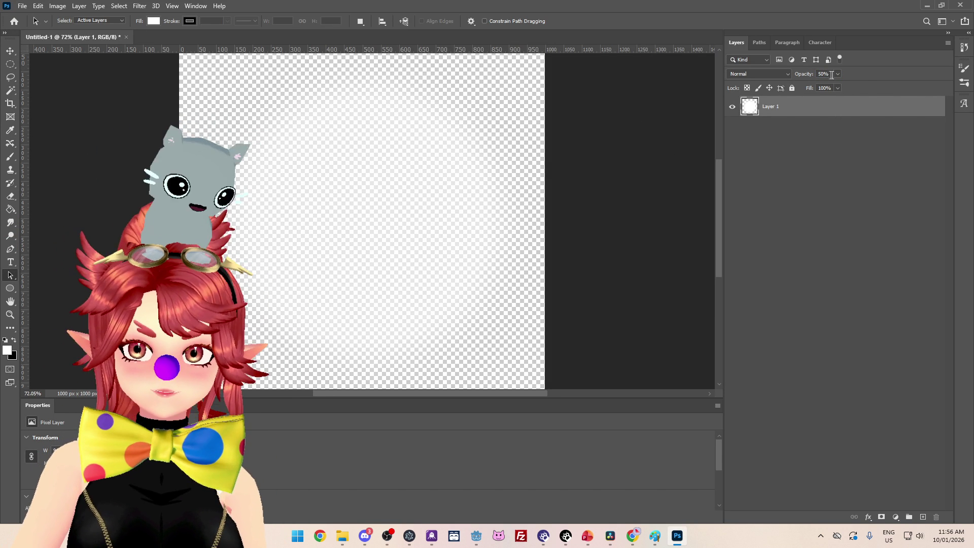
{"action": "left_click_drag", "start_coordinate": [866, 87], "coordinate": [880, 89]}
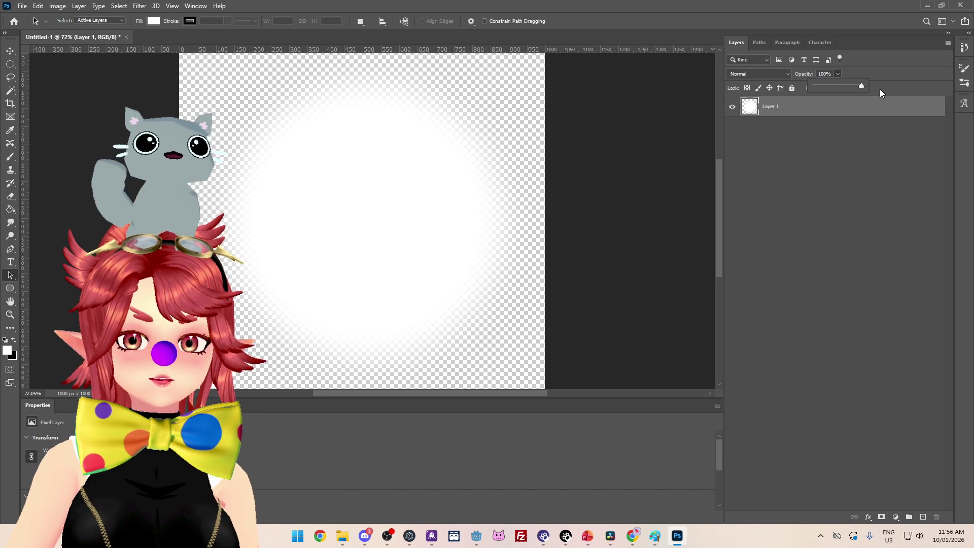
{"action": "left_click", "coordinate": [22, 6]}
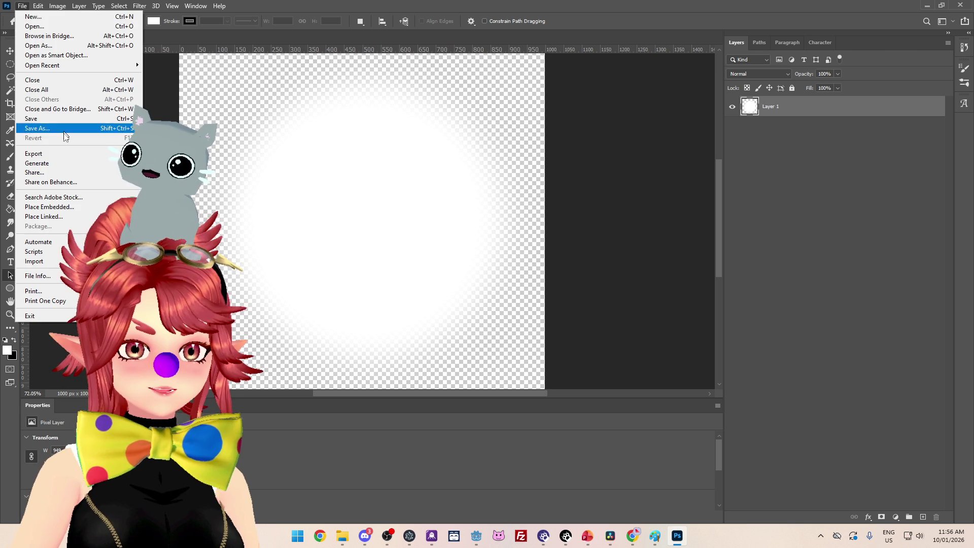
Step: Save a PNG copy into a new Textures folder on the M2 Assets (F:) drive
{"action": "left_click", "coordinate": [51, 130]}
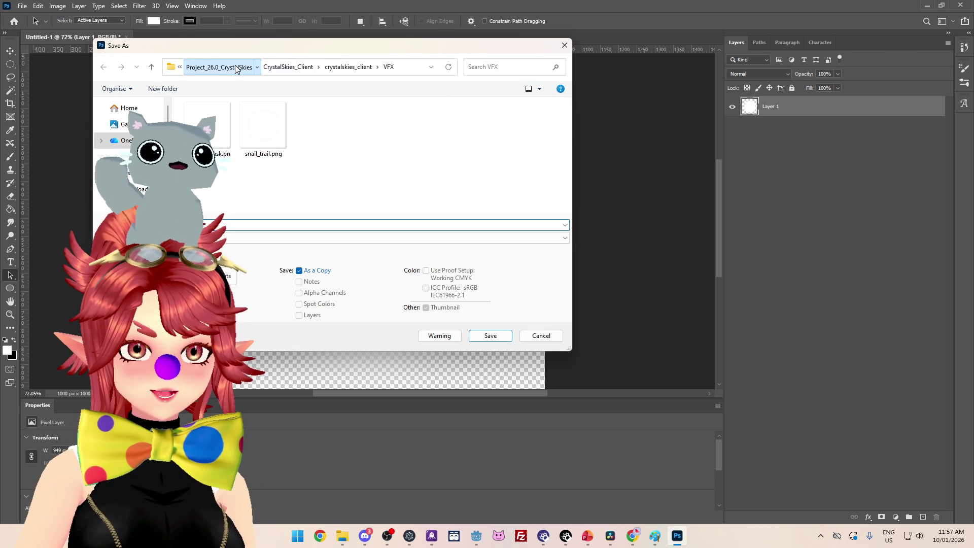
{"action": "left_click", "coordinate": [236, 68]}
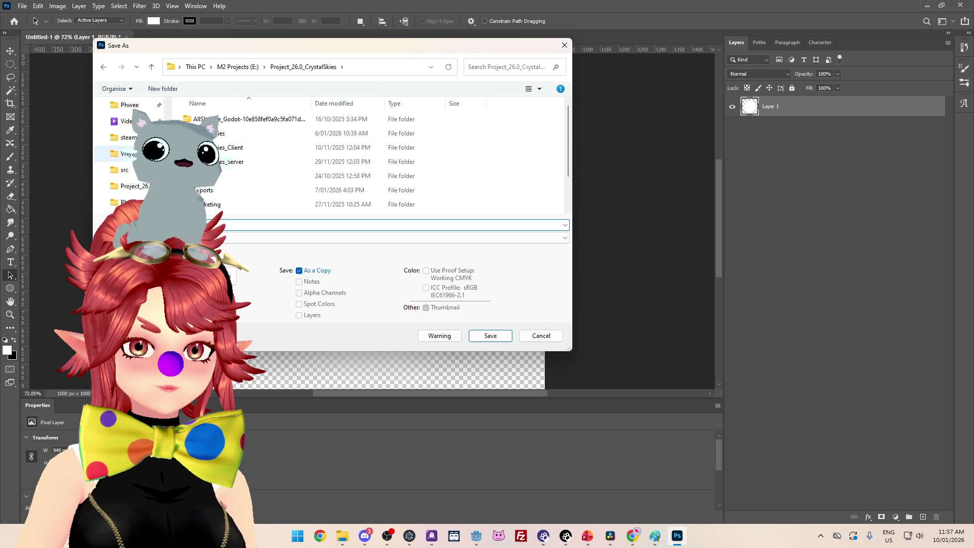
{"action": "left_click", "coordinate": [131, 154]}
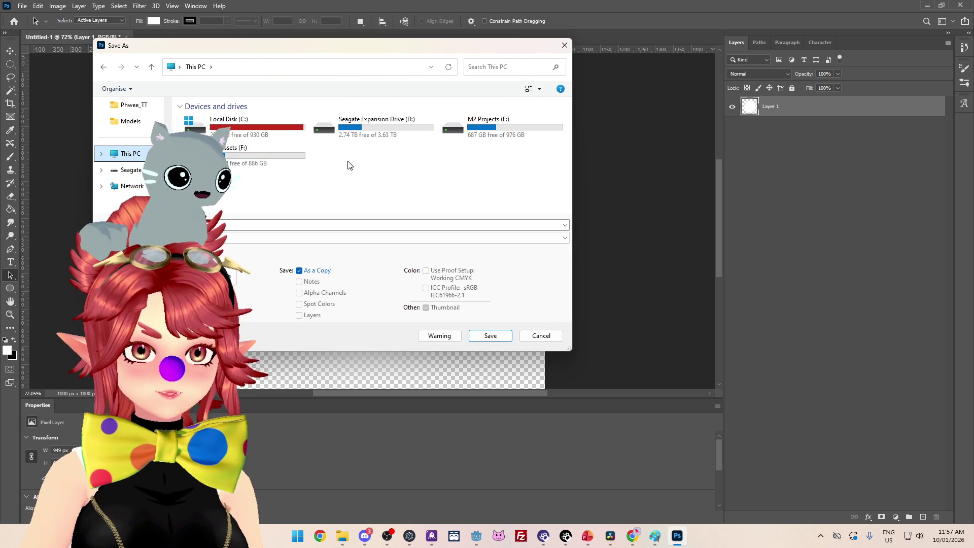
{"action": "double_click", "coordinate": [238, 161]}
{"action": "left_click", "coordinate": [163, 88]}
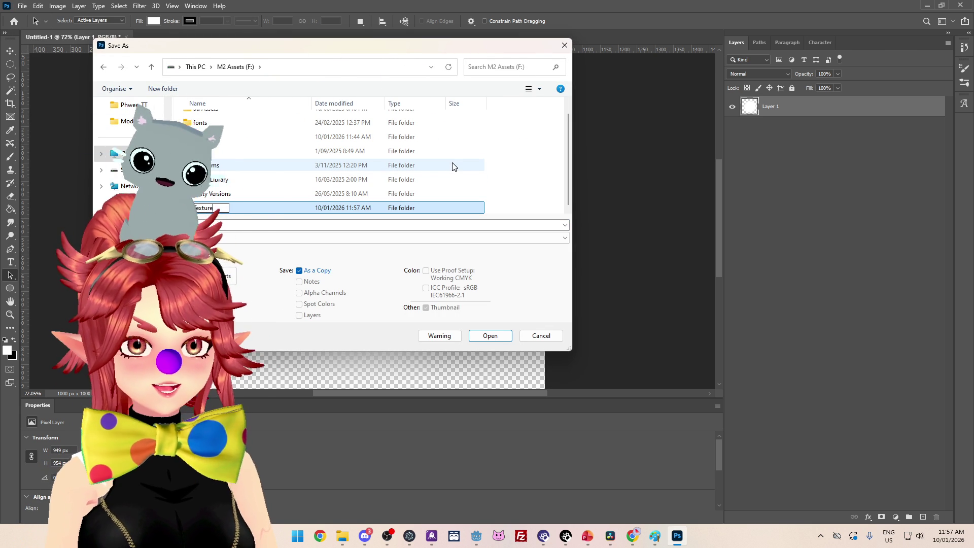
{"action": "double_click", "coordinate": [249, 209]}
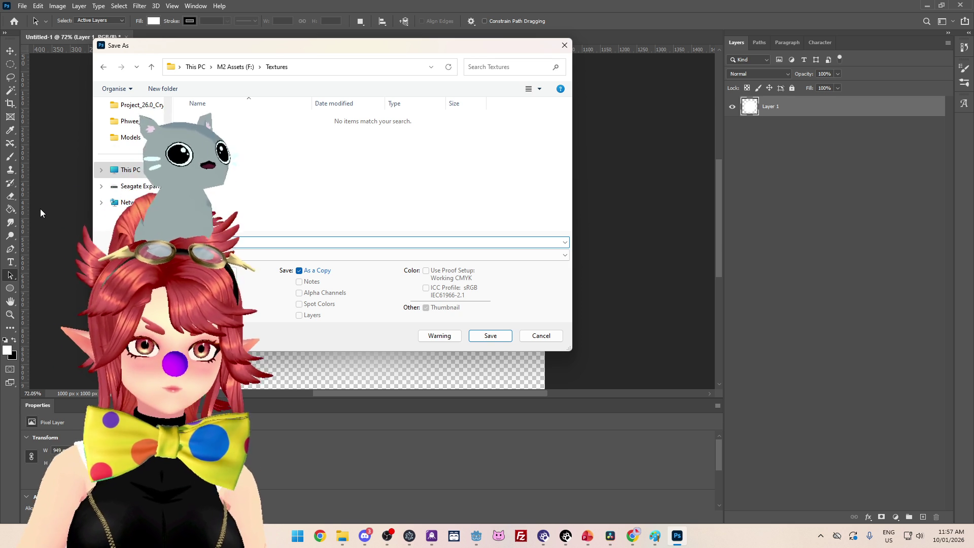
{"action": "key", "text": "Return"}
{"action": "key", "text": "Return"}
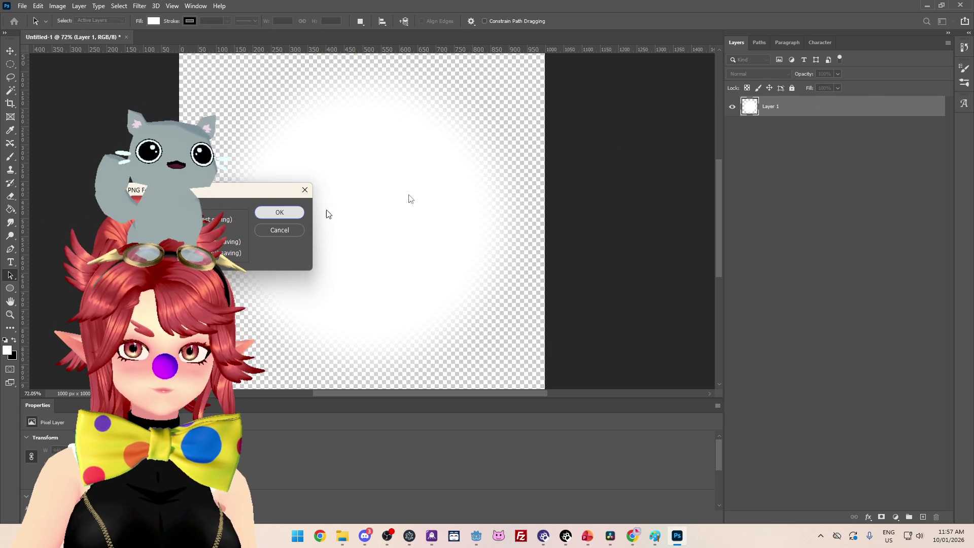
{"action": "left_click", "coordinate": [838, 74]}
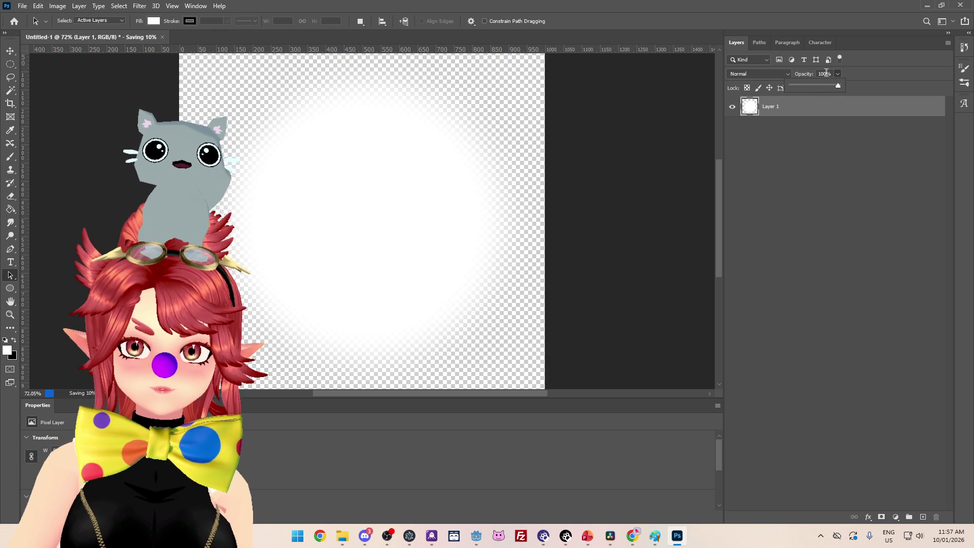
Step: Set Layer 1 opacity to 50% and save another PNG copy
{"action": "left_click", "coordinate": [789, 71]}
{"action": "type", "text": "5"}
{"action": "key", "text": "Return"}
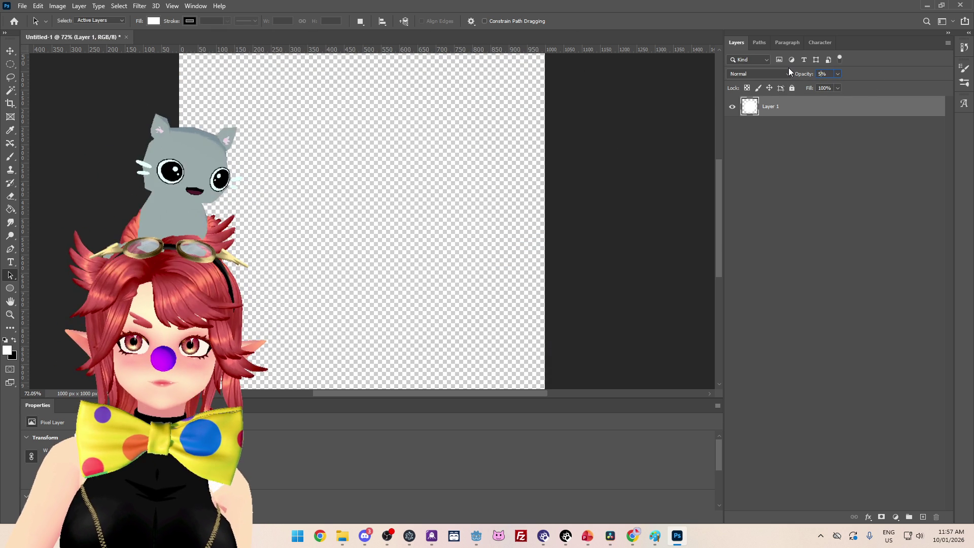
{"action": "type", "text": "50"}
{"action": "key", "text": "Return"}
{"action": "left_click", "coordinate": [22, 6]}
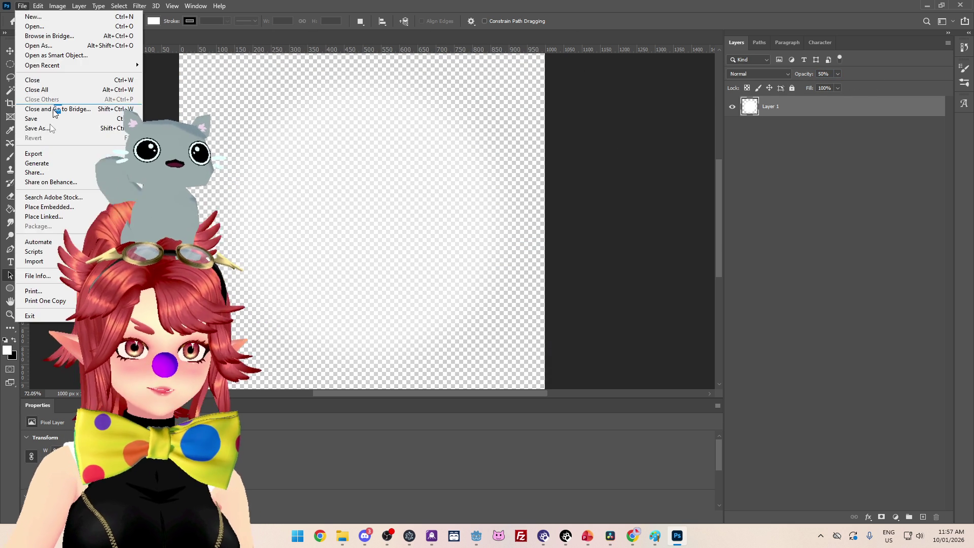
{"action": "left_click", "coordinate": [40, 126]}
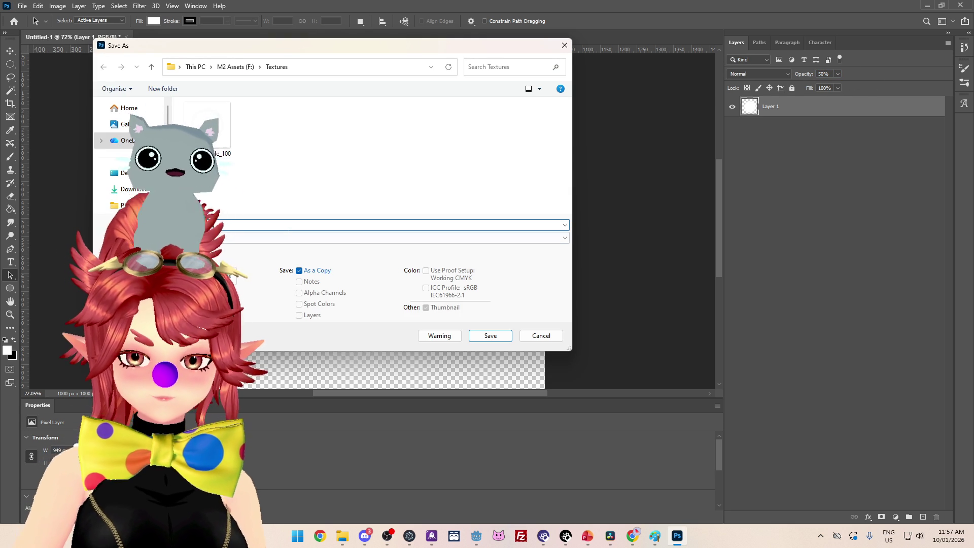
{"action": "key", "text": "Return"}
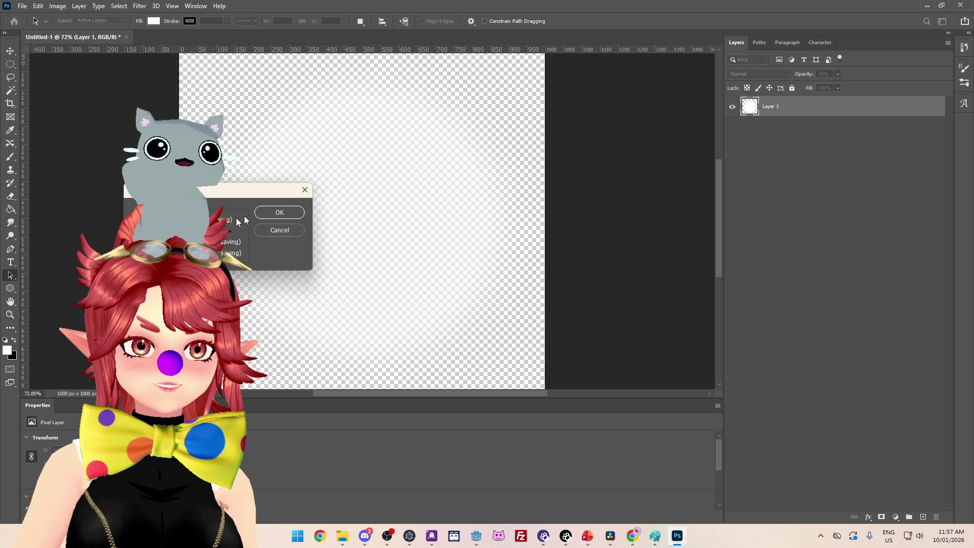
{"action": "left_click", "coordinate": [283, 218]}
Step: Save the image as Faded_Circle.psd in Photoshop format
{"action": "left_click", "coordinate": [23, 6]}
{"action": "left_click", "coordinate": [44, 121]}
{"action": "left_click", "coordinate": [494, 206]}
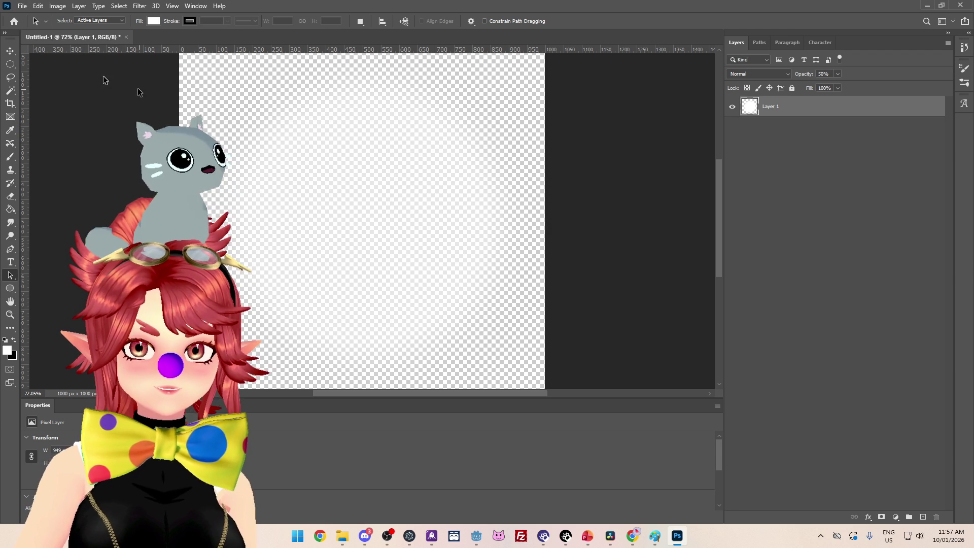
{"action": "left_click", "coordinate": [21, 7]}
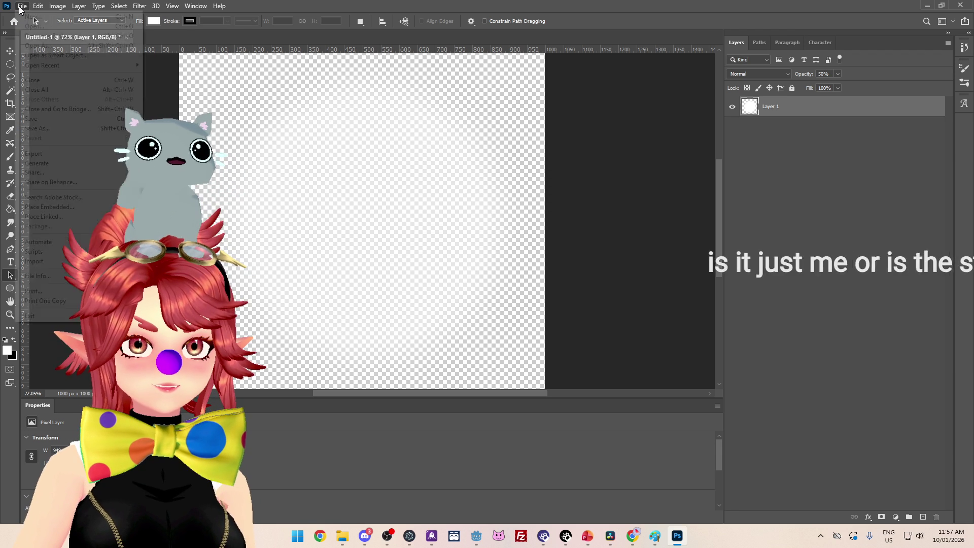
{"action": "mouse_move", "coordinate": [37, 8]}
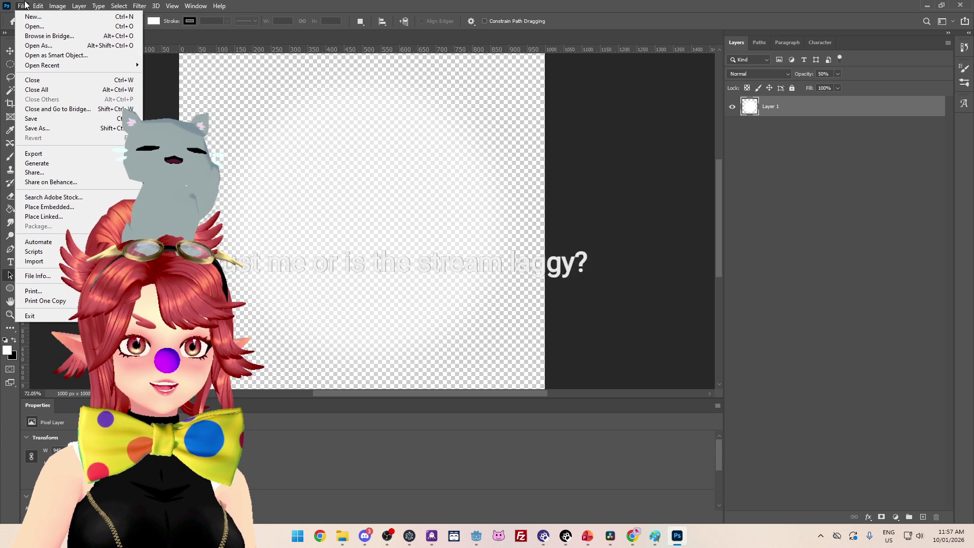
{"action": "left_click", "coordinate": [49, 131]}
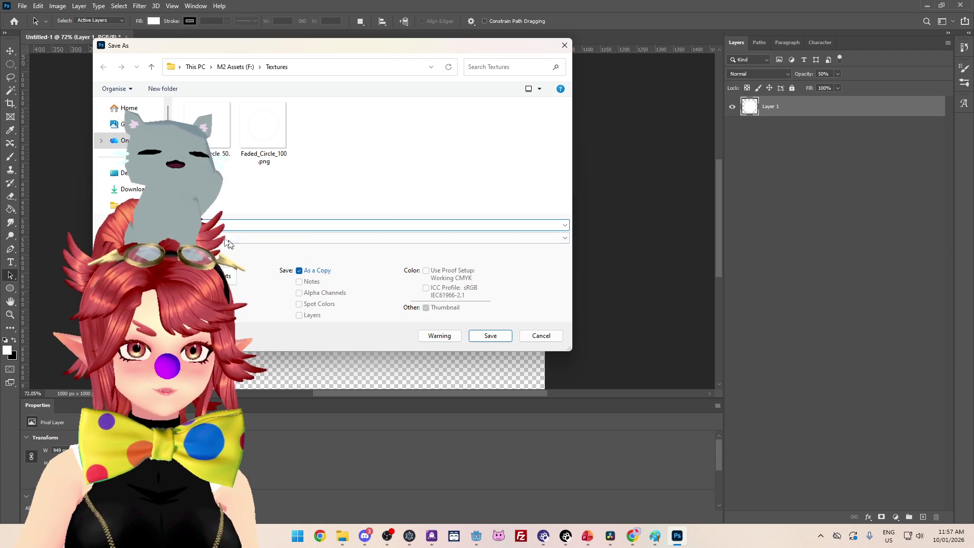
{"action": "left_click", "coordinate": [238, 238]}
{"action": "left_click", "coordinate": [234, 247]}
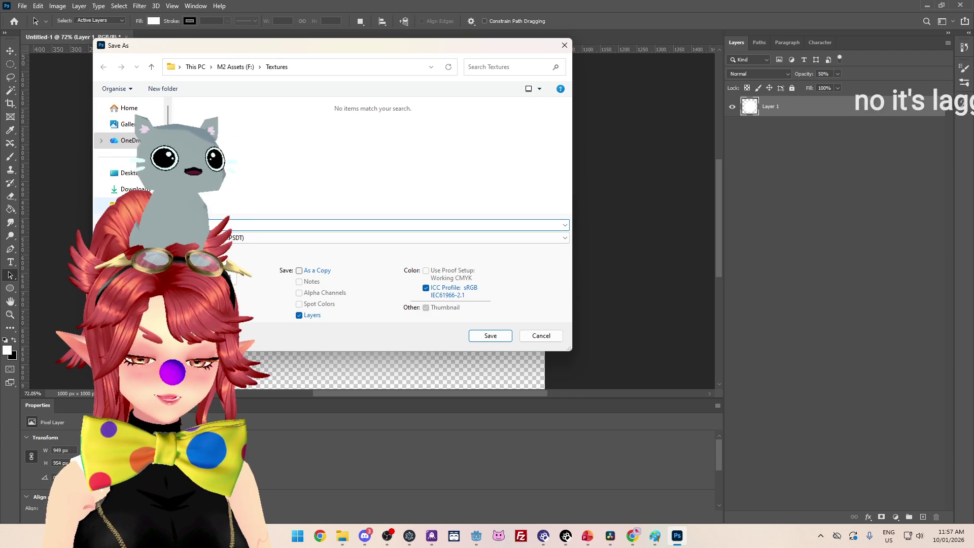
{"action": "key", "text": "Return"}
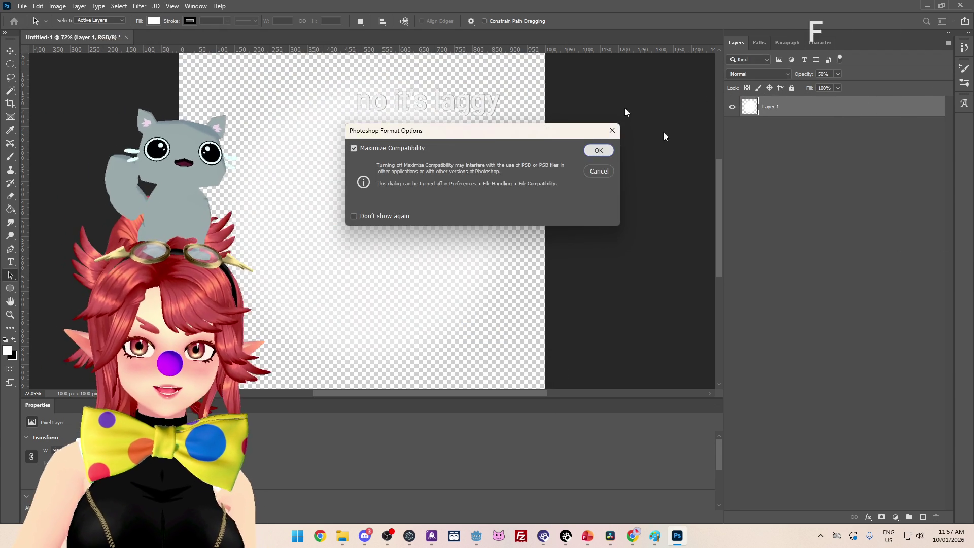
{"action": "key", "text": "Return"}
{"action": "left_click", "coordinate": [477, 535]}
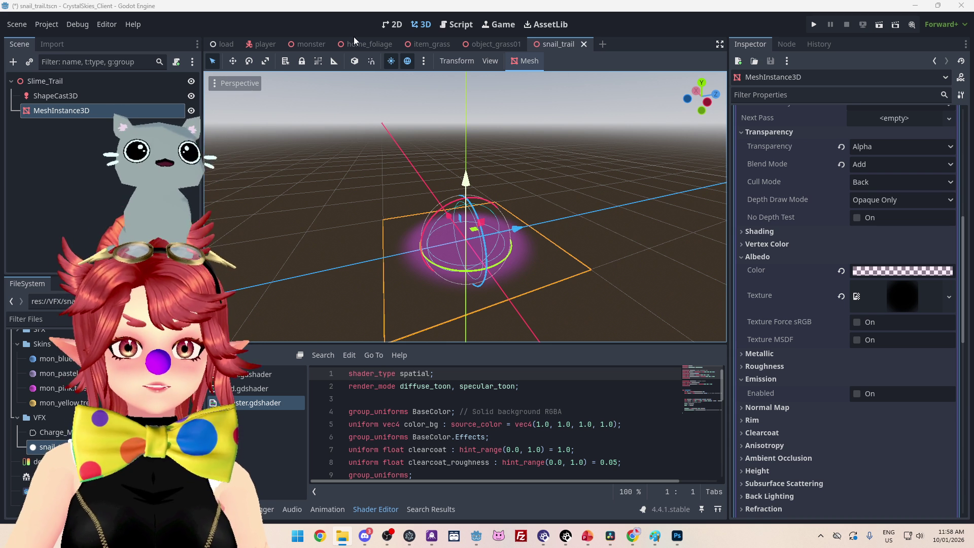
{"action": "left_click", "coordinate": [63, 388]}
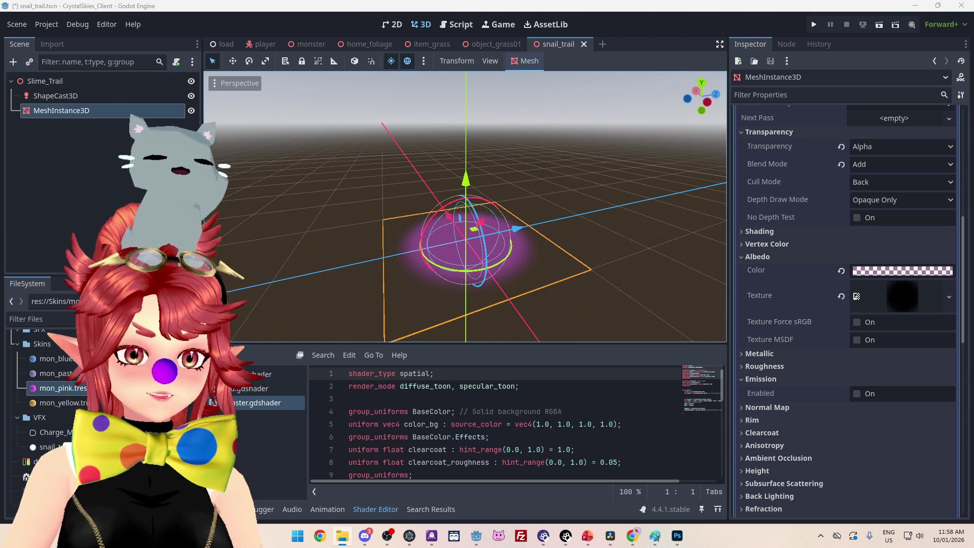
Step: Delete the old snail_trail.png and assign the faded circle texture to the albedo
{"action": "left_click", "coordinate": [49, 446]}
{"action": "key", "text": "Delete"}
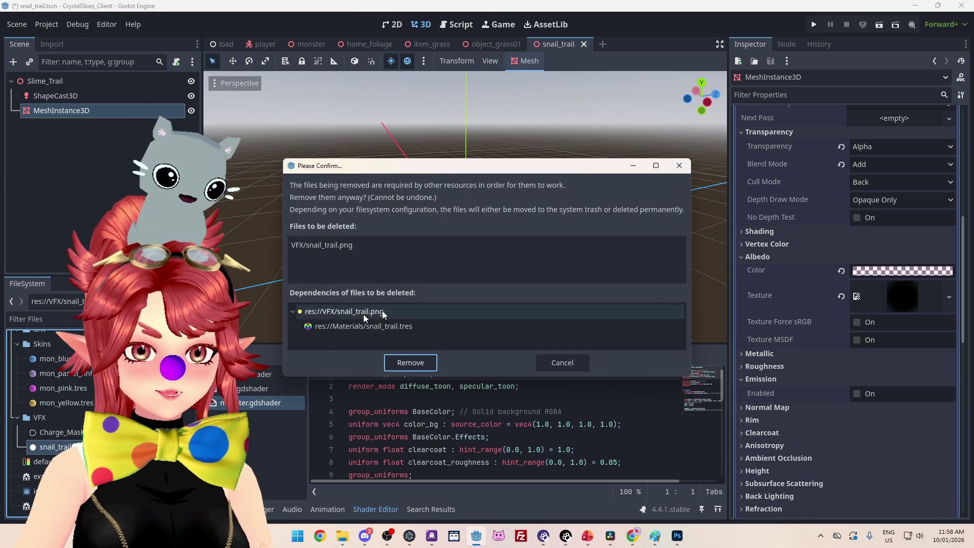
{"action": "left_click", "coordinate": [411, 366]}
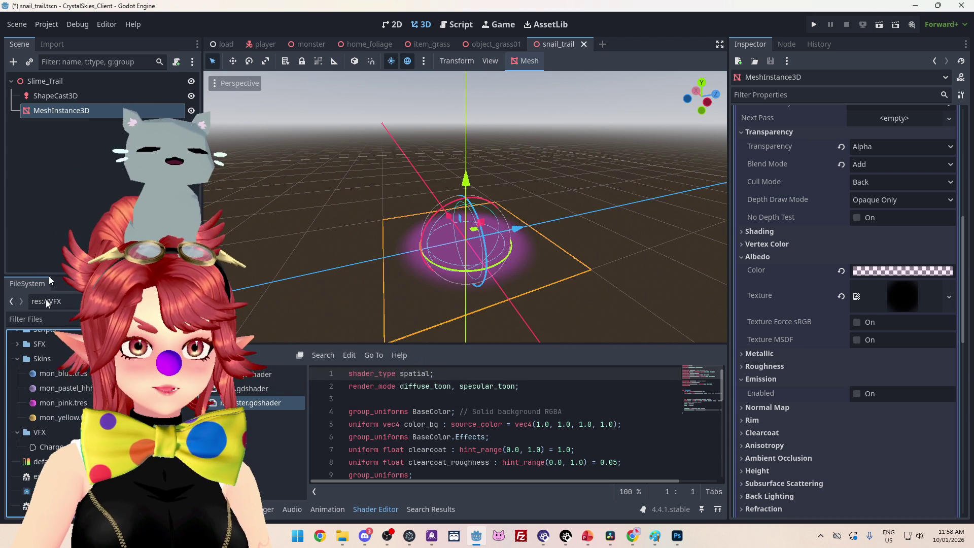
{"action": "left_click", "coordinate": [18, 358]}
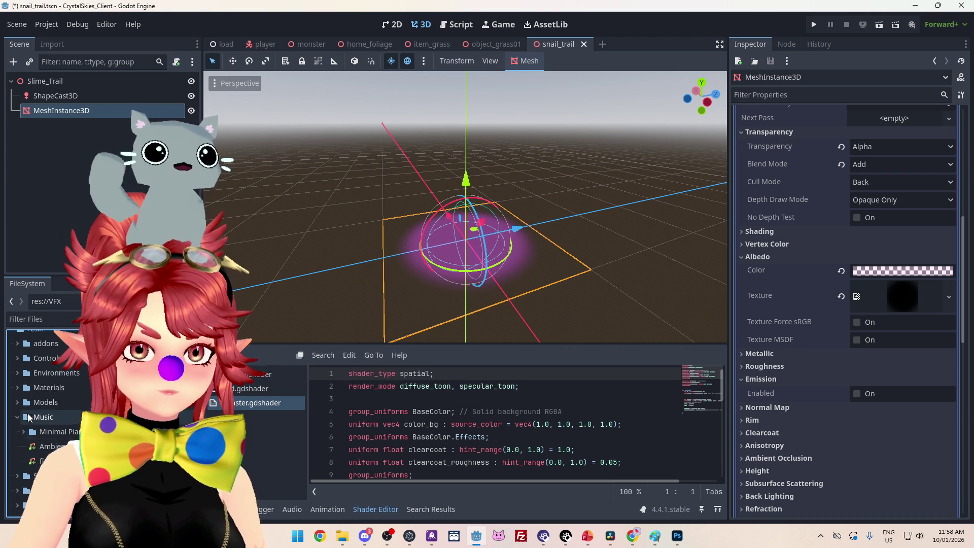
{"action": "scroll", "coordinate": [31, 413], "scroll_direction": "down", "scroll_amount": 5}
{"action": "scroll", "coordinate": [32, 367], "scroll_direction": "up", "scroll_amount": 1}
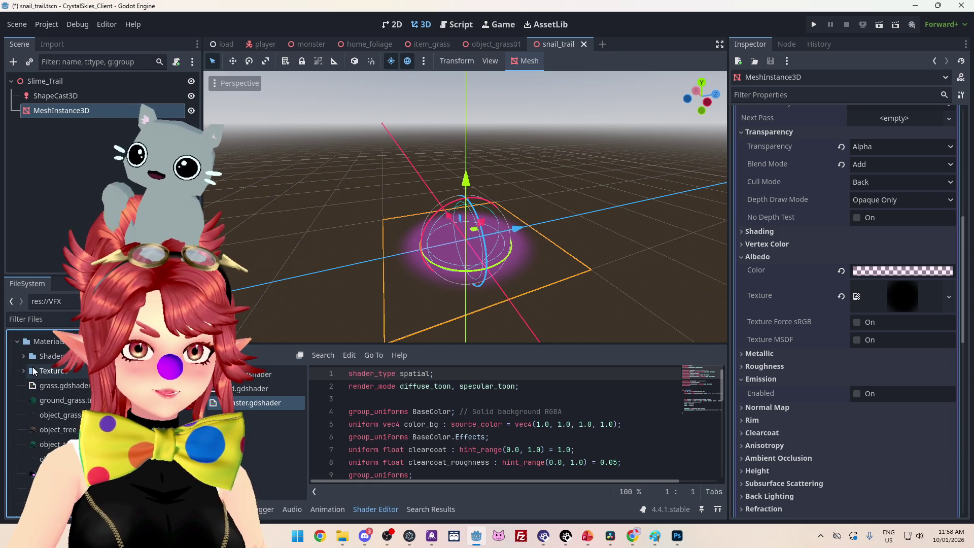
{"action": "scroll", "coordinate": [36, 377], "scroll_direction": "down", "scroll_amount": 1}
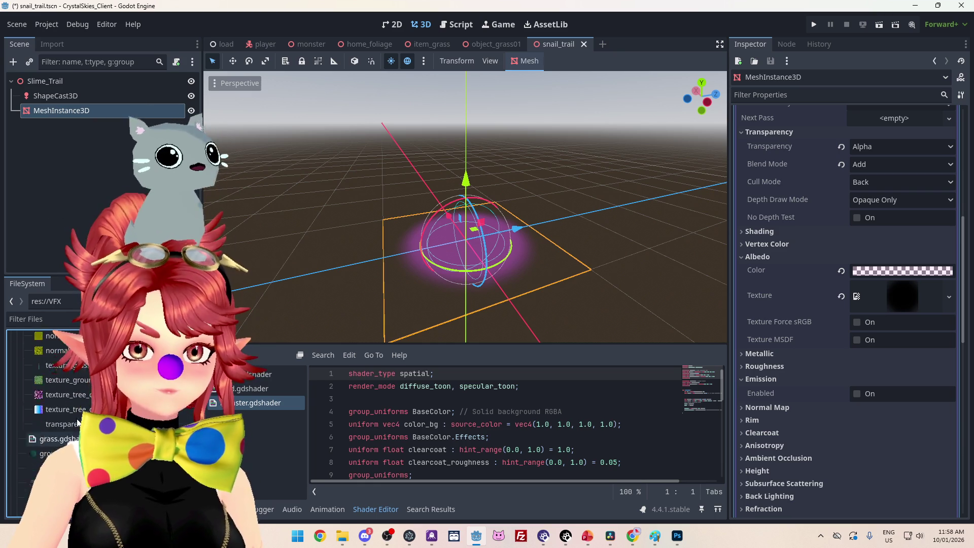
{"action": "mouse_move", "coordinate": [38, 392]}
{"action": "left_mouse_down"}
{"action": "mouse_move", "coordinate": [487, 325]}
{"action": "mouse_move", "coordinate": [903, 297]}
{"action": "left_mouse_up"}
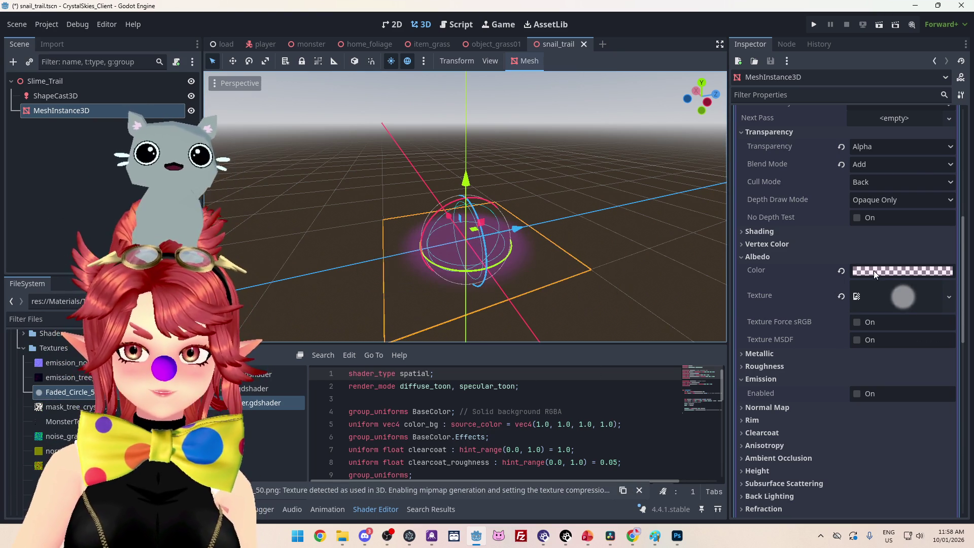
Step: Copy the hex value of mon_pink's background colour
{"action": "left_click", "coordinate": [874, 270]}
{"action": "scroll", "coordinate": [46, 396], "scroll_direction": "down", "scroll_amount": 10}
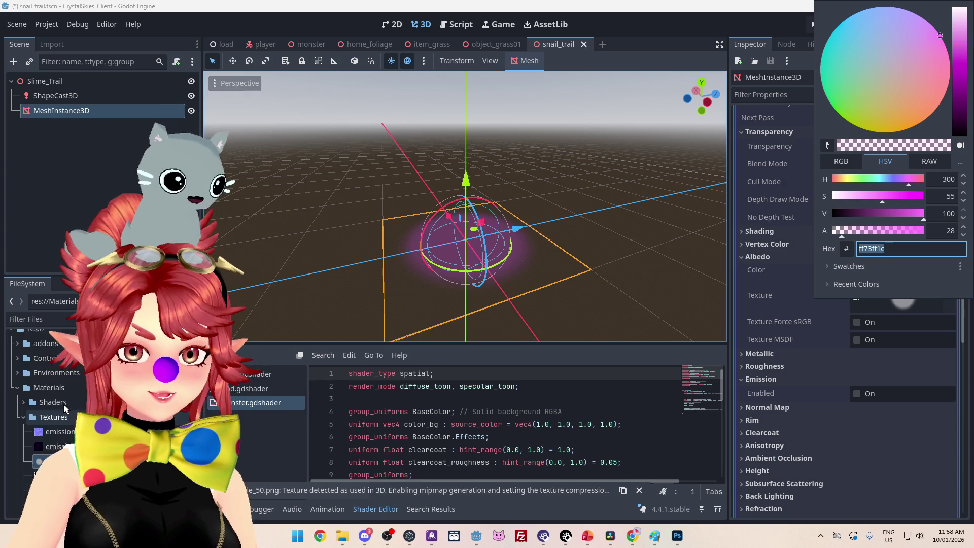
{"action": "scroll", "coordinate": [46, 390], "scroll_direction": "up", "scroll_amount": 10}
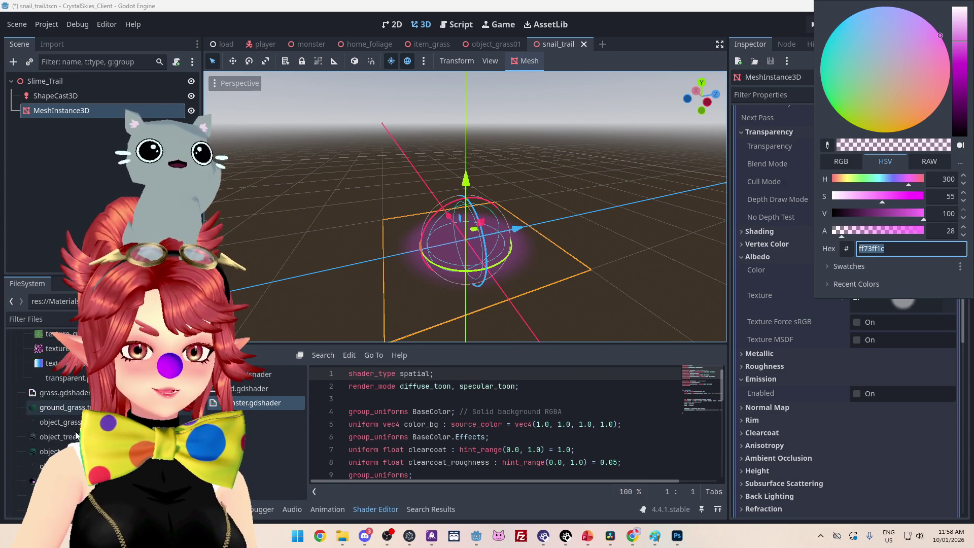
{"action": "left_click", "coordinate": [23, 383]}
{"action": "left_click", "coordinate": [22, 383]}
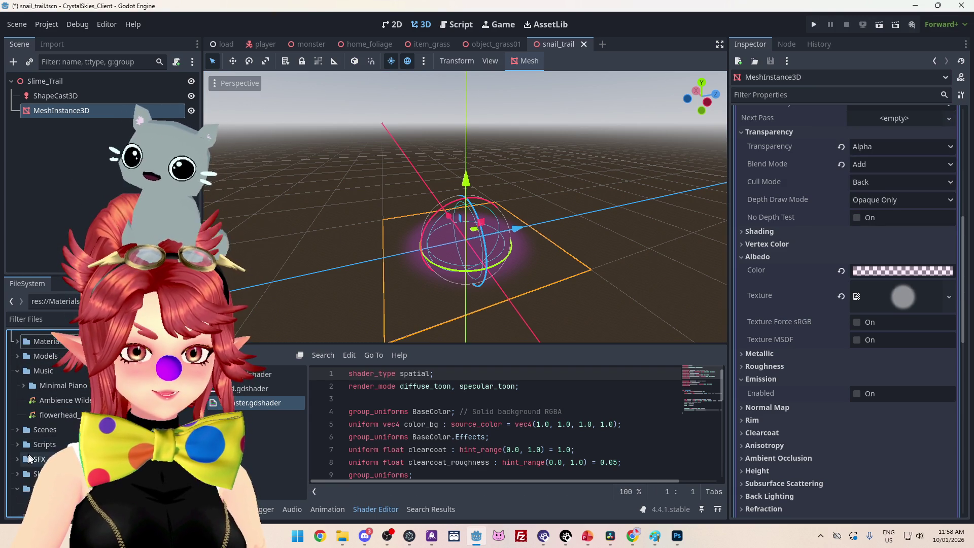
{"action": "left_click", "coordinate": [18, 474]}
{"action": "scroll", "coordinate": [45, 406], "scroll_direction": "down", "scroll_amount": 3}
{"action": "left_click", "coordinate": [56, 427]}
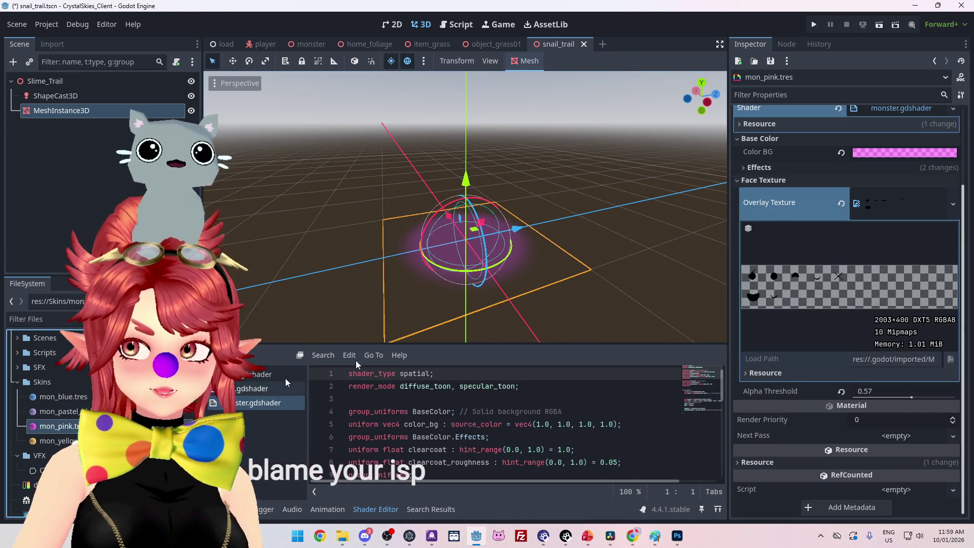
{"action": "left_click", "coordinate": [909, 155]}
{"action": "key", "text": "Return"}
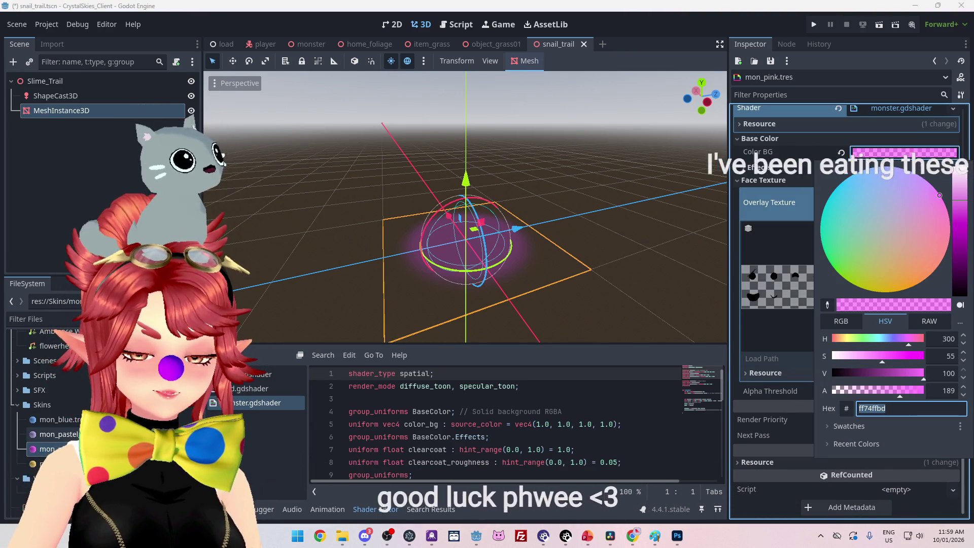
{"action": "left_click", "coordinate": [934, 60]}
{"action": "left_click", "coordinate": [935, 61]}
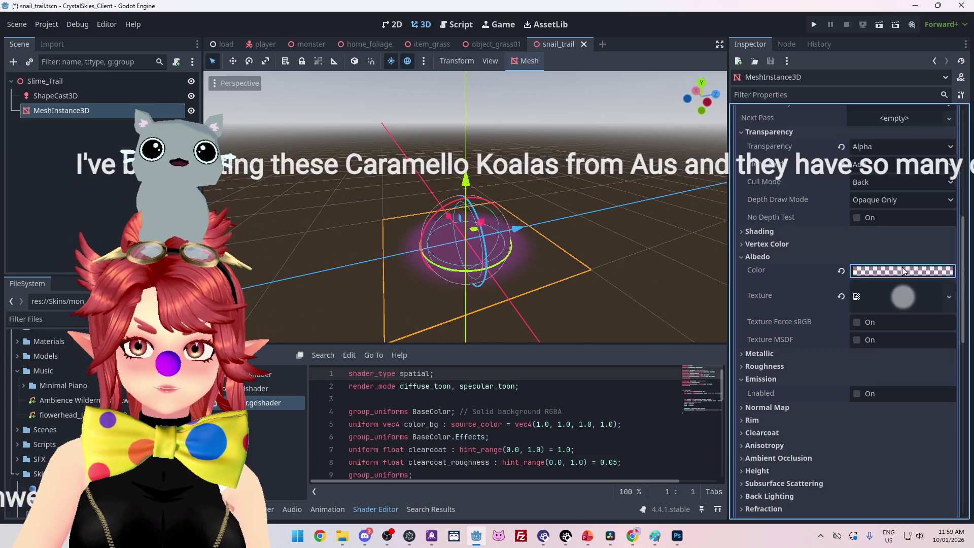
Step: Paste the pink hex ff74ffbd into the trail mesh's albedo colour
{"action": "left_click", "coordinate": [903, 271]}
{"action": "type", "text": "ff74ffbd"}
{"action": "left_click", "coordinate": [805, 171]}
{"action": "mouse_move", "coordinate": [686, 244]}
{"action": "left_mouse_down"}
{"action": "mouse_move", "coordinate": [622, 279]}
{"action": "mouse_move", "coordinate": [590, 314]}
{"action": "mouse_move", "coordinate": [482, 320]}
{"action": "left_mouse_up"}
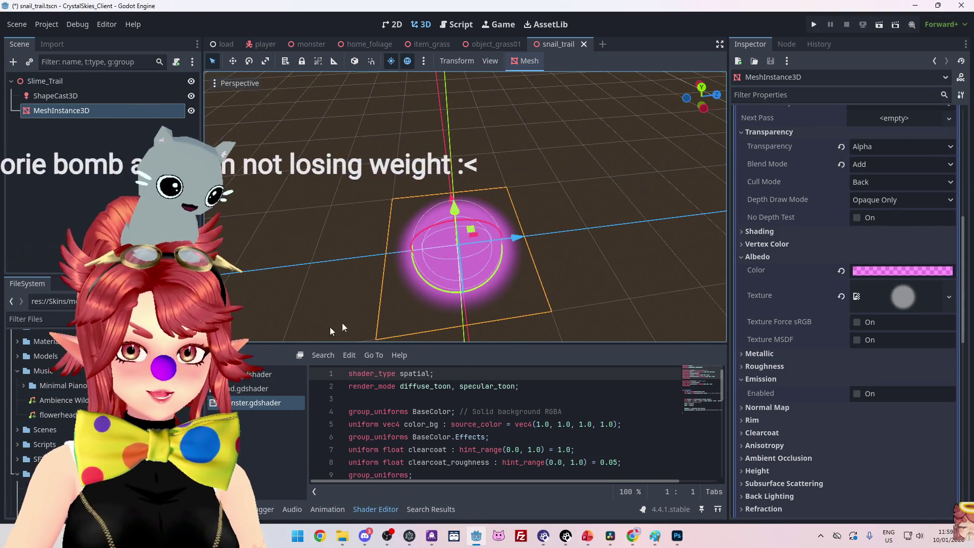
{"action": "mouse_move", "coordinate": [509, 257]}
{"action": "left_mouse_down"}
{"action": "mouse_move", "coordinate": [565, 180]}
{"action": "mouse_move", "coordinate": [535, 284]}
{"action": "left_mouse_up"}
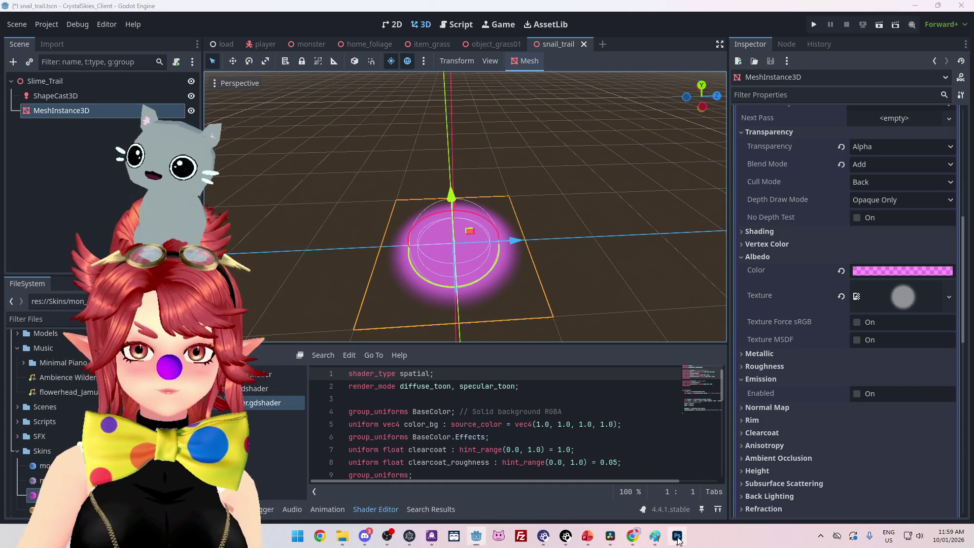
{"action": "key", "text": "alt+Tab"}
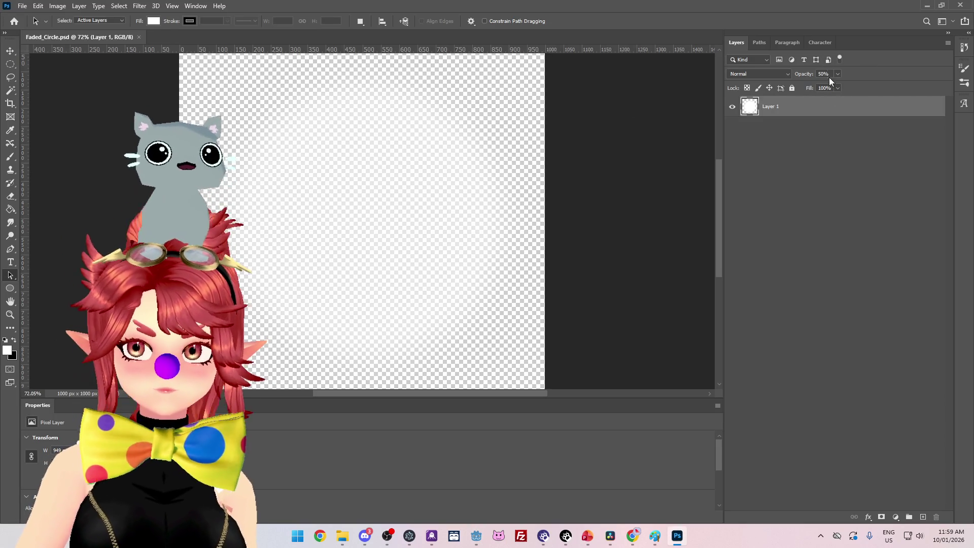
Step: Set Layer 1's opacity to 10%
{"action": "left_click", "coordinate": [830, 74]}
{"action": "type", "text": "10"}
{"action": "key", "text": "Return"}
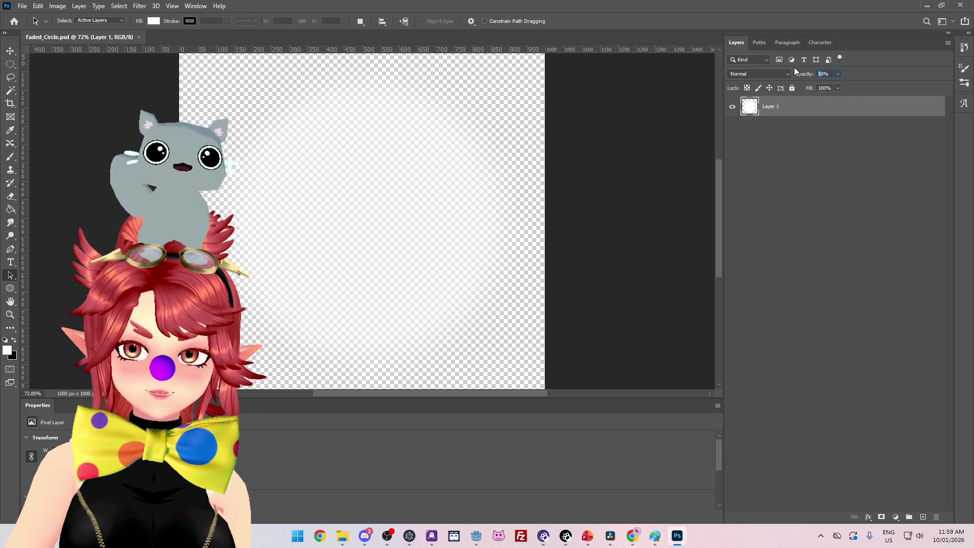
Step: Save a PNG copy of the image in the Textures folder
{"action": "left_click", "coordinate": [23, 6]}
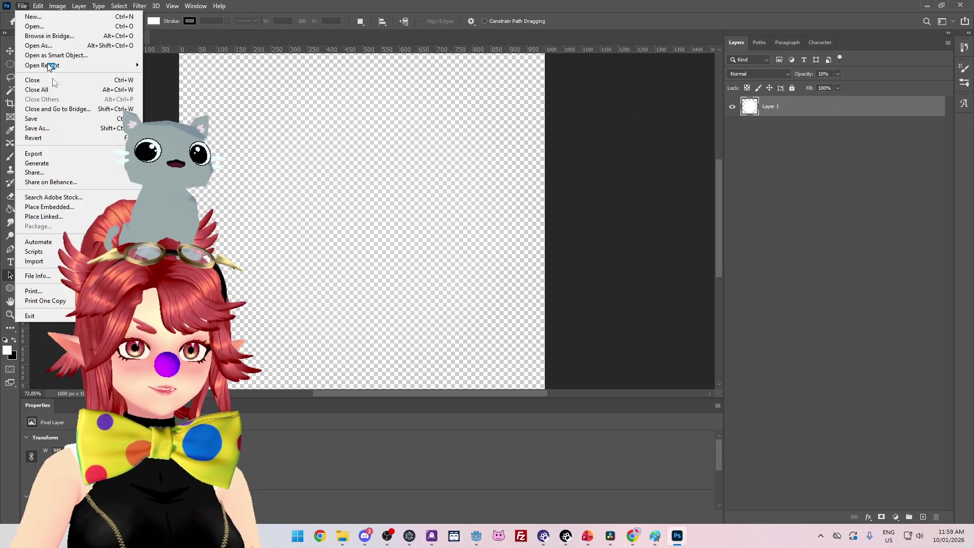
{"action": "left_click", "coordinate": [59, 126]}
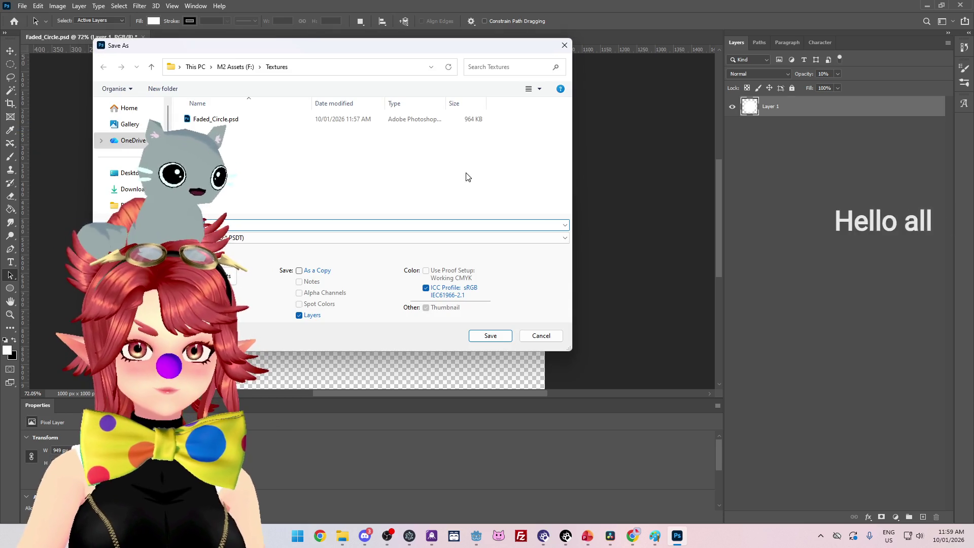
{"action": "left_click", "coordinate": [223, 238]}
{"action": "left_click", "coordinate": [223, 369]}
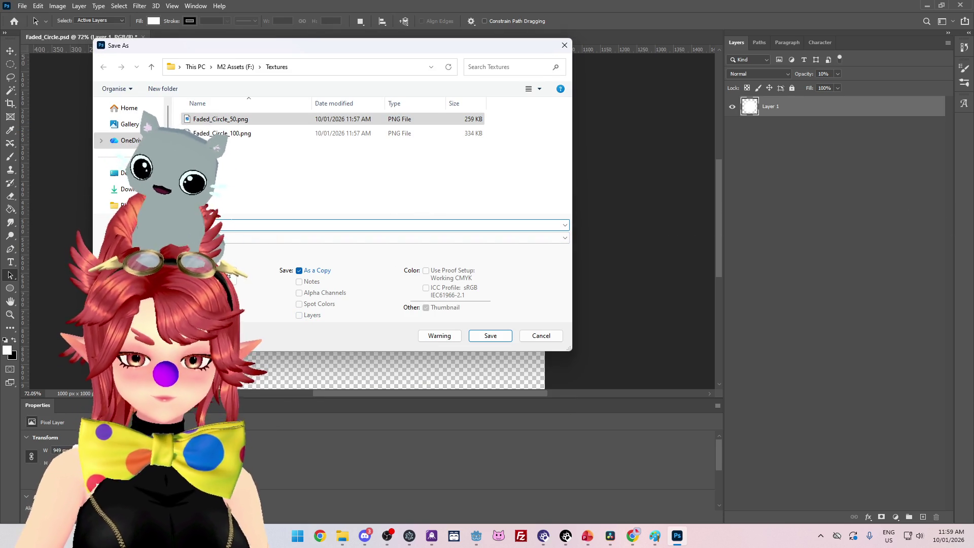
{"action": "left_click", "coordinate": [491, 335]}
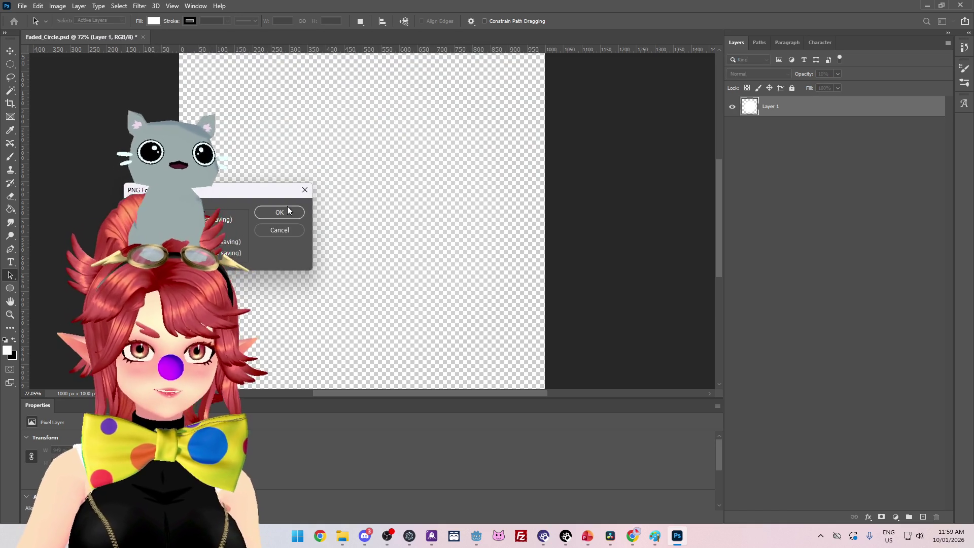
{"action": "left_click", "coordinate": [287, 210]}
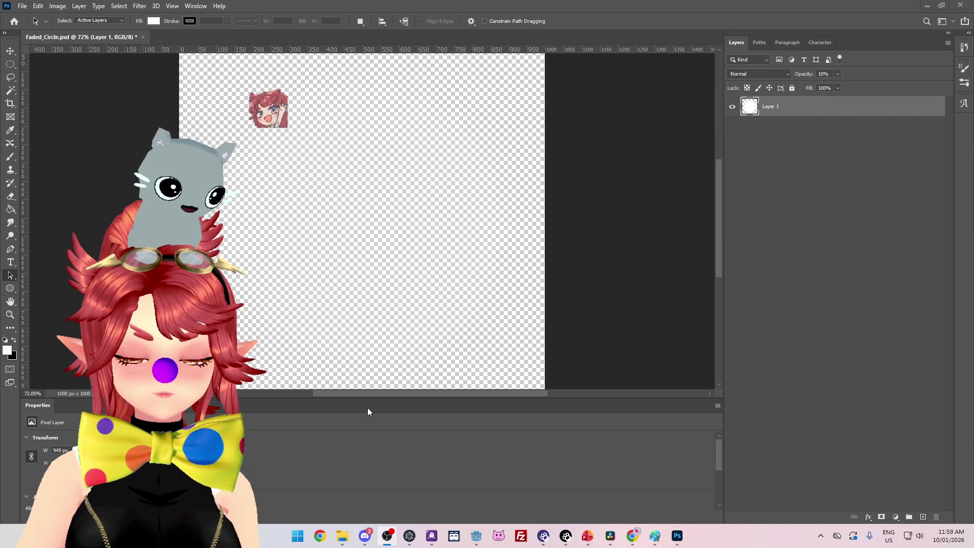
{"action": "left_click", "coordinate": [347, 541]}
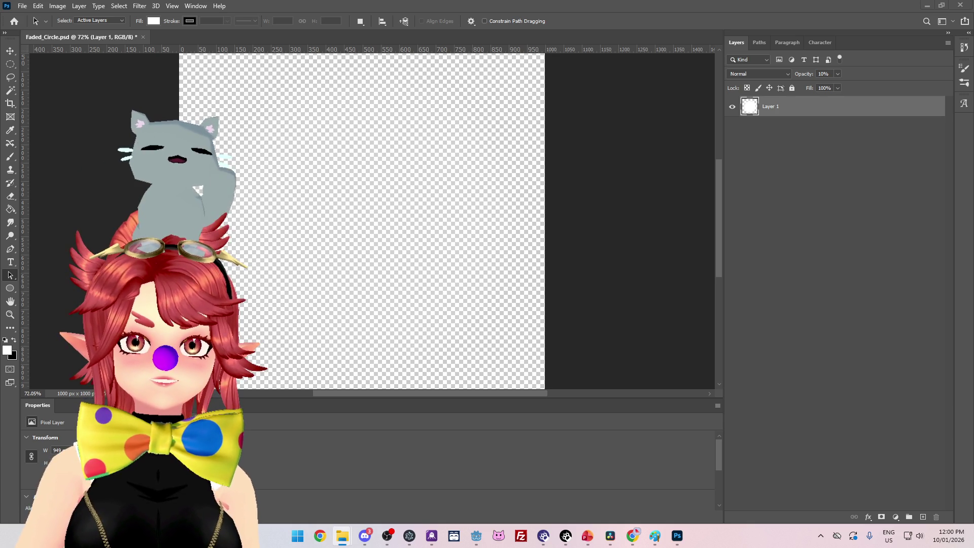
Step: Apply the new faded circle texture to the trail material's albedo
{"action": "left_click", "coordinate": [476, 537]}
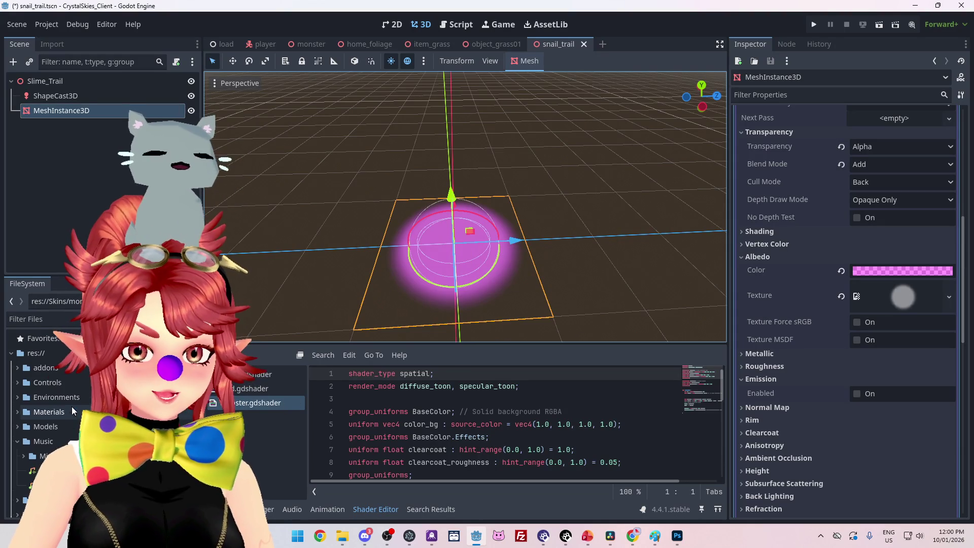
{"action": "left_click", "coordinate": [17, 412]}
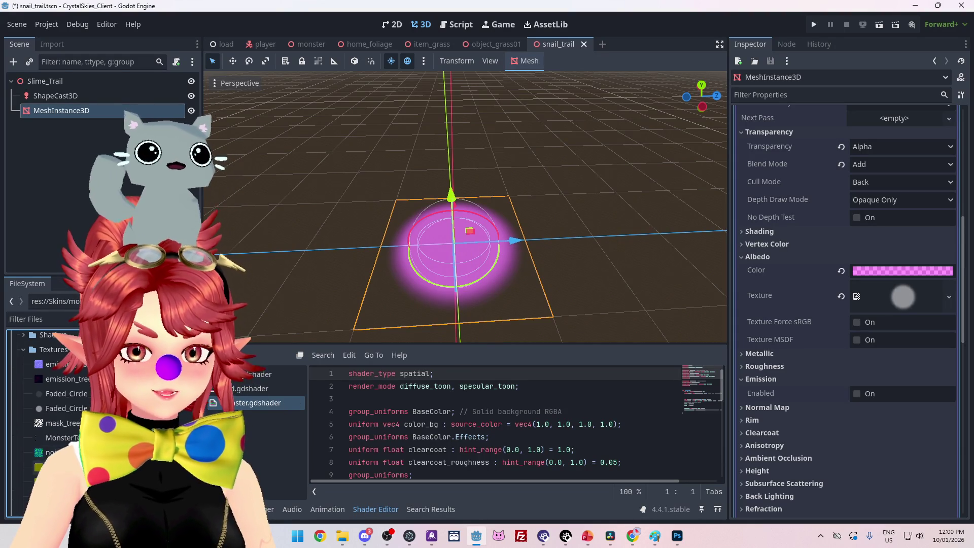
{"action": "left_click_drag", "start_coordinate": [913, 294], "coordinate": [913, 294]}
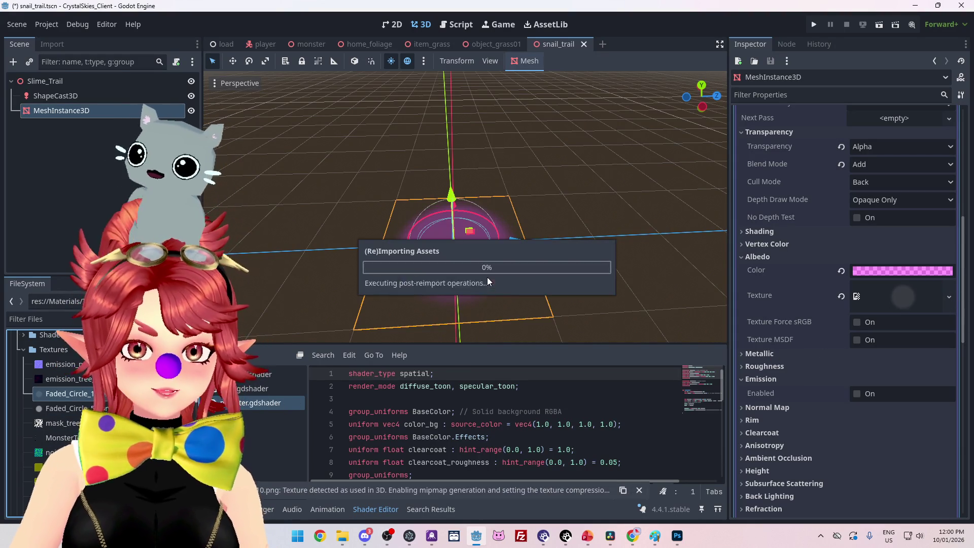
{"action": "mouse_move", "coordinate": [598, 254]}
{"action": "left_mouse_down"}
{"action": "mouse_move", "coordinate": [406, 305]}
{"action": "mouse_move", "coordinate": [513, 267]}
{"action": "mouse_move", "coordinate": [559, 264]}
{"action": "left_mouse_up"}
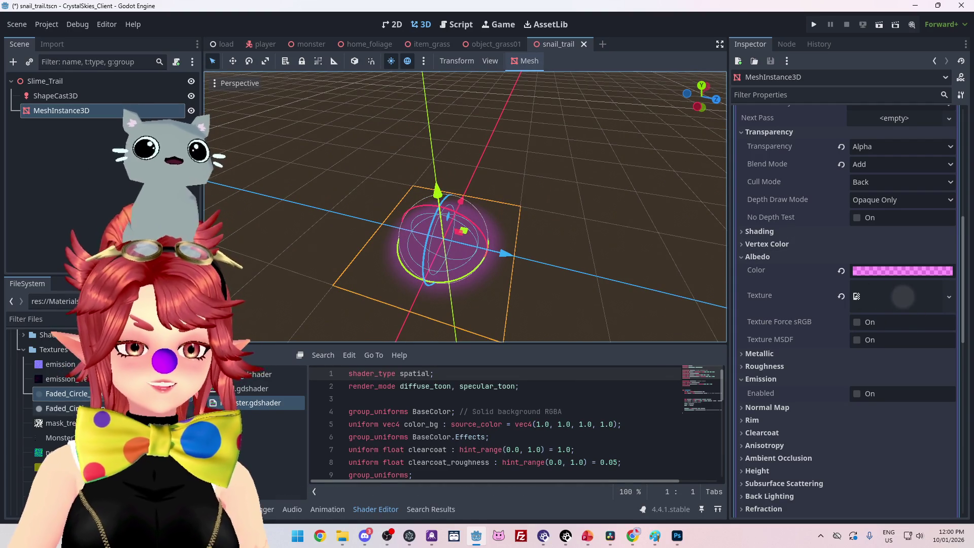
{"action": "left_click", "coordinate": [23, 395]}
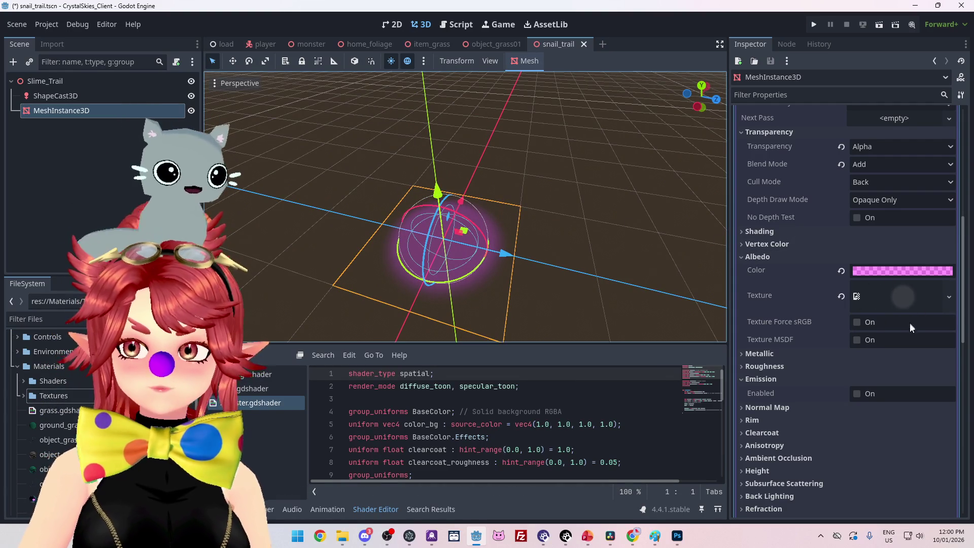
{"action": "scroll", "coordinate": [909, 323], "scroll_direction": "up", "scroll_amount": 10}
{"action": "scroll", "coordinate": [862, 314], "scroll_direction": "down", "scroll_amount": 2}
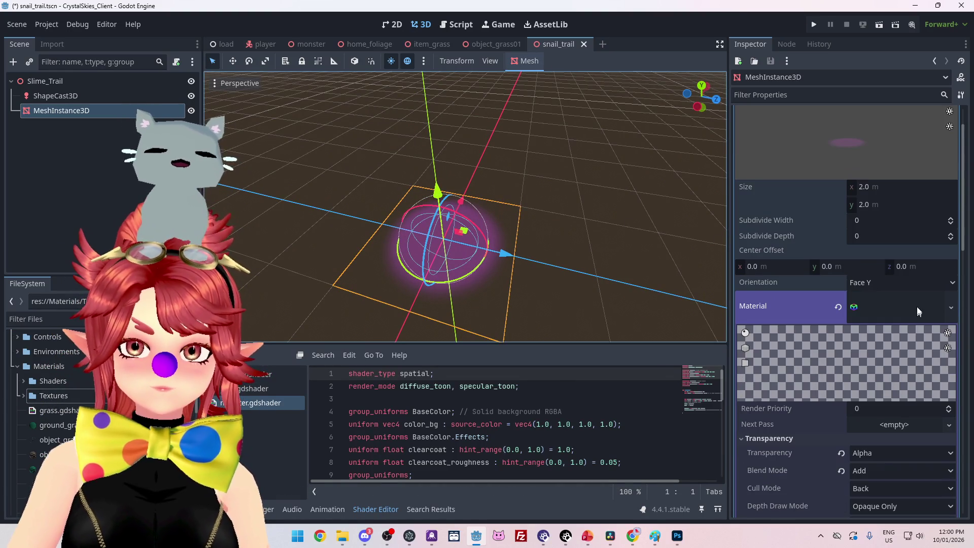
Step: Save the trail material as its own resource, snail_trail_pink.tres
{"action": "left_click", "coordinate": [952, 308]}
{"action": "left_click", "coordinate": [886, 443]}
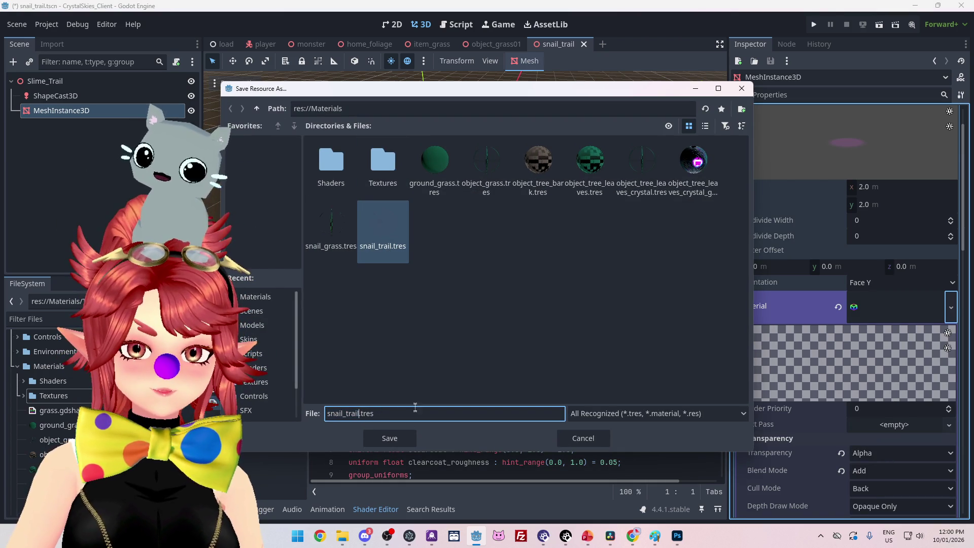
{"action": "type", "text": "_pi"}
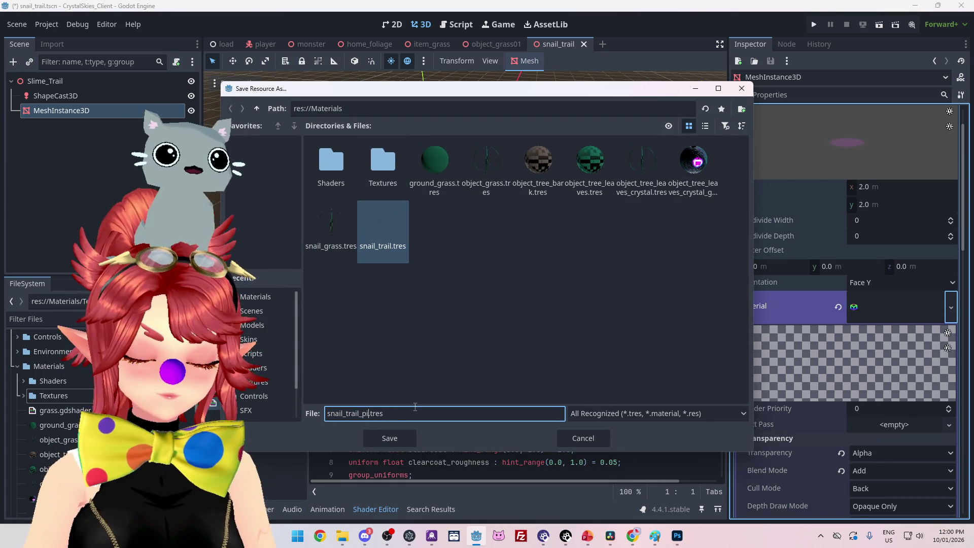
{"action": "type", "text": "nk"}
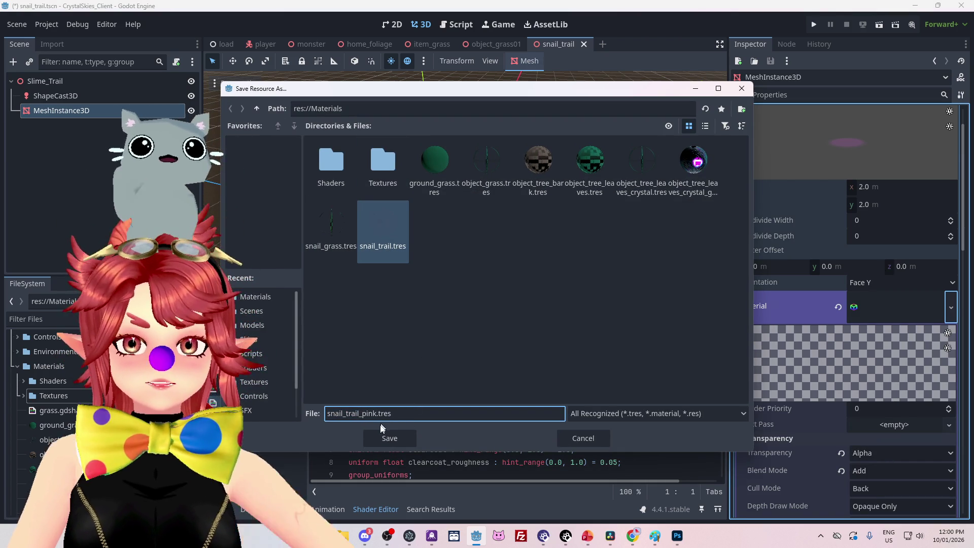
{"action": "left_click", "coordinate": [387, 438]}
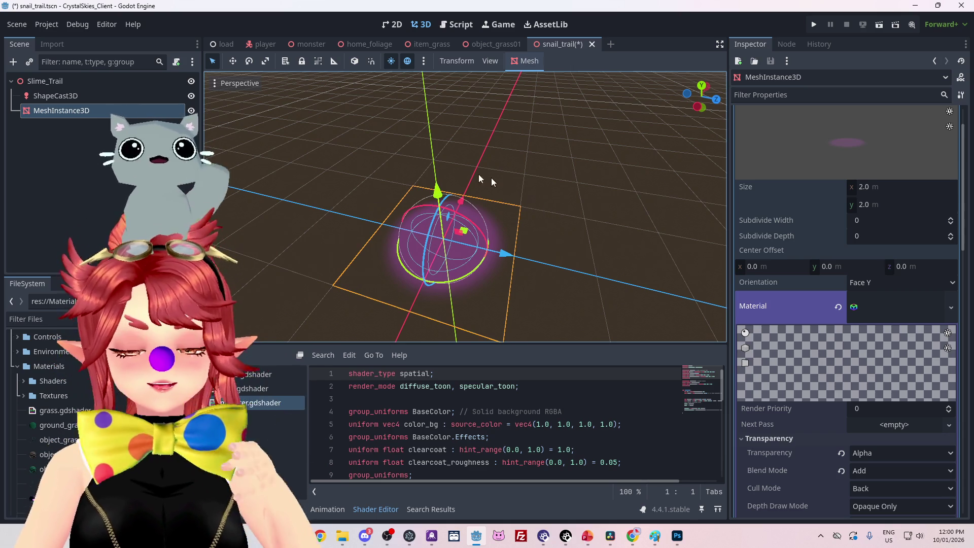
Step: Reselect the MeshInstance3D and zoom out to view the fainter purple trail glow
{"action": "left_click", "coordinate": [96, 101]}
{"action": "left_click", "coordinate": [97, 109]}
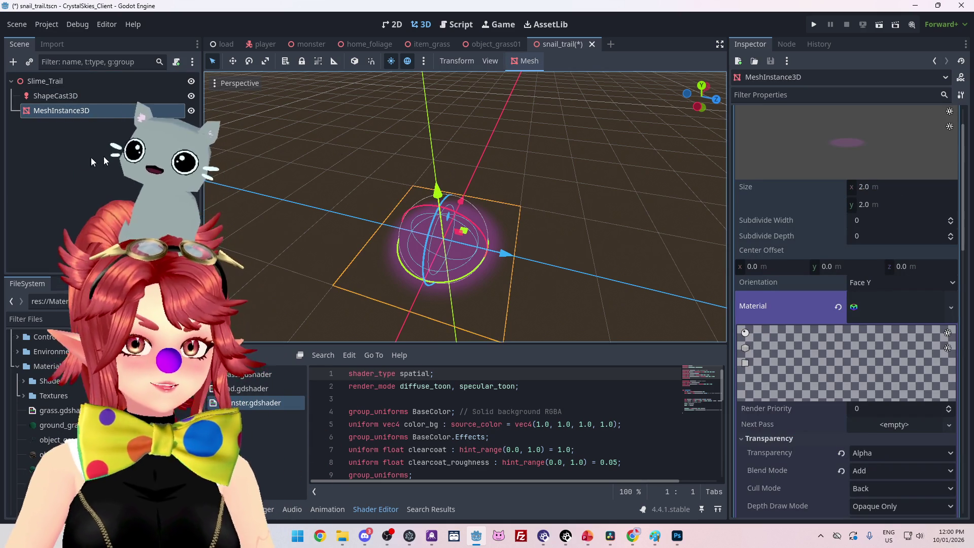
{"action": "left_click", "coordinate": [97, 104]}
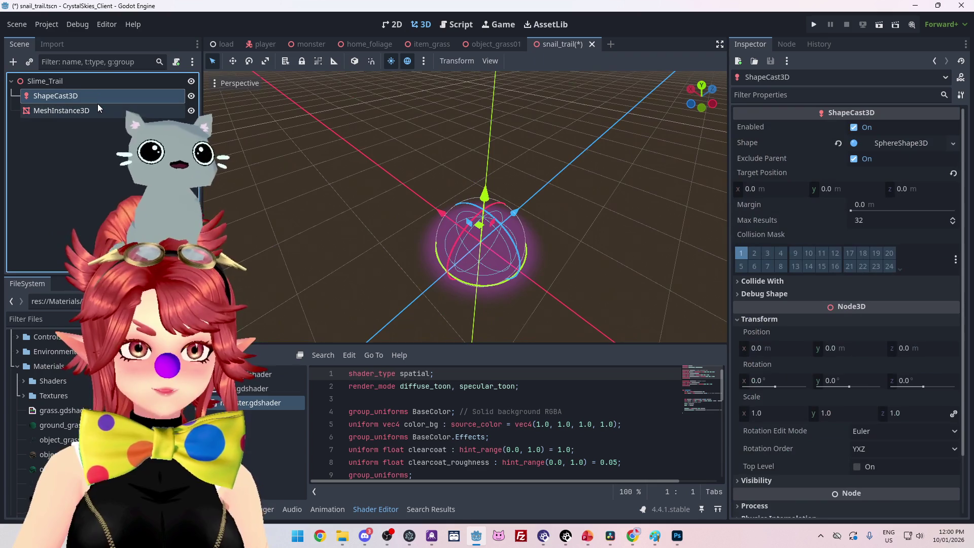
{"action": "left_click", "coordinate": [97, 109]}
{"action": "left_click_drag", "start_coordinate": [311, 175], "coordinate": [387, 269]}
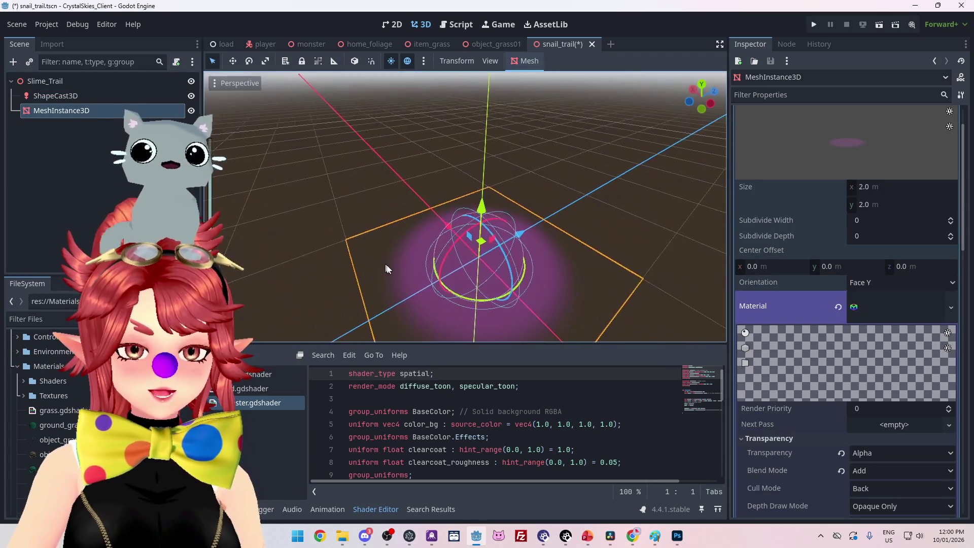
{"action": "scroll", "coordinate": [389, 257], "scroll_direction": "down", "scroll_amount": 3}
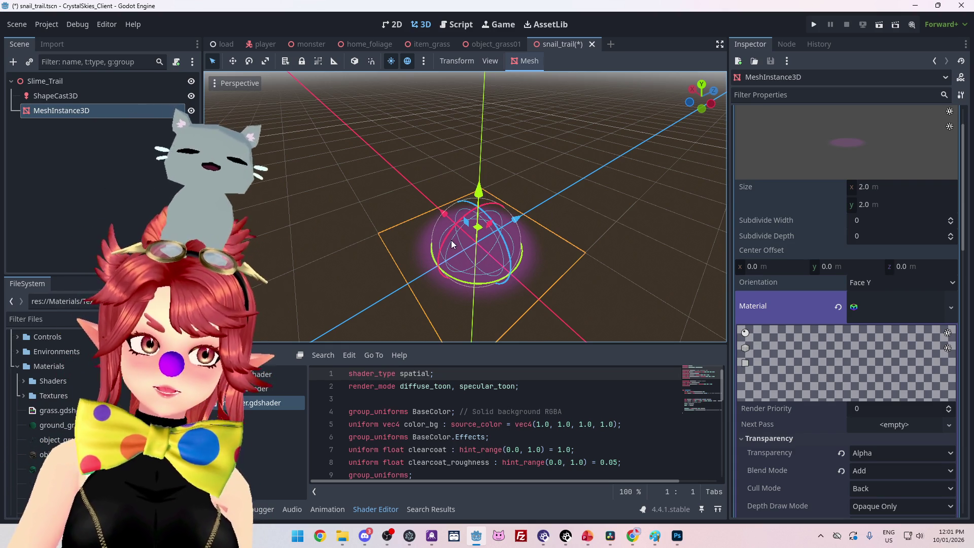
Step: Show player.gd's change_form code, where the Grass item switches to Snail form
{"action": "left_click", "coordinate": [461, 25]}
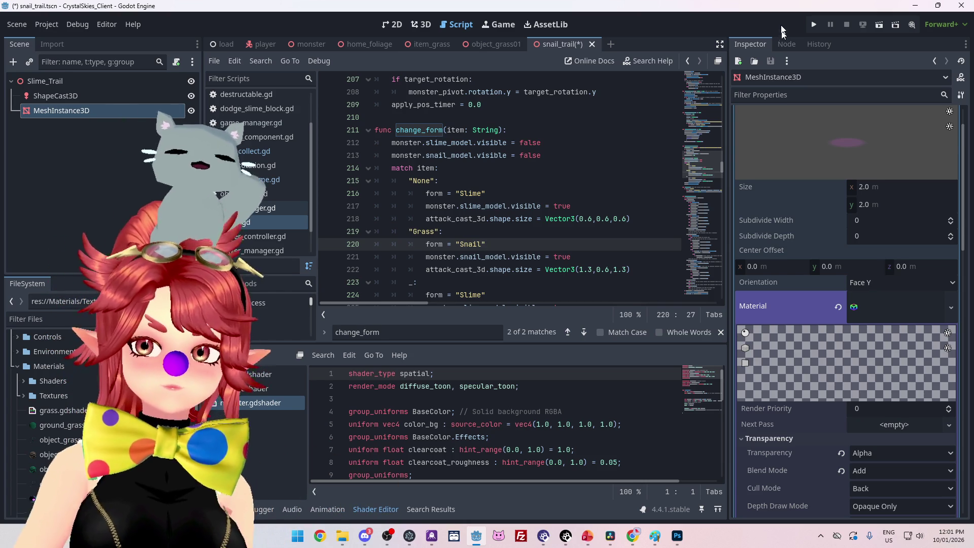
{"action": "scroll", "coordinate": [841, 224], "scroll_direction": "up", "scroll_amount": 2}
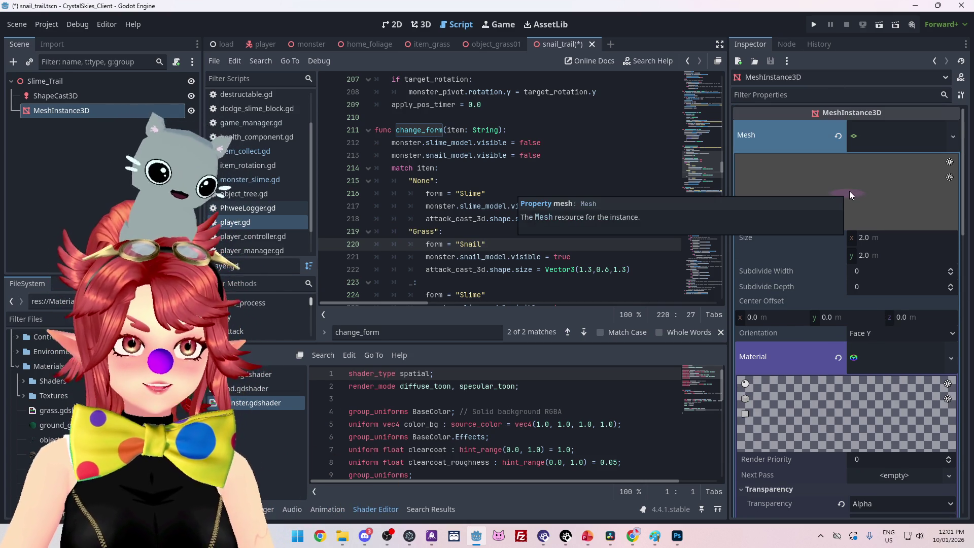
{"action": "scroll", "coordinate": [899, 325], "scroll_direction": "down", "scroll_amount": 4}
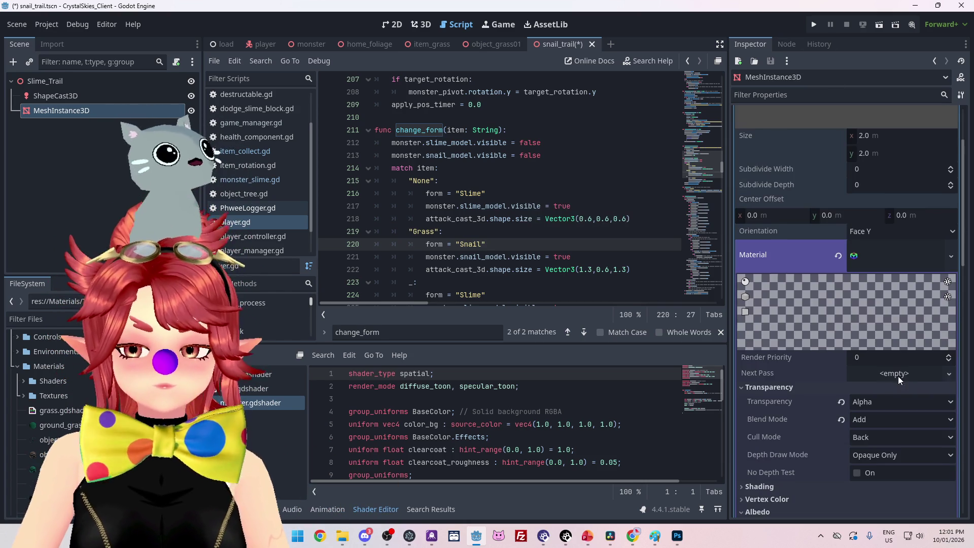
Step: Expand the trail mesh's material in the Inspector down to its Albedo section
{"action": "left_click", "coordinate": [895, 263]}
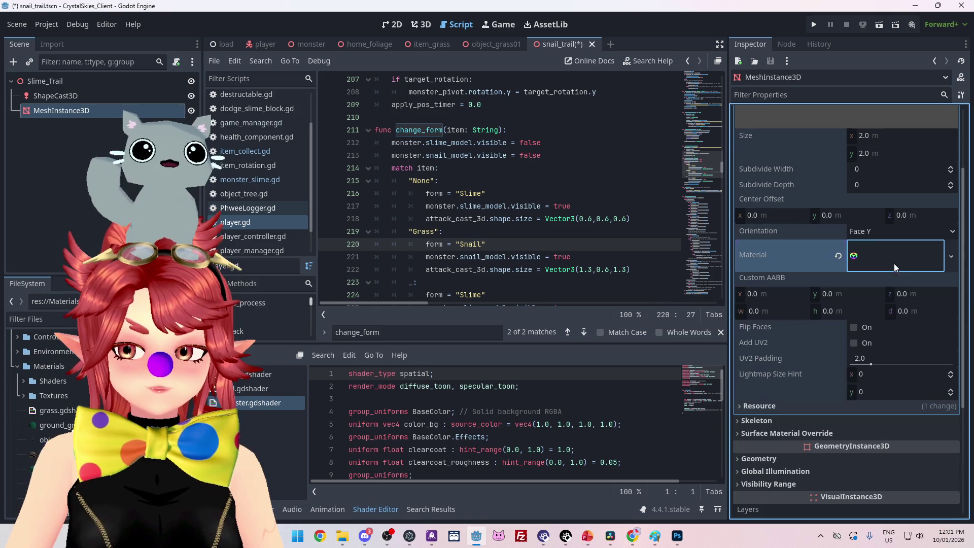
{"action": "left_click", "coordinate": [887, 260]}
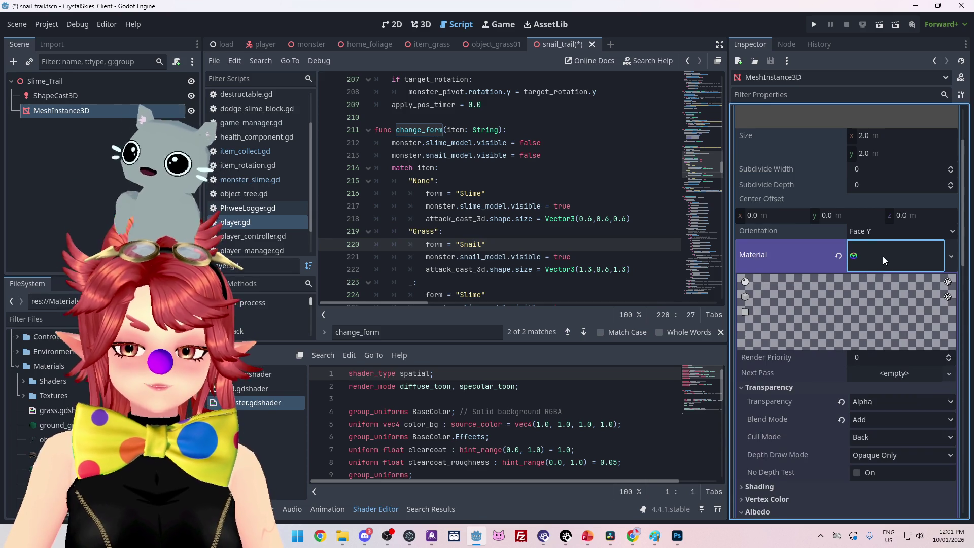
{"action": "left_click", "coordinate": [883, 256]}
{"action": "scroll", "coordinate": [837, 345], "scroll_direction": "down", "scroll_amount": 4}
{"action": "scroll", "coordinate": [832, 343], "scroll_direction": "up", "scroll_amount": 2}
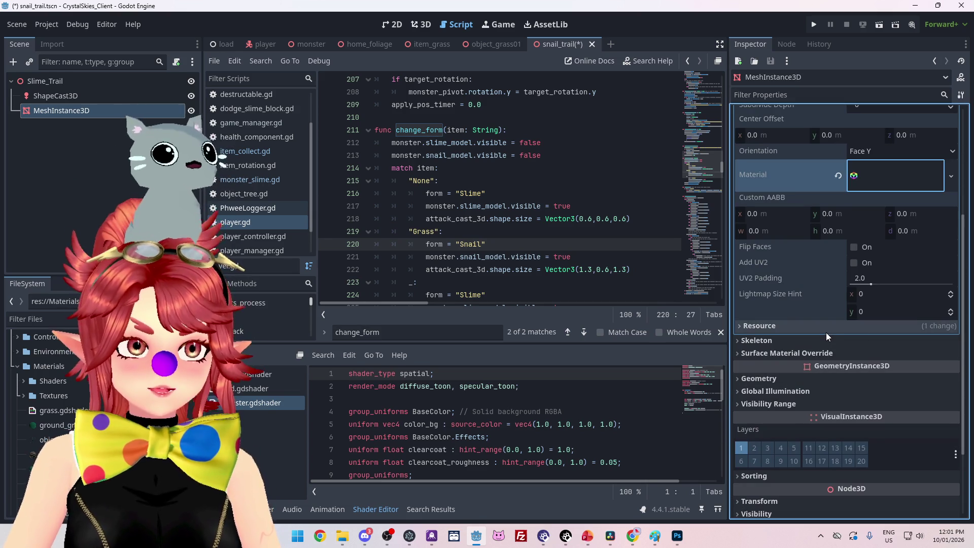
{"action": "scroll", "coordinate": [853, 322], "scroll_direction": "up", "scroll_amount": 4}
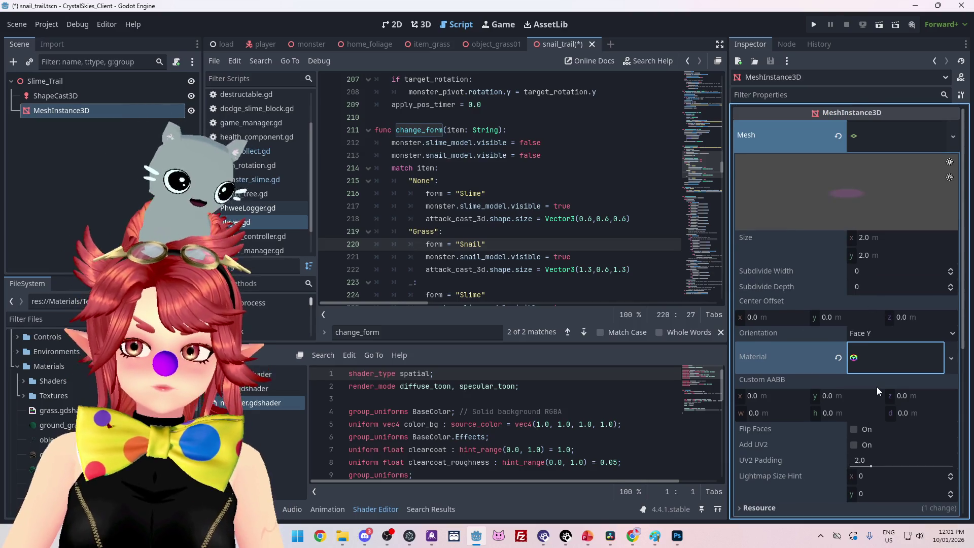
{"action": "scroll", "coordinate": [832, 360], "scroll_direction": "down", "scroll_amount": 3}
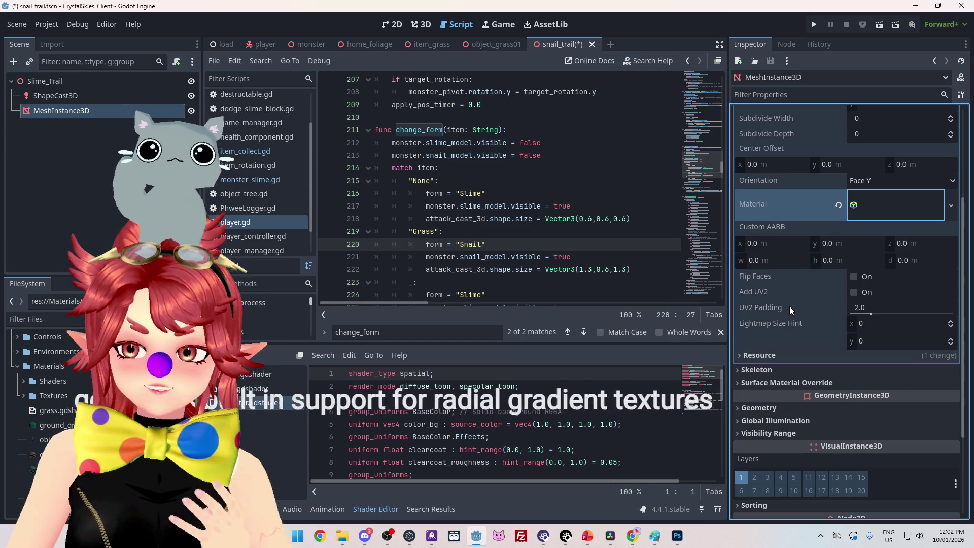
{"action": "scroll", "coordinate": [879, 325], "scroll_direction": "up", "scroll_amount": 2}
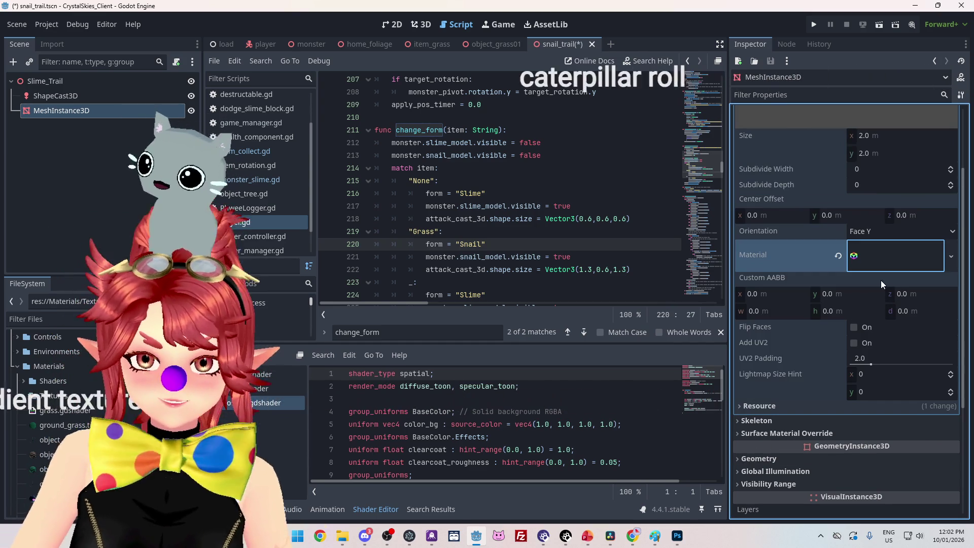
{"action": "left_click", "coordinate": [893, 255]}
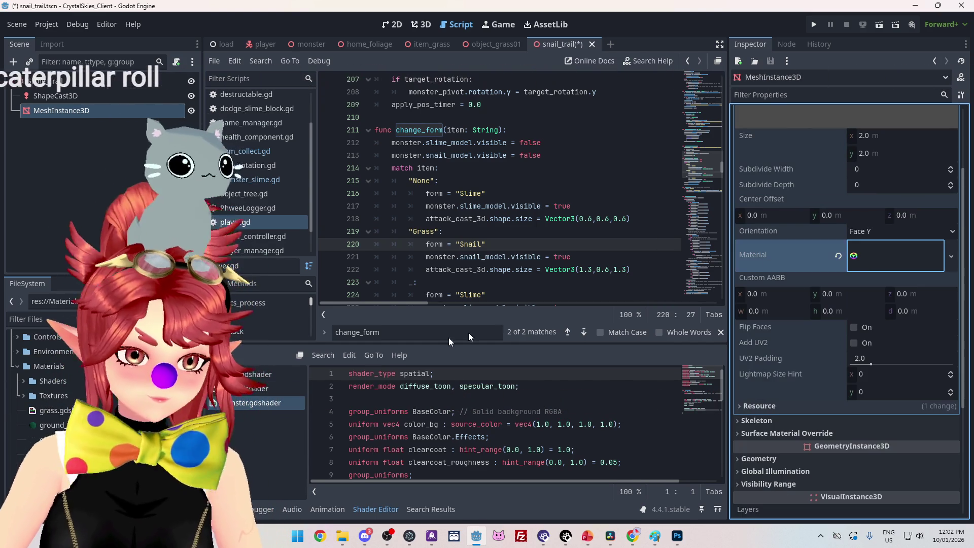
{"action": "scroll", "coordinate": [875, 308], "scroll_direction": "up", "scroll_amount": 3}
{"action": "scroll", "coordinate": [871, 329], "scroll_direction": "down", "scroll_amount": 2}
{"action": "scroll", "coordinate": [852, 343], "scroll_direction": "up", "scroll_amount": 2}
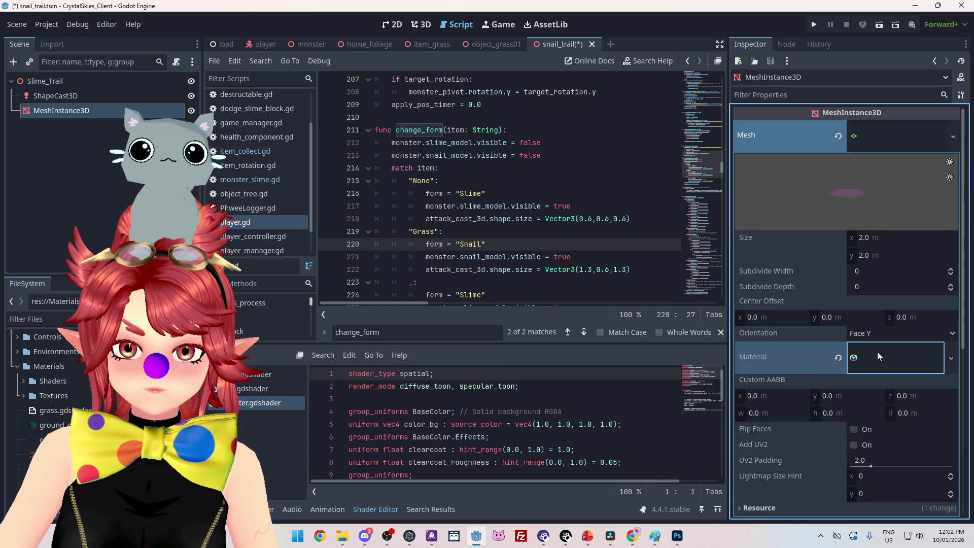
{"action": "scroll", "coordinate": [878, 356], "scroll_direction": "down", "scroll_amount": 1}
{"action": "left_click", "coordinate": [882, 316]}
{"action": "scroll", "coordinate": [879, 322], "scroll_direction": "down", "scroll_amount": 5}
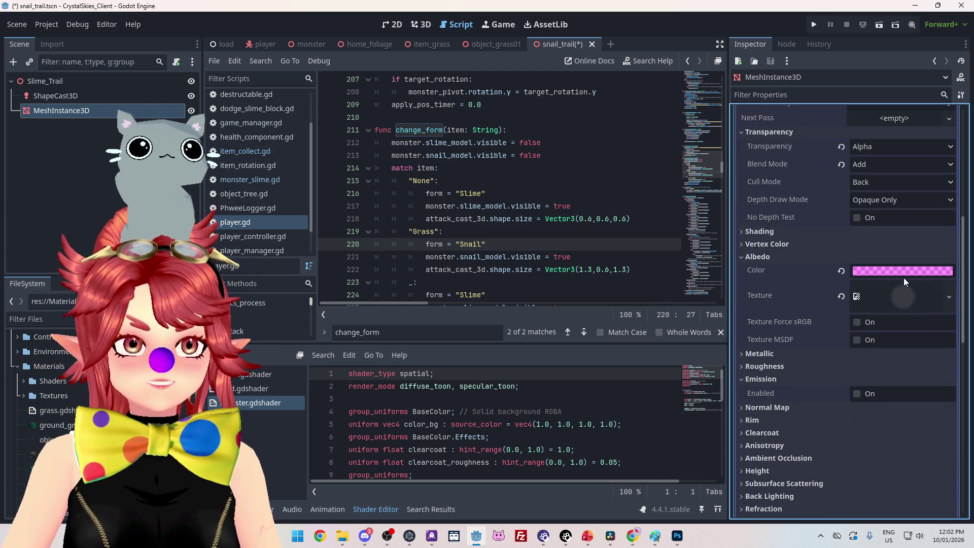
Step: Assign a new GradientTexture2D to the trail material's Albedo texture and expand its settings
{"action": "mouse_move", "coordinate": [903, 278]}
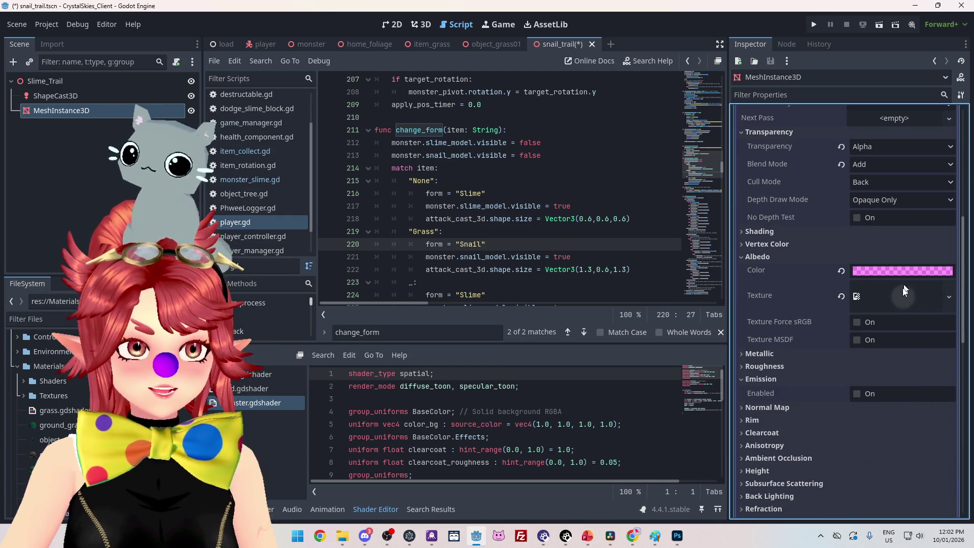
{"action": "left_click", "coordinate": [869, 298]}
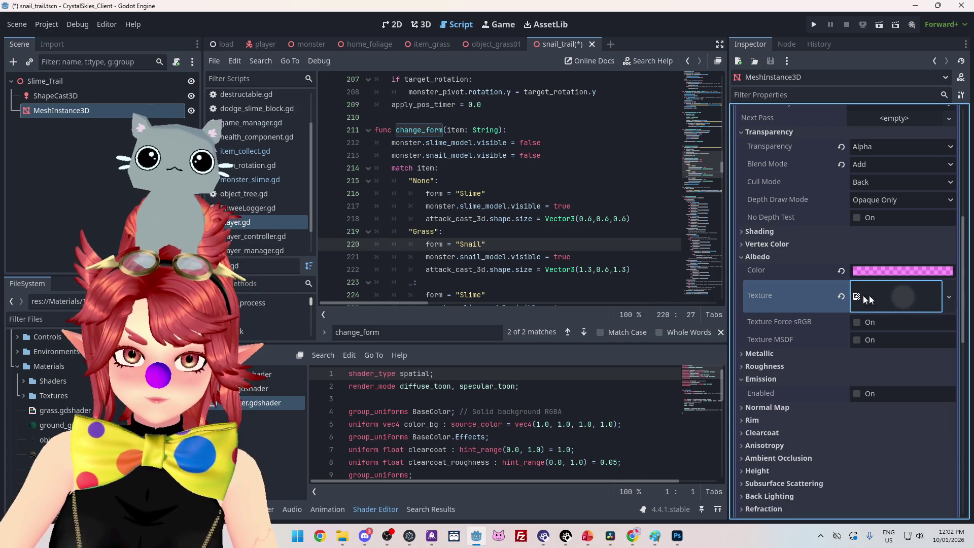
{"action": "left_click", "coordinate": [909, 288]}
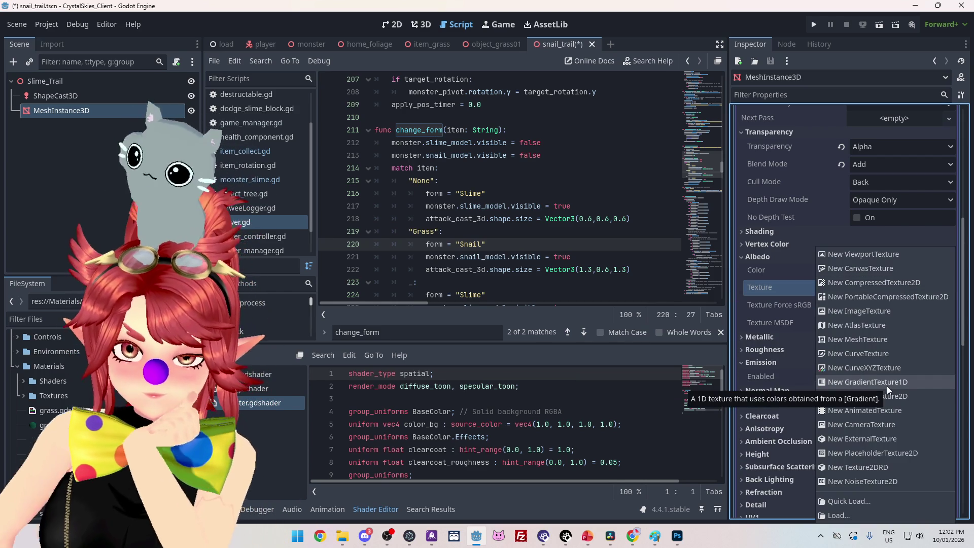
{"action": "left_click", "coordinate": [884, 396]}
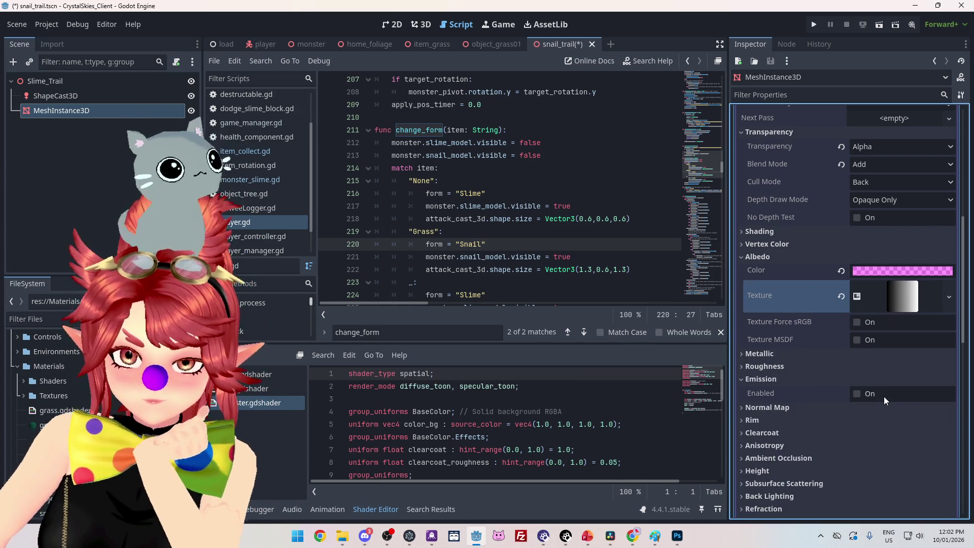
{"action": "left_click", "coordinate": [903, 300]}
{"action": "scroll", "coordinate": [791, 401], "scroll_direction": "down", "scroll_amount": 3}
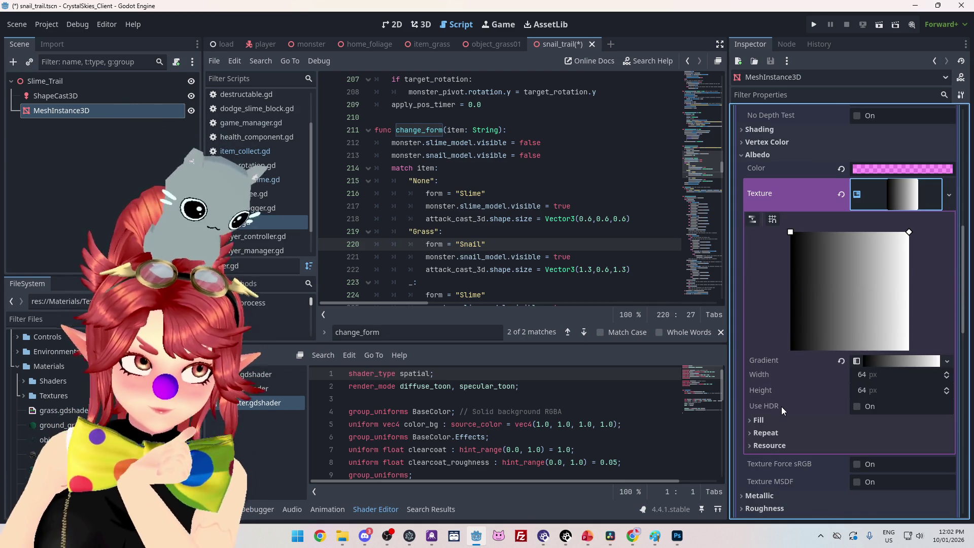
Step: Keep the gradient texture on No Repeat and switch its fill to Radial
{"action": "scroll", "coordinate": [782, 406], "scroll_direction": "up", "scroll_amount": 1}
{"action": "left_click", "coordinate": [906, 236]}
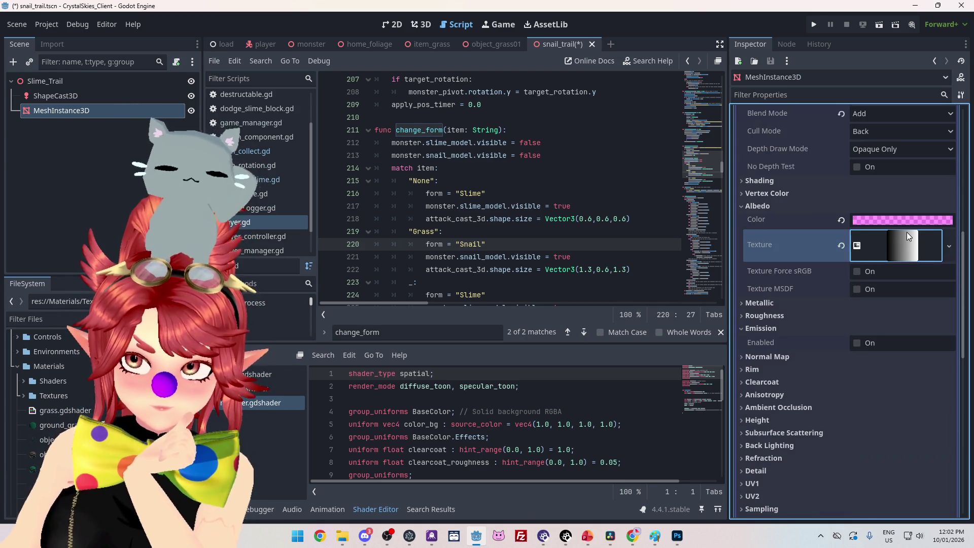
{"action": "left_click", "coordinate": [907, 236]}
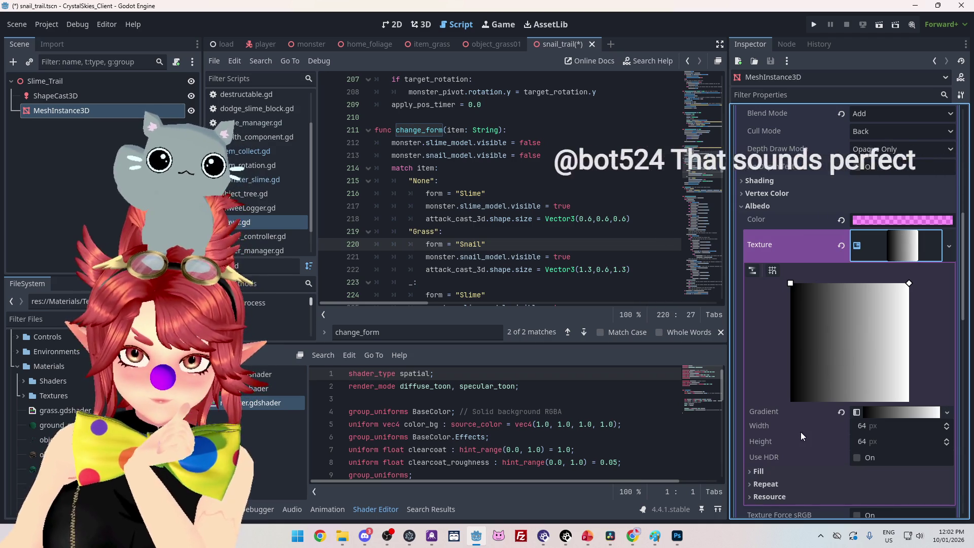
{"action": "left_click", "coordinate": [764, 485]}
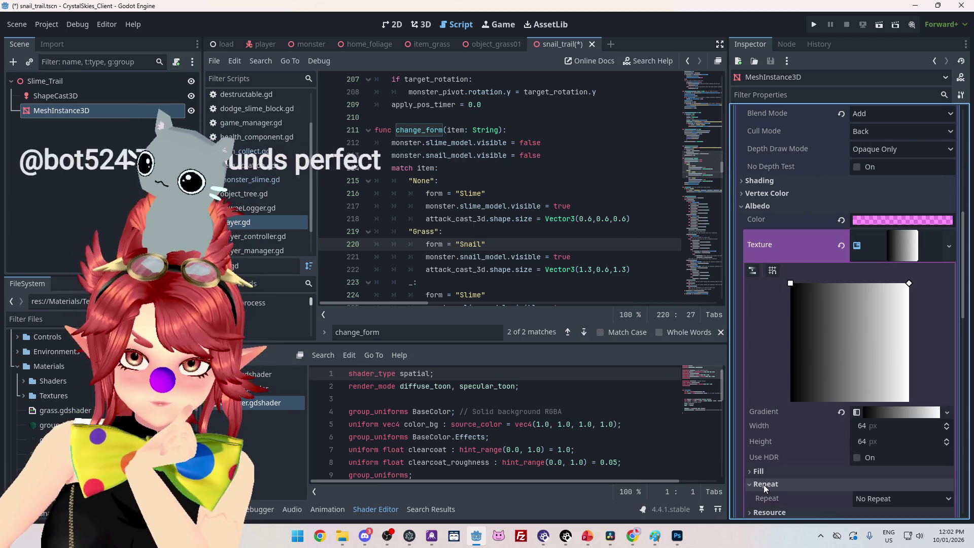
{"action": "left_click", "coordinate": [878, 499]}
{"action": "left_click", "coordinate": [776, 495]}
{"action": "left_click", "coordinate": [756, 471]}
{"action": "scroll", "coordinate": [795, 466], "scroll_direction": "down", "scroll_amount": 2}
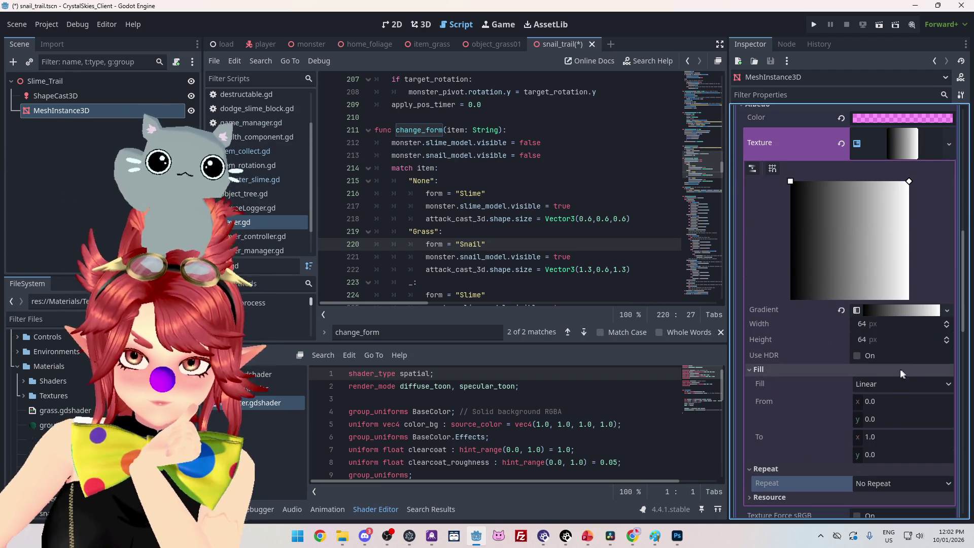
{"action": "left_click", "coordinate": [892, 384]}
{"action": "left_click", "coordinate": [885, 410]}
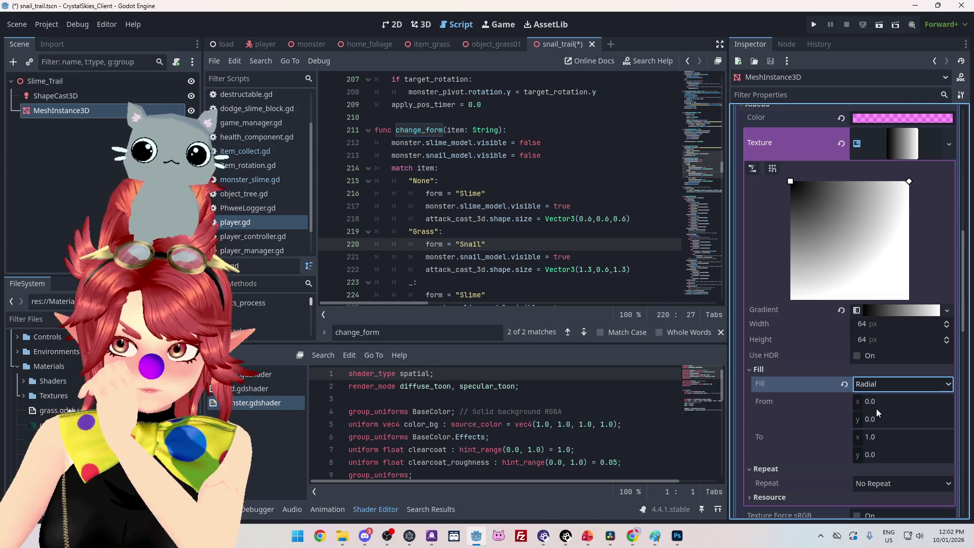
Step: Set the gradient's From x to 0.5 and begin entering the To point values
{"action": "left_click", "coordinate": [886, 401]}
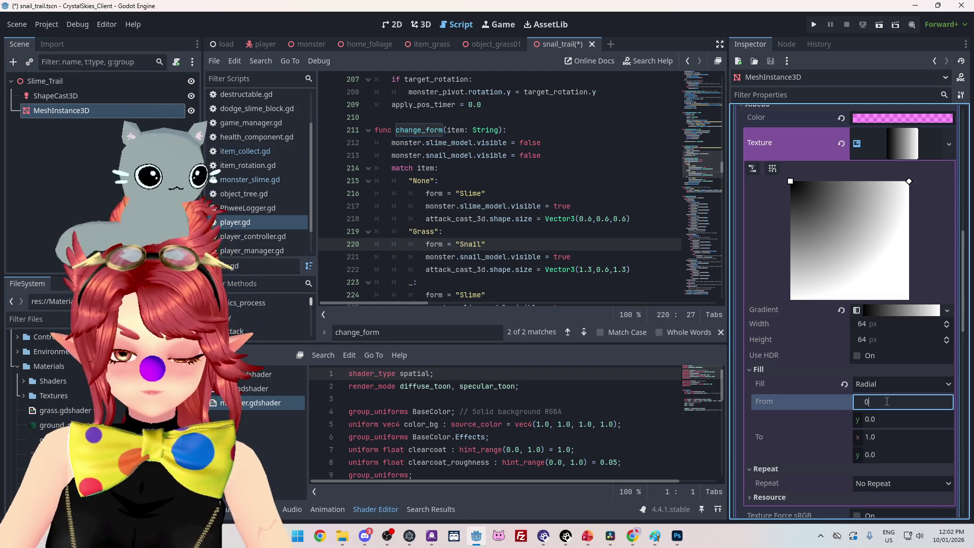
{"action": "type", "text": ".5"}
{"action": "key", "text": "Tab"}
{"action": "type", "text": "0.5"}
{"action": "key", "text": "Return"}
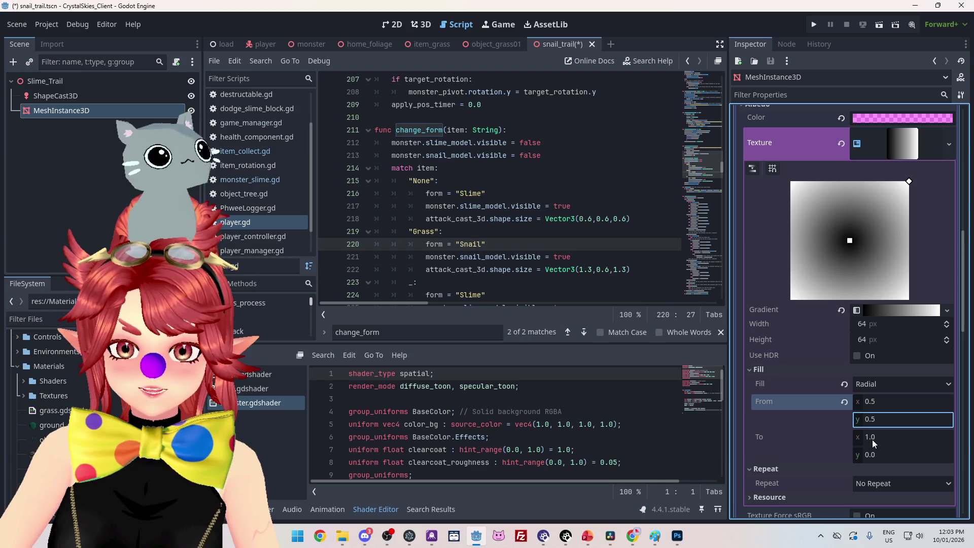
{"action": "left_click", "coordinate": [878, 451]}
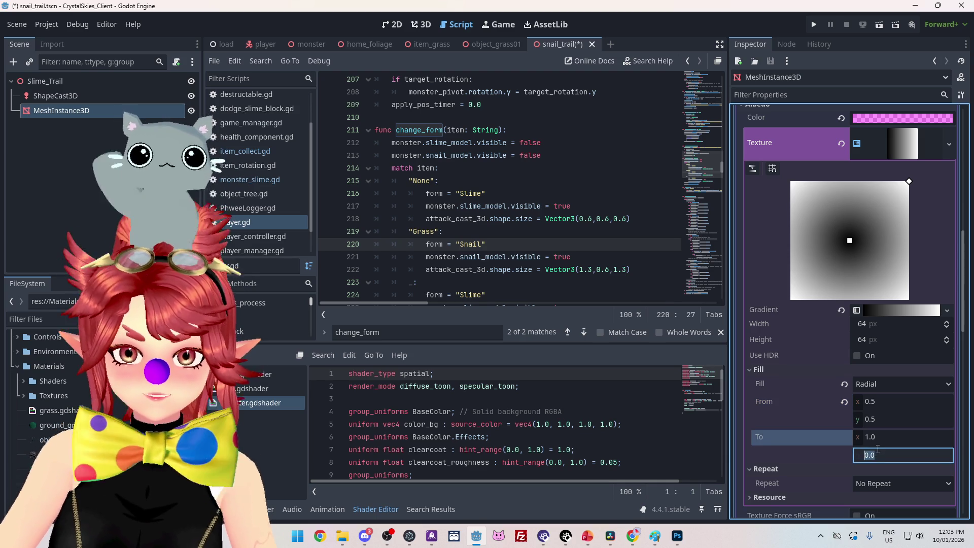
{"action": "type", "text": "0.5"}
{"action": "left_click", "coordinate": [878, 435]}
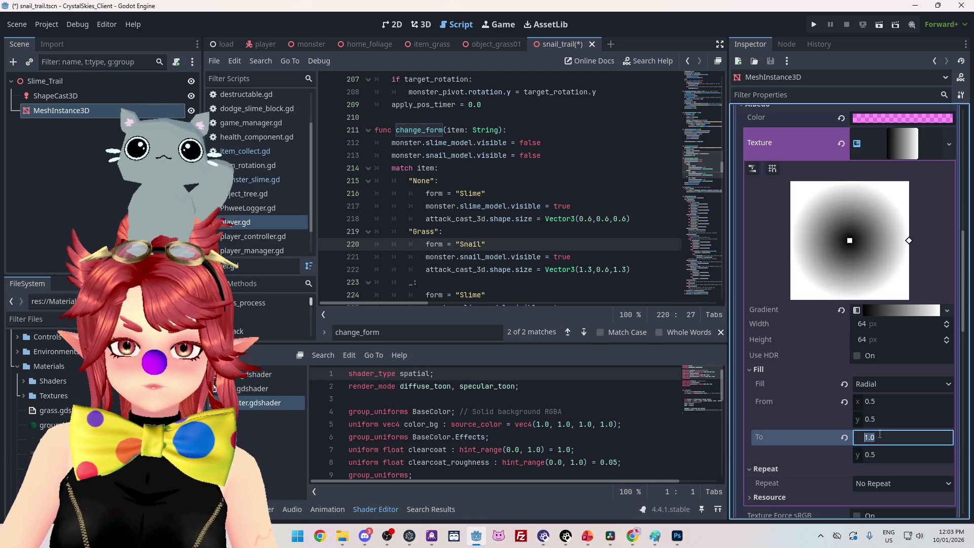
{"action": "type", "text": "0.5"}
{"action": "key", "text": "Tab"}
{"action": "type", "text": "1"}
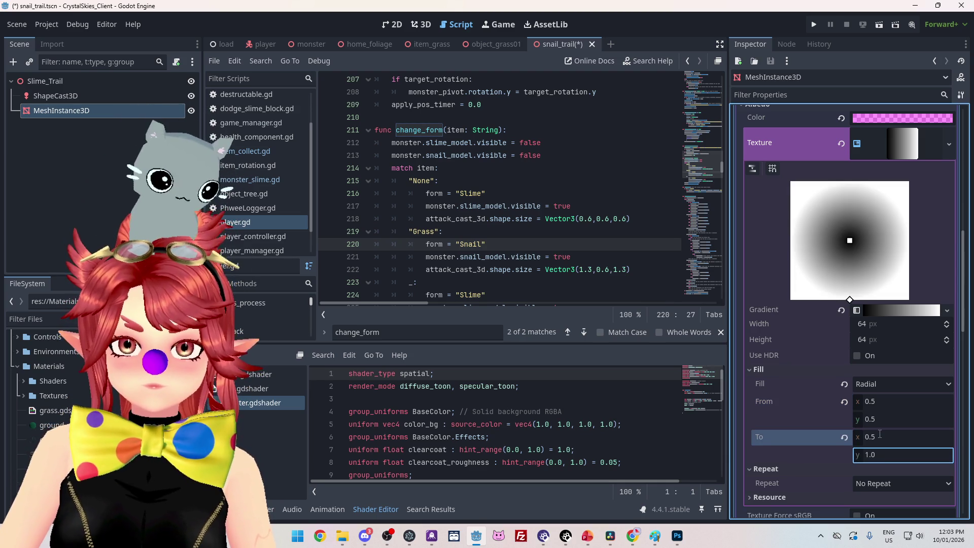
{"action": "left_click", "coordinate": [878, 438]}
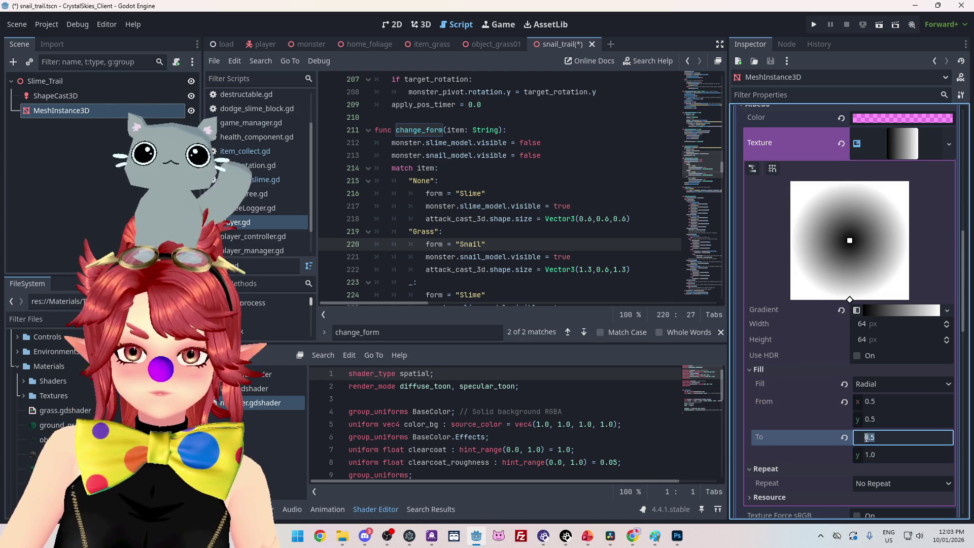
{"action": "left_click_drag", "start_coordinate": [867, 437], "coordinate": [912, 438]}
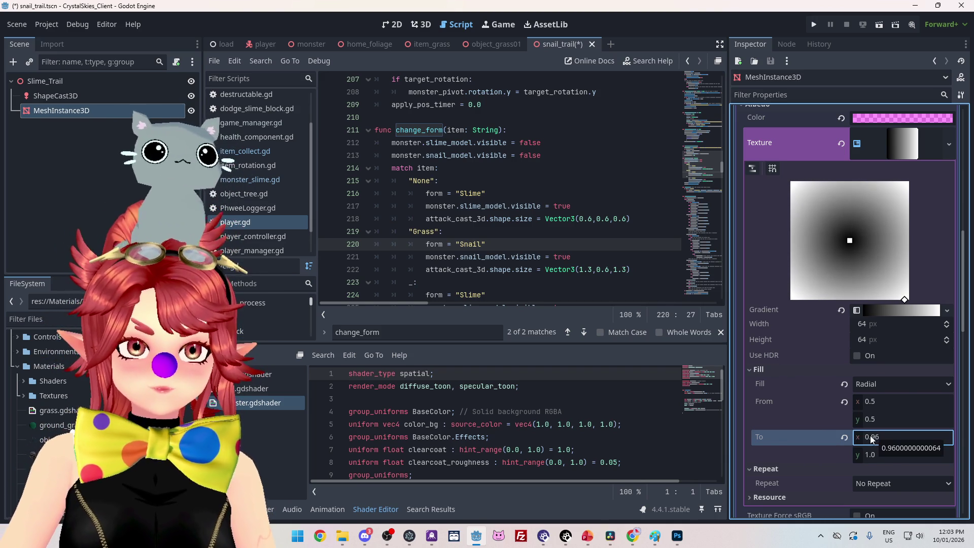
Step: Place the radial end point at 0.92, 0.5 and restore the centre to 0.5, 0.5
{"action": "mouse_move", "coordinate": [901, 442]}
{"action": "left_mouse_down"}
{"action": "mouse_move", "coordinate": [929, 442]}
{"action": "mouse_move", "coordinate": [857, 455]}
{"action": "mouse_move", "coordinate": [871, 455]}
{"action": "mouse_move", "coordinate": [866, 437]}
{"action": "mouse_move", "coordinate": [851, 437]}
{"action": "mouse_move", "coordinate": [862, 437]}
{"action": "mouse_move", "coordinate": [866, 455]}
{"action": "left_mouse_up"}
{"action": "type", "text": "0.54"}
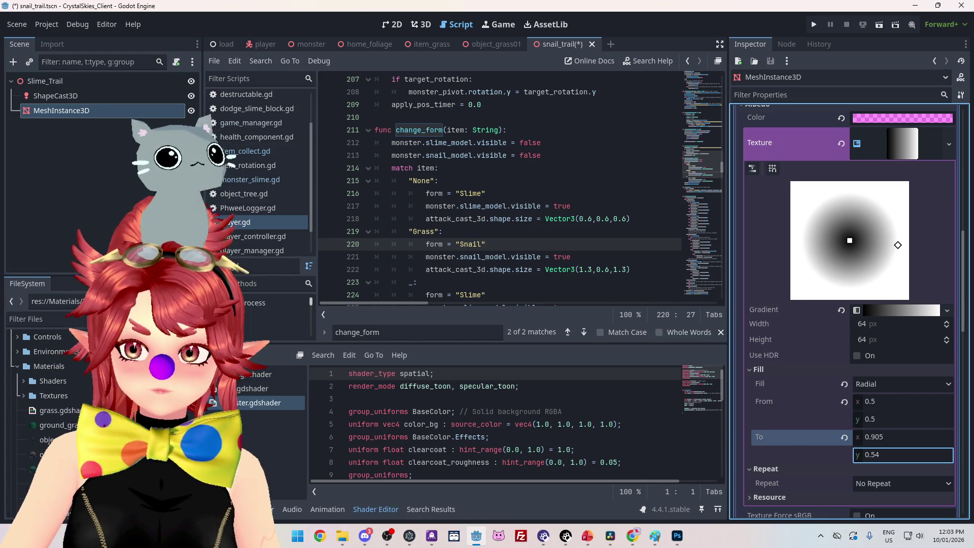
{"action": "mouse_move", "coordinate": [892, 459]}
{"action": "left_mouse_down"}
{"action": "mouse_move", "coordinate": [860, 438]}
{"action": "mouse_move", "coordinate": [888, 437]}
{"action": "left_mouse_up"}
{"action": "left_click", "coordinate": [880, 437]}
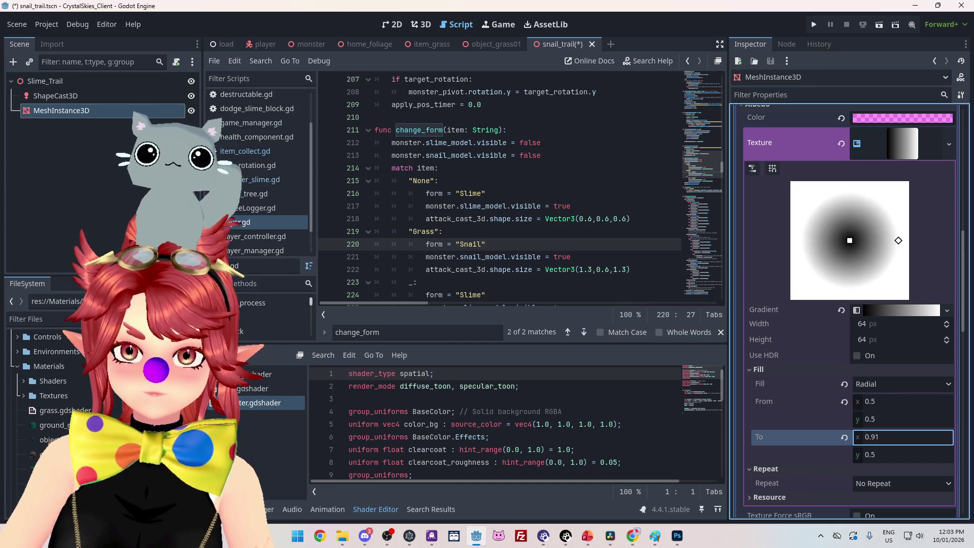
{"action": "left_click", "coordinate": [876, 455]}
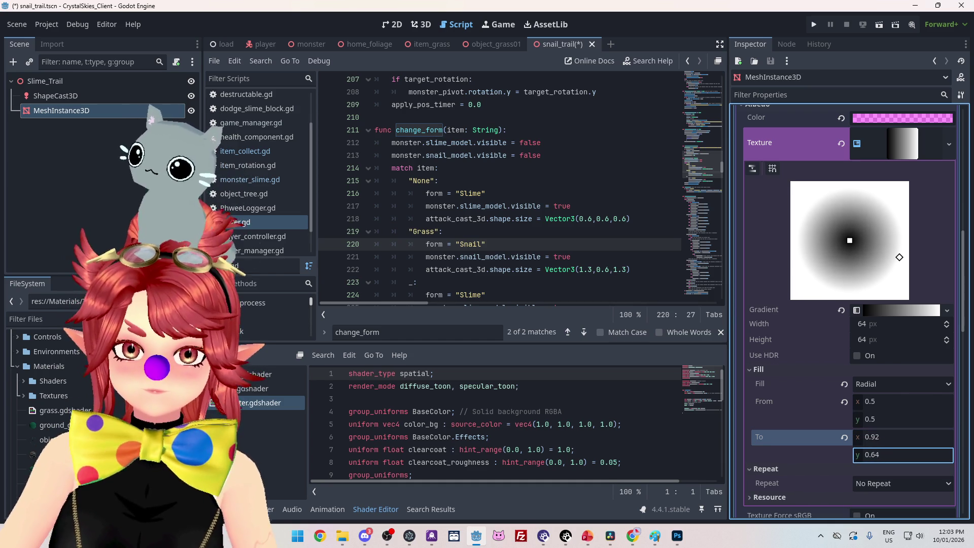
{"action": "mouse_move", "coordinate": [877, 455]}
{"action": "left_mouse_down"}
{"action": "mouse_move", "coordinate": [869, 455]}
{"action": "mouse_move", "coordinate": [884, 420]}
{"action": "left_mouse_up"}
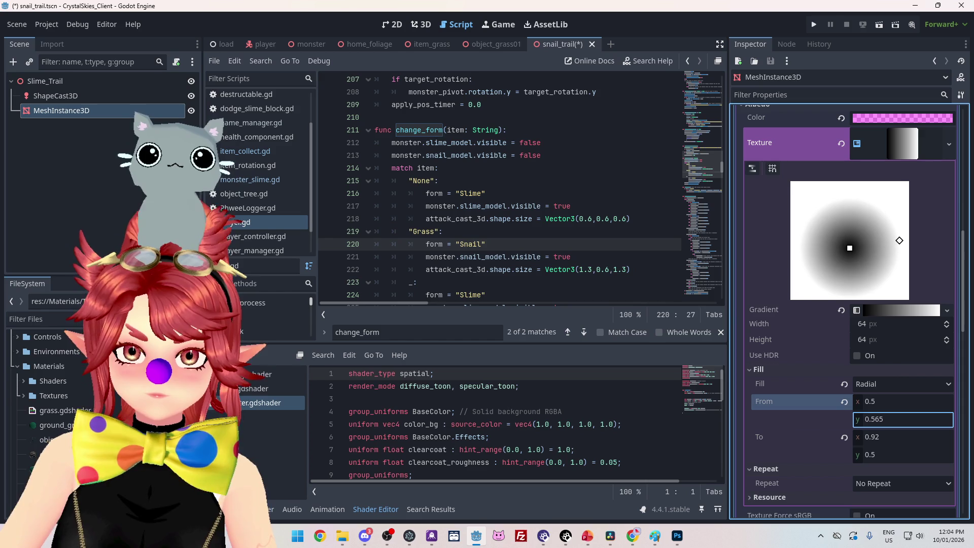
{"action": "left_click", "coordinate": [881, 421]}
{"action": "type", "text": "0"}
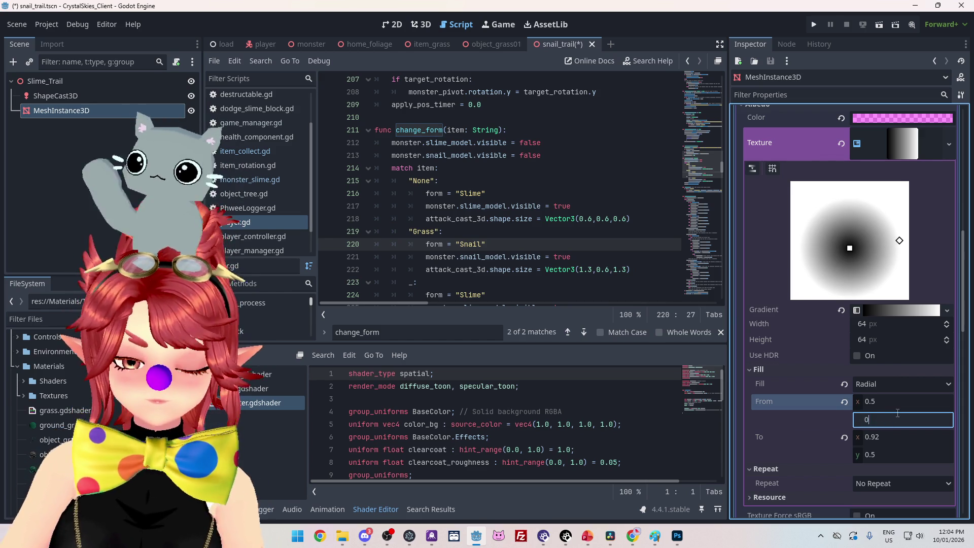
{"action": "type", "text": ".5"}
{"action": "key", "text": "Return"}
{"action": "mouse_move", "coordinate": [881, 401]}
{"action": "left_mouse_down"}
{"action": "mouse_move", "coordinate": [873, 401]}
{"action": "mouse_move", "coordinate": [884, 400]}
{"action": "left_mouse_up"}
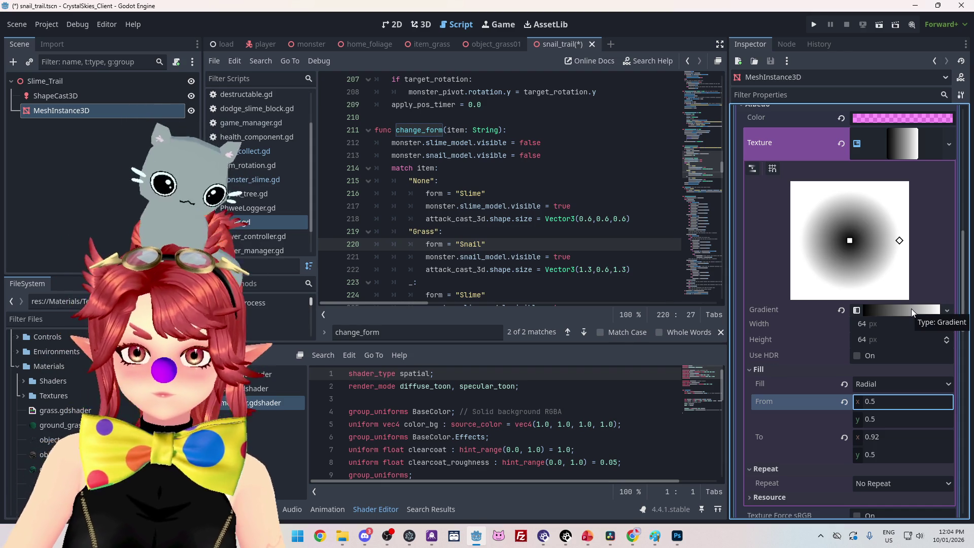
{"action": "left_click", "coordinate": [911, 309]}
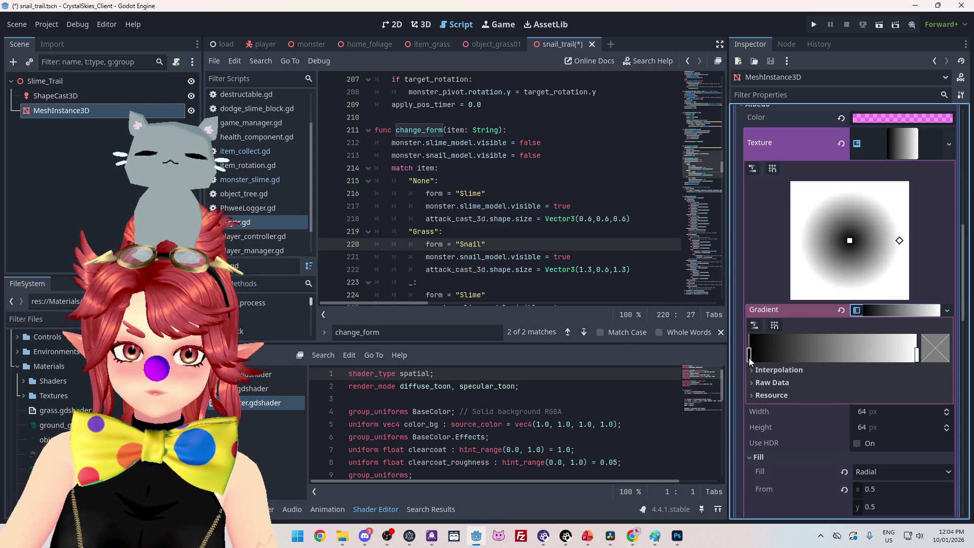
Step: Swap the gradient's black and white stops and make the black stop fully transparent
{"action": "left_click_drag", "start_coordinate": [749, 358], "coordinate": [832, 356]}
{"action": "left_click", "coordinate": [918, 355]}
{"action": "left_click_drag", "start_coordinate": [918, 357], "coordinate": [724, 362]}
{"action": "left_click_drag", "start_coordinate": [831, 358], "coordinate": [922, 359]}
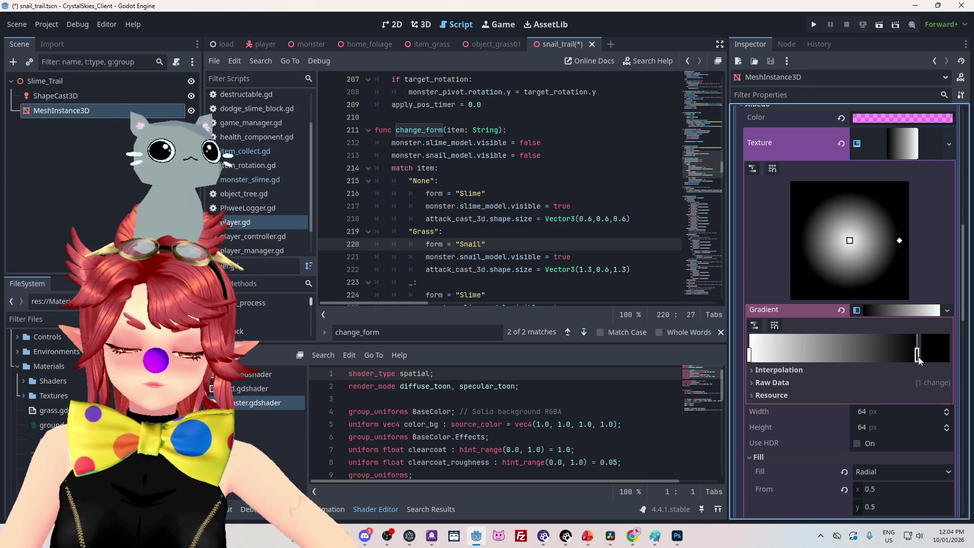
{"action": "left_click", "coordinate": [939, 358]}
{"action": "left_click_drag", "start_coordinate": [857, 267], "coordinate": [764, 267]}
{"action": "left_click", "coordinate": [944, 325]}
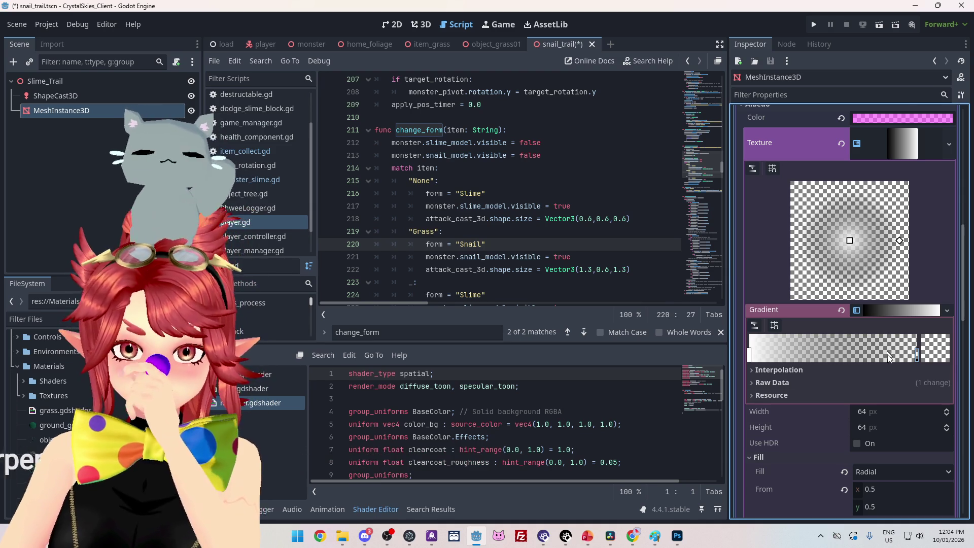
Step: Set the fill To x to 1.0 and widen the gradient's white area
{"action": "scroll", "coordinate": [888, 356], "scroll_direction": "down", "scroll_amount": 3}
{"action": "left_click", "coordinate": [883, 423]}
{"action": "type", "text": "1"}
{"action": "key", "text": "Return"}
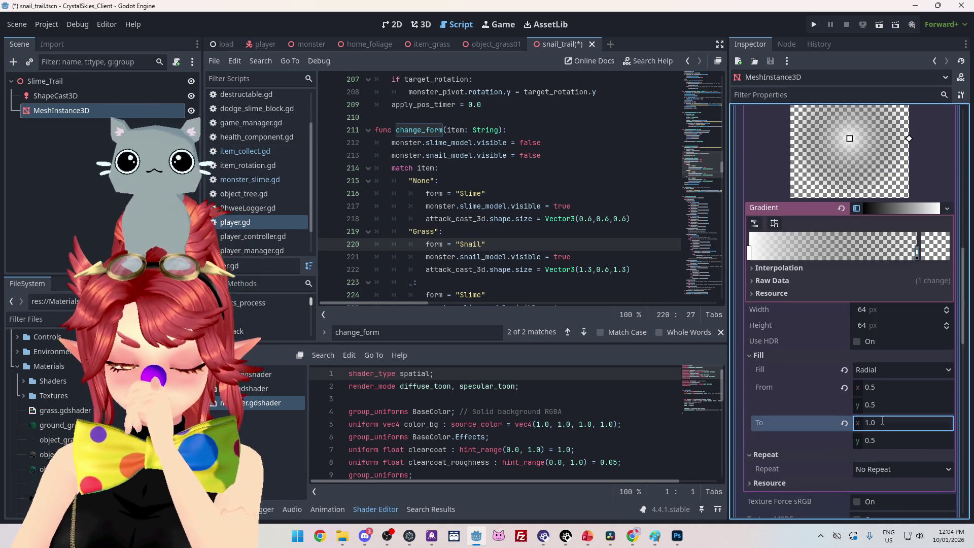
{"action": "scroll", "coordinate": [872, 392], "scroll_direction": "up", "scroll_amount": 4}
{"action": "mouse_move", "coordinate": [751, 408]}
{"action": "left_mouse_down"}
{"action": "mouse_move", "coordinate": [877, 410]}
{"action": "mouse_move", "coordinate": [867, 410]}
{"action": "left_mouse_up"}
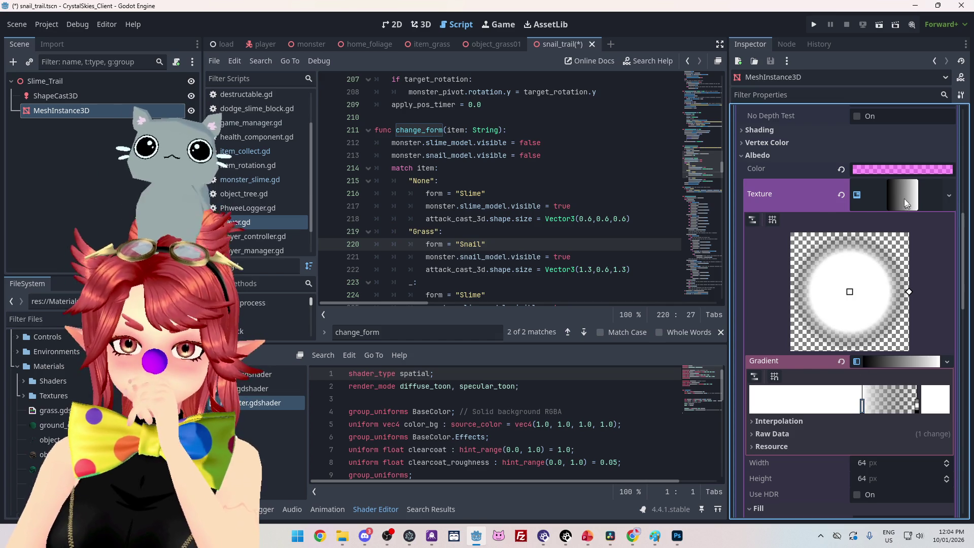
{"action": "left_click", "coordinate": [904, 199]}
{"action": "scroll", "coordinate": [893, 335], "scroll_direction": "up", "scroll_amount": 4}
{"action": "scroll", "coordinate": [576, 270], "scroll_direction": "up", "scroll_amount": 2}
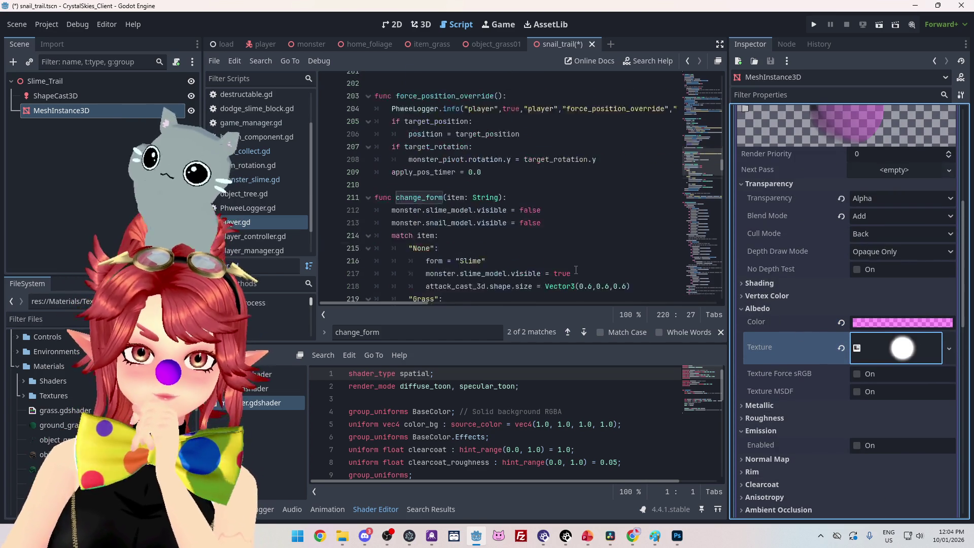
{"action": "scroll", "coordinate": [576, 270], "scroll_direction": "down", "scroll_amount": 2}
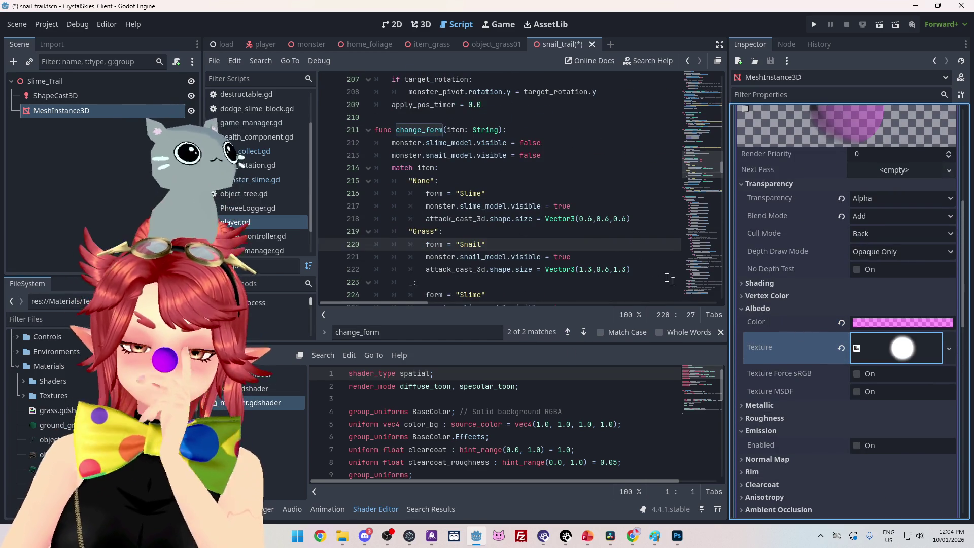
{"action": "scroll", "coordinate": [507, 203], "scroll_direction": "up", "scroll_amount": 6}
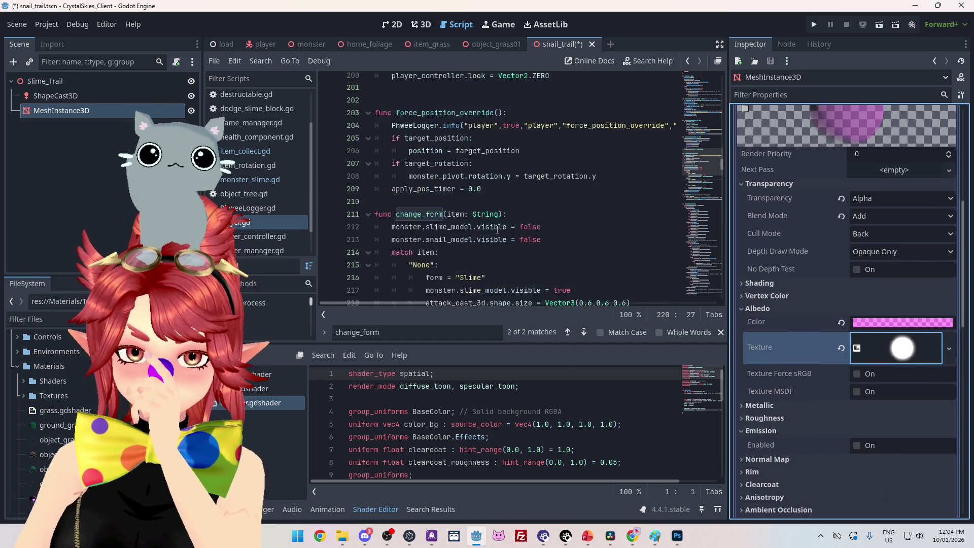
{"action": "left_click", "coordinate": [427, 26]}
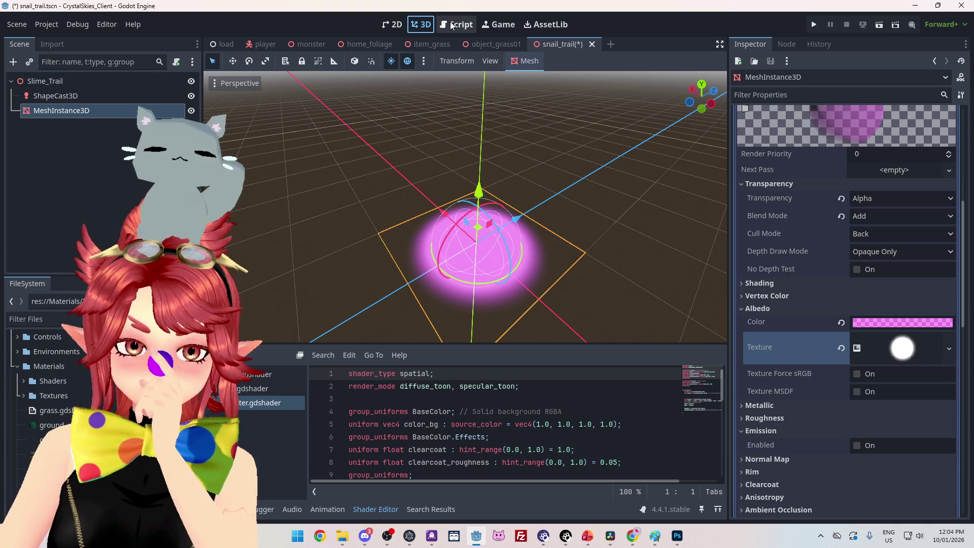
Step: Bring up Chrome's 'kogmaw e' image search showing Kog'Maw's green trail
{"action": "left_click", "coordinate": [633, 536]}
{"action": "left_click", "coordinate": [76, 11]}
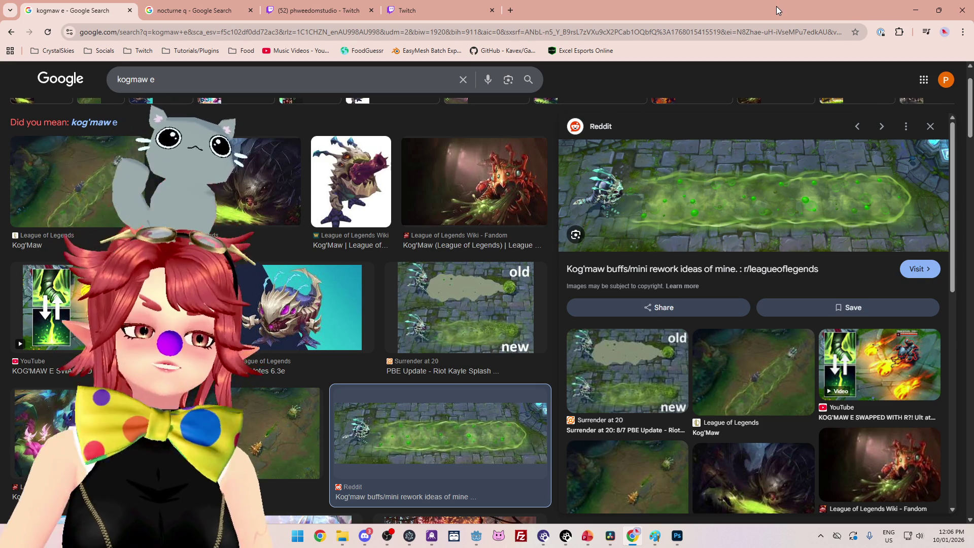
Step: Close the kogmaw e, nocturne q, Twitch and Create Clip tabs, shutting Chrome
{"action": "left_click", "coordinate": [915, 11]}
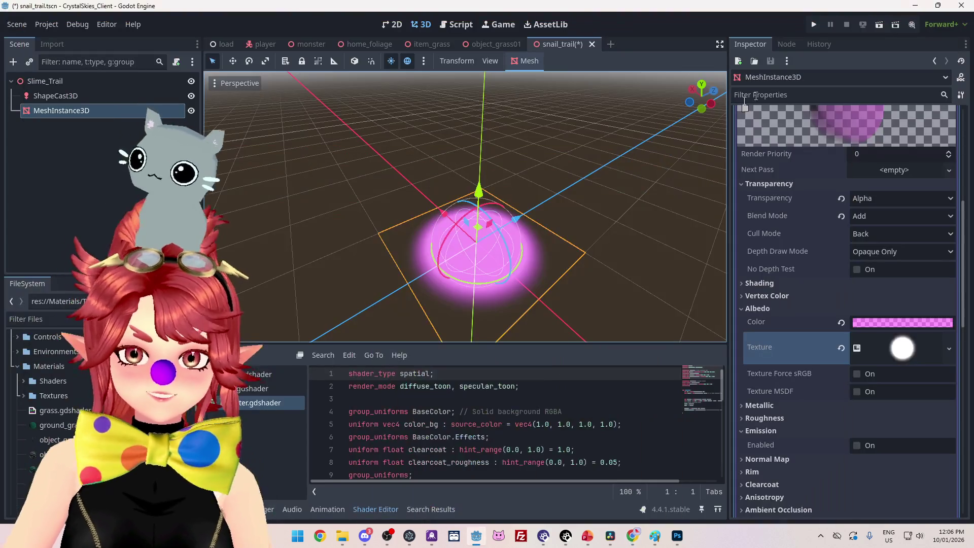
{"action": "mouse_move", "coordinate": [598, 215]}
{"action": "left_mouse_down"}
{"action": "mouse_move", "coordinate": [564, 210]}
{"action": "mouse_move", "coordinate": [536, 188]}
{"action": "mouse_move", "coordinate": [654, 259]}
{"action": "mouse_move", "coordinate": [660, 305]}
{"action": "mouse_move", "coordinate": [677, 321]}
{"action": "left_mouse_up"}
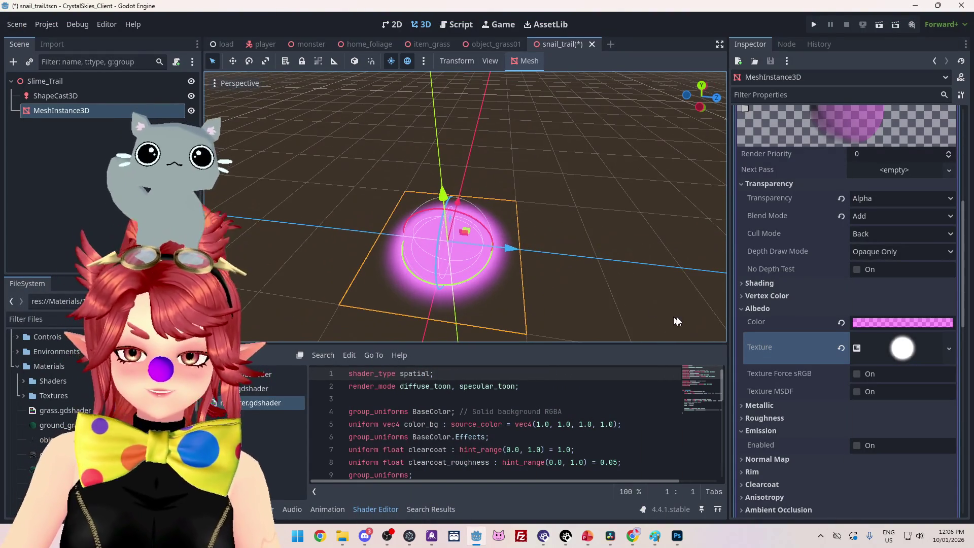
{"action": "left_click", "coordinate": [625, 539]}
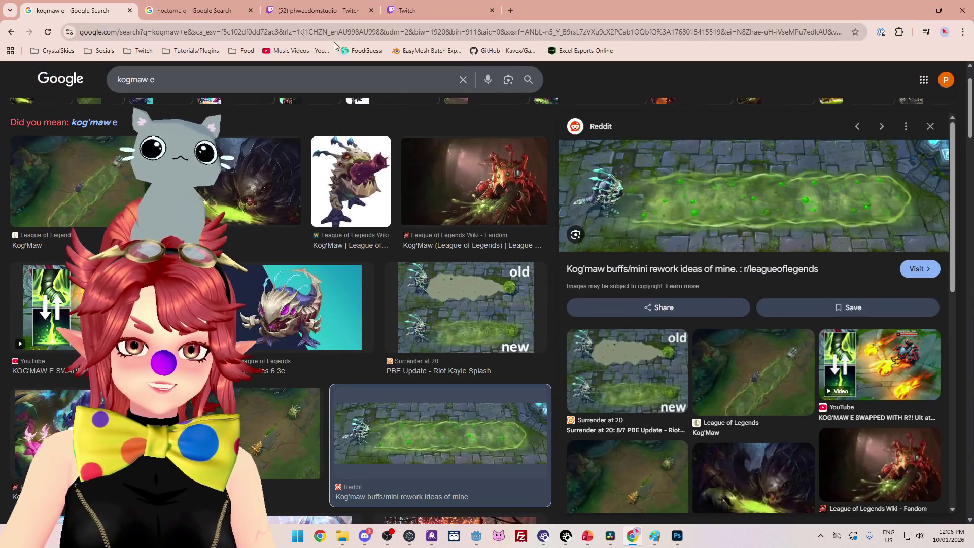
{"action": "left_click", "coordinate": [130, 13]}
{"action": "left_click", "coordinate": [131, 12]}
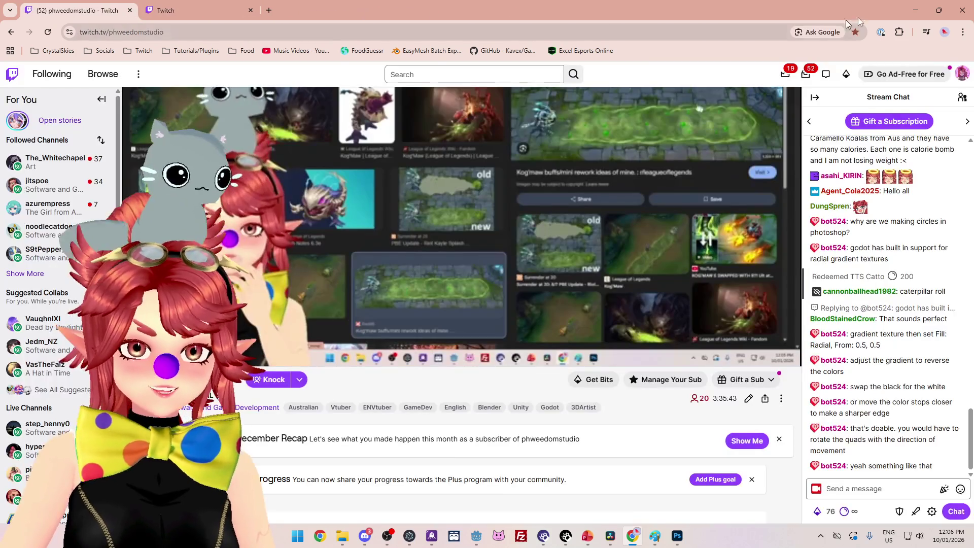
{"action": "left_click", "coordinate": [131, 13]}
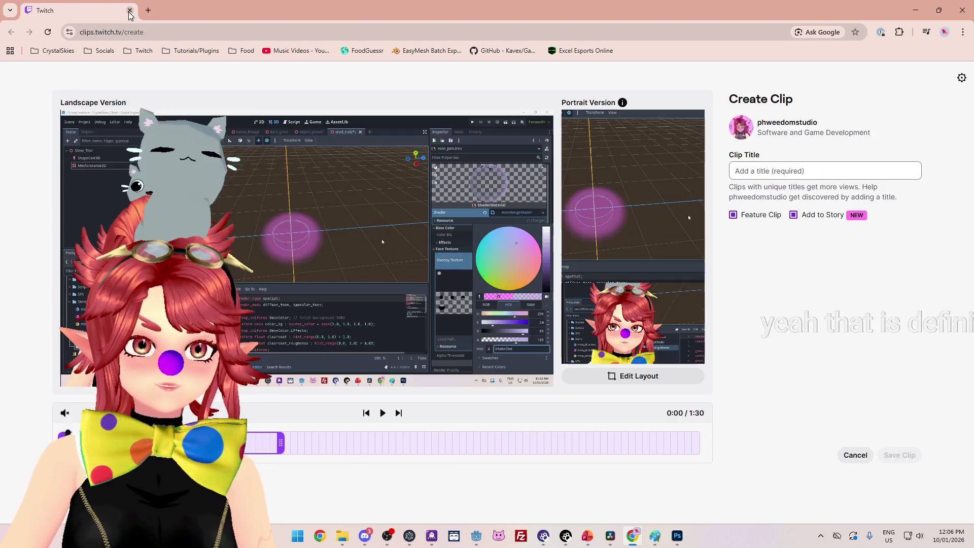
{"action": "left_click", "coordinate": [130, 13]}
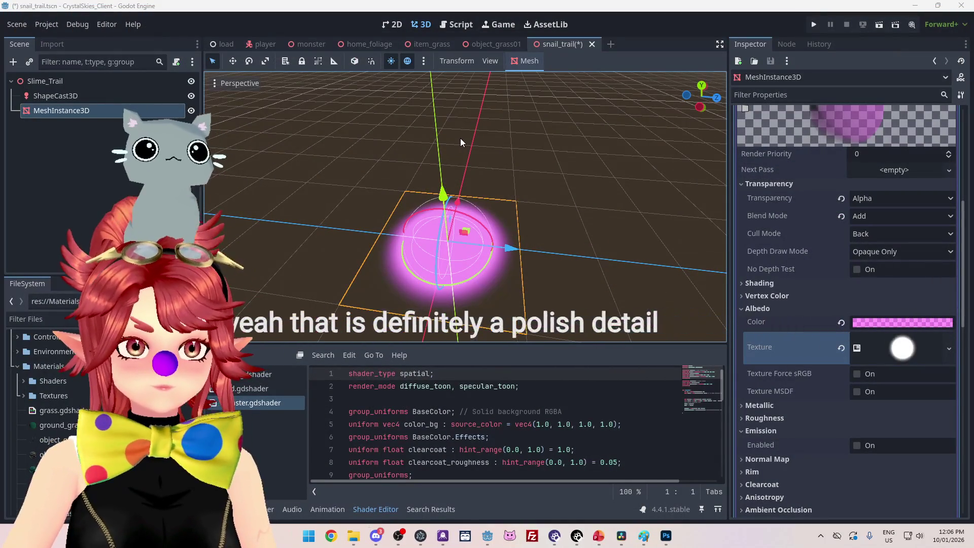
Step: Lower the trail gradient's white stop alpha to about 20 (ffffff14) for a fainter glow
{"action": "mouse_move", "coordinate": [544, 273]}
{"action": "left_mouse_down"}
{"action": "mouse_move", "coordinate": [507, 249]}
{"action": "mouse_move", "coordinate": [559, 272]}
{"action": "mouse_move", "coordinate": [449, 230]}
{"action": "mouse_move", "coordinate": [553, 191]}
{"action": "mouse_move", "coordinate": [492, 276]}
{"action": "mouse_move", "coordinate": [418, 269]}
{"action": "left_mouse_up"}
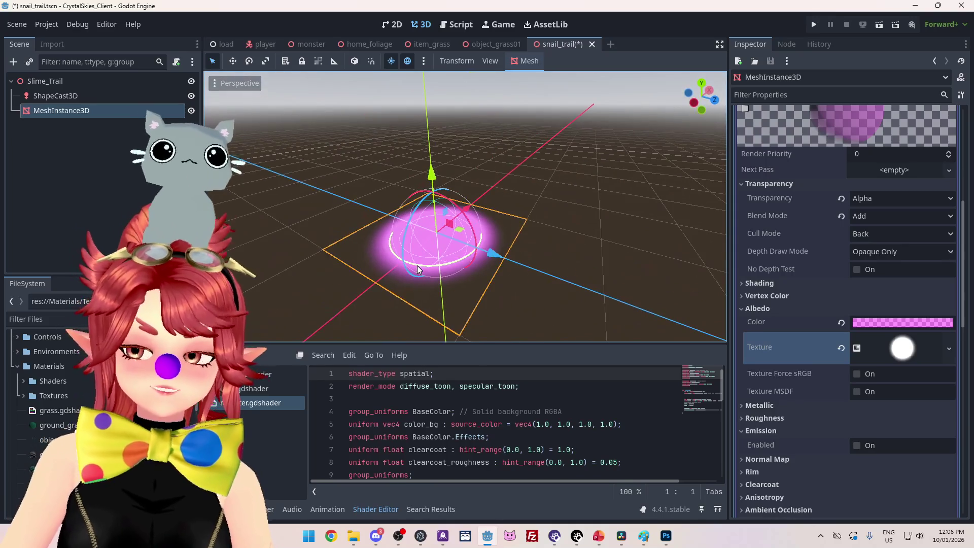
{"action": "left_click_drag", "start_coordinate": [553, 284], "coordinate": [620, 244]}
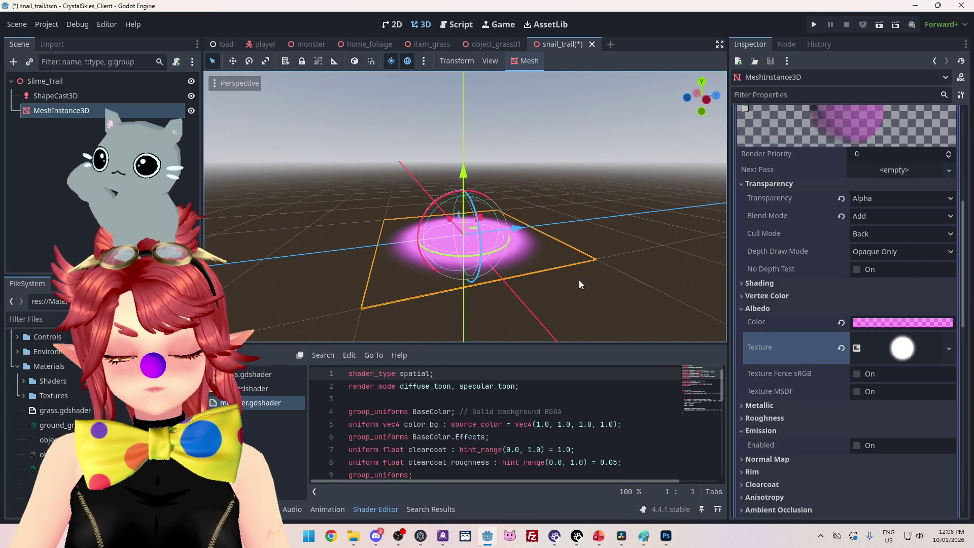
{"action": "left_click", "coordinate": [899, 348]}
{"action": "scroll", "coordinate": [765, 410], "scroll_direction": "down", "scroll_amount": 3}
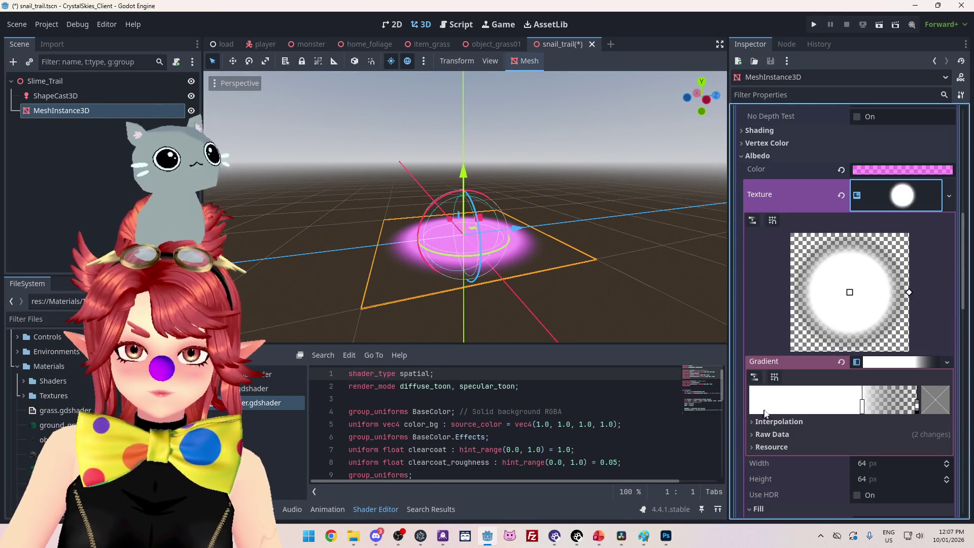
{"action": "left_click", "coordinate": [862, 406]}
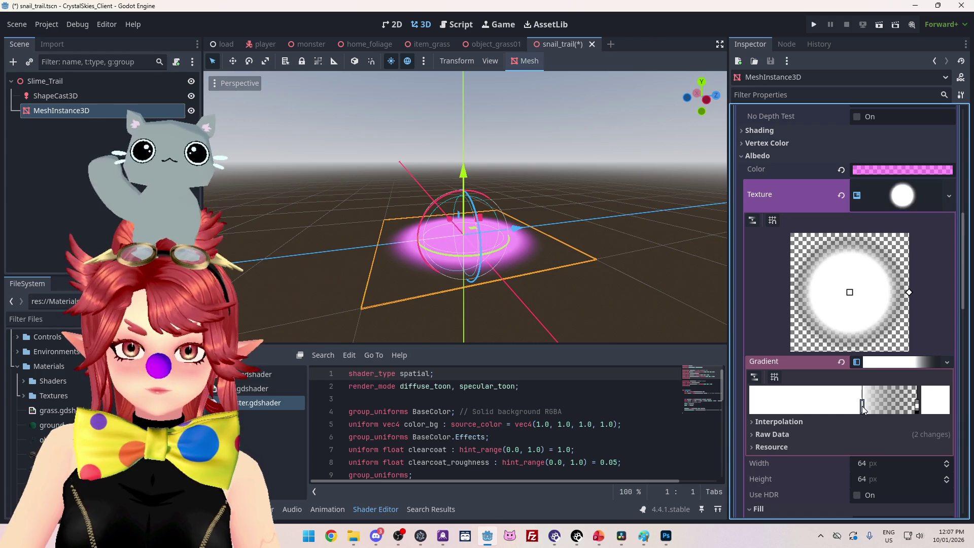
{"action": "left_click", "coordinate": [929, 410]}
{"action": "left_click_drag", "start_coordinate": [800, 316], "coordinate": [772, 321]}
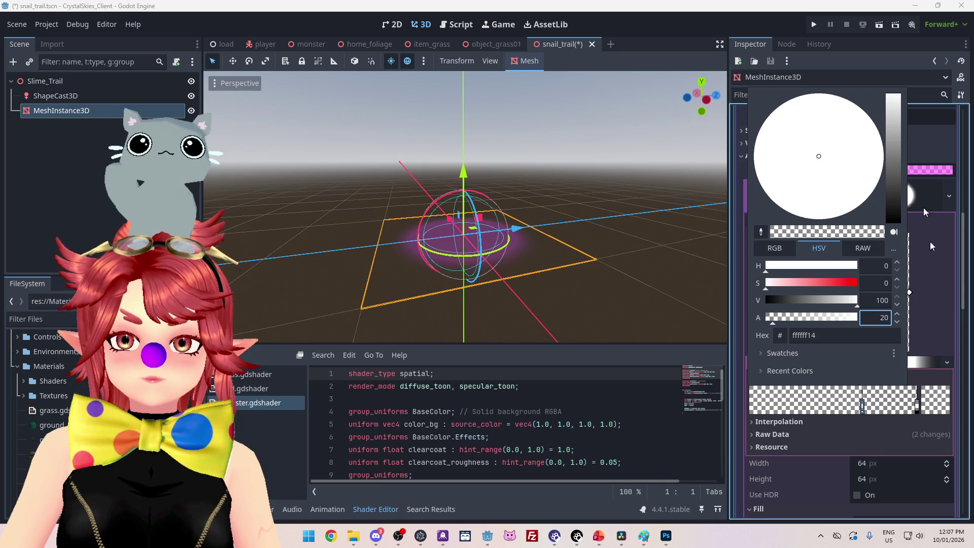
{"action": "left_click", "coordinate": [883, 48]}
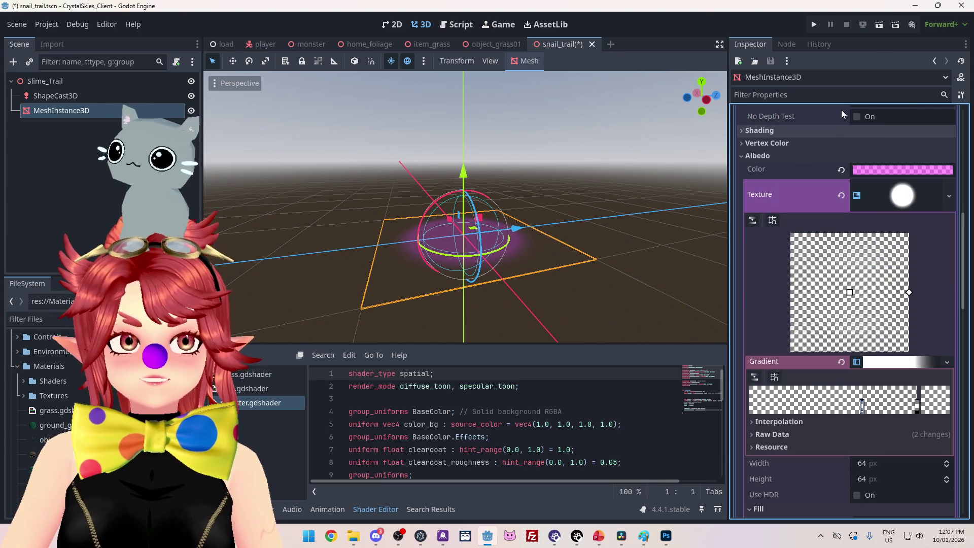
{"action": "mouse_move", "coordinate": [414, 298]}
{"action": "left_mouse_down"}
{"action": "mouse_move", "coordinate": [406, 284]}
{"action": "mouse_move", "coordinate": [411, 304]}
{"action": "left_mouse_up"}
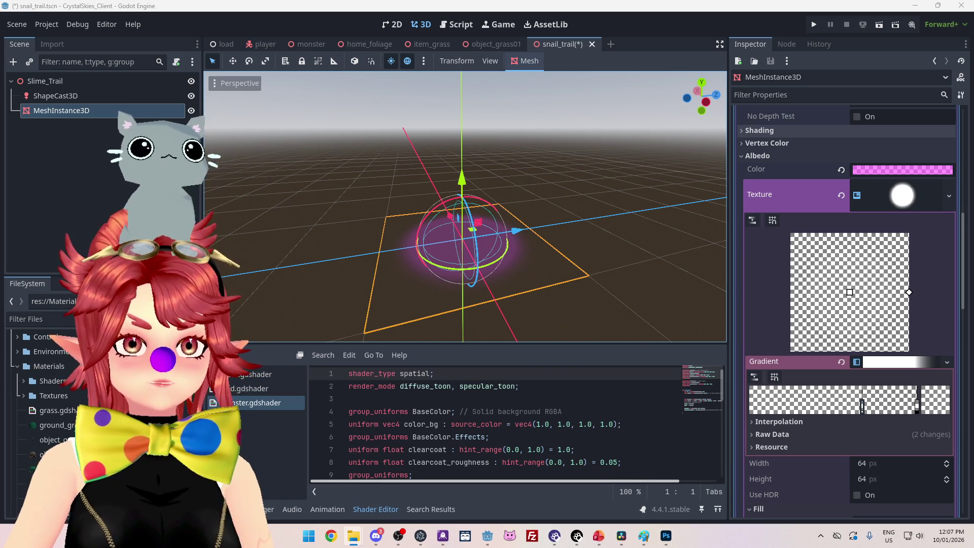
Step: Delete Faded_Circle_1 and Faded_Circle_5 from the Textures folder in the FileSystem dock
{"action": "scroll", "coordinate": [73, 432], "scroll_direction": "down", "scroll_amount": 3}
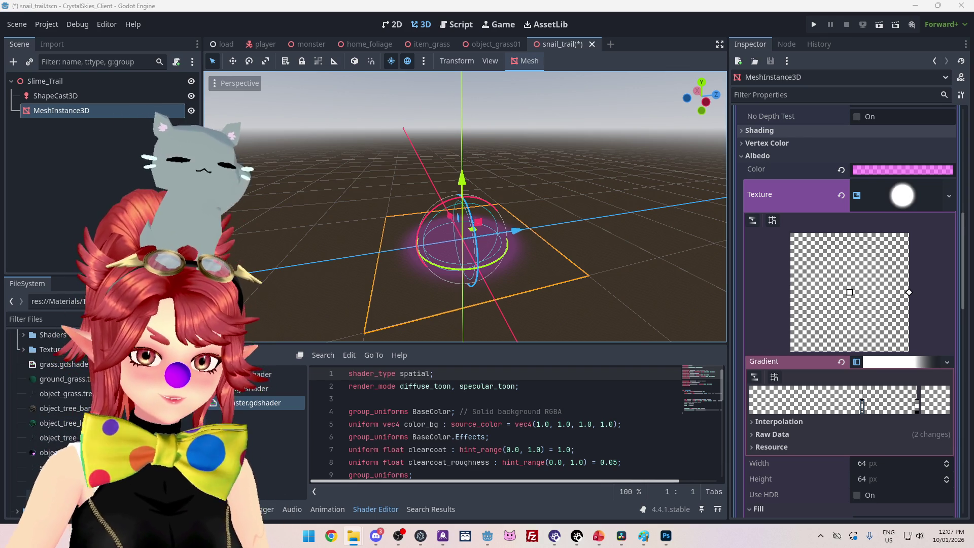
{"action": "scroll", "coordinate": [51, 412], "scroll_direction": "up", "scroll_amount": 3}
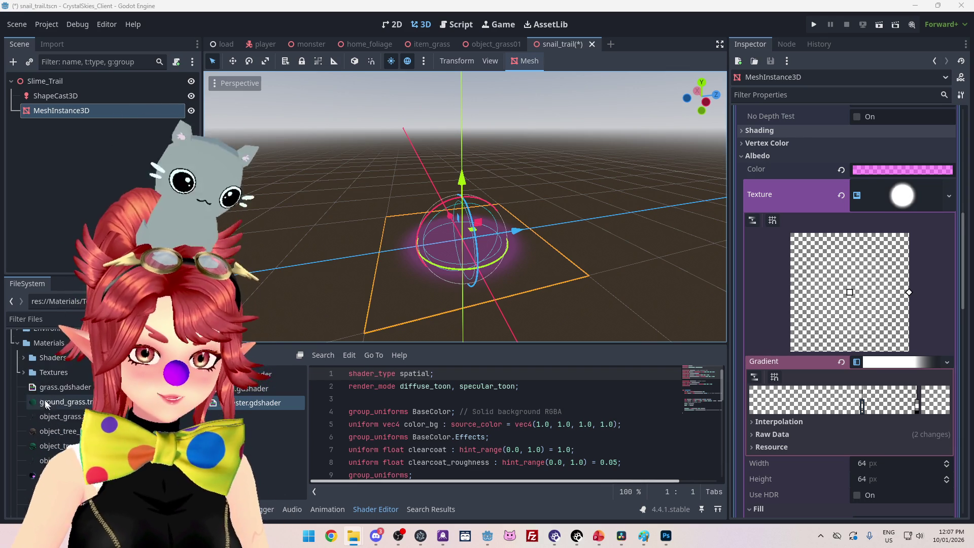
{"action": "left_click", "coordinate": [24, 369]}
{"action": "scroll", "coordinate": [66, 389], "scroll_direction": "down", "scroll_amount": 3}
{"action": "left_click", "coordinate": [66, 386], "text": "shift"}
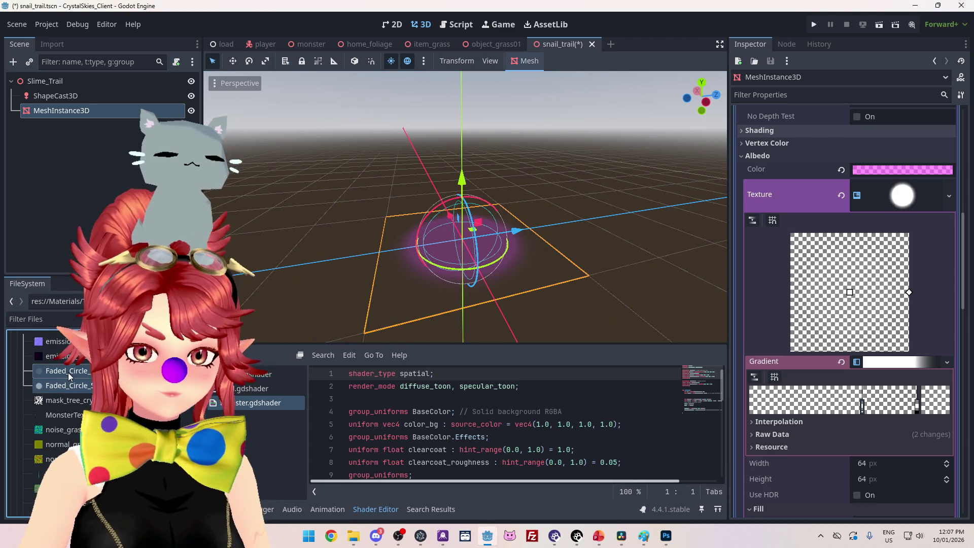
{"action": "key", "text": "Delete"}
{"action": "left_click", "coordinate": [402, 364]}
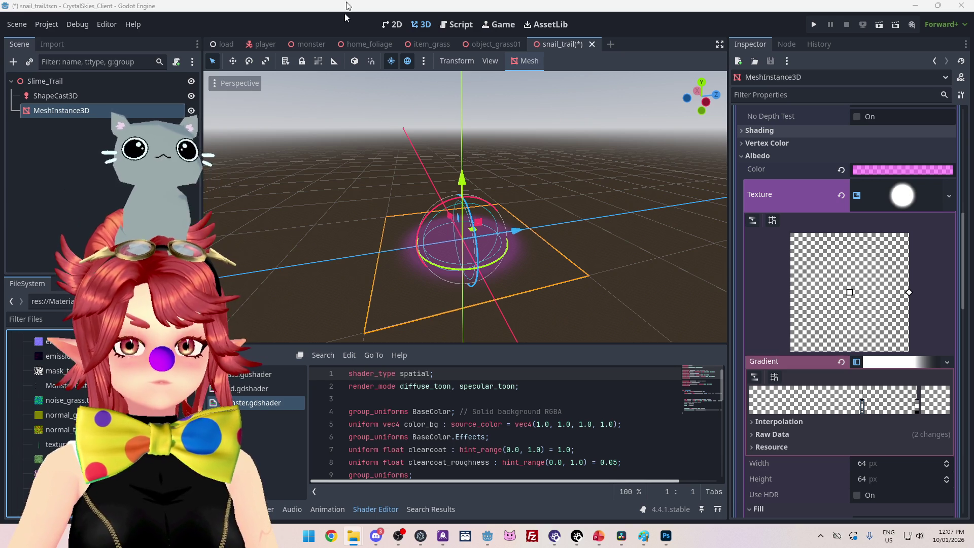
{"action": "left_click", "coordinate": [666, 535]}
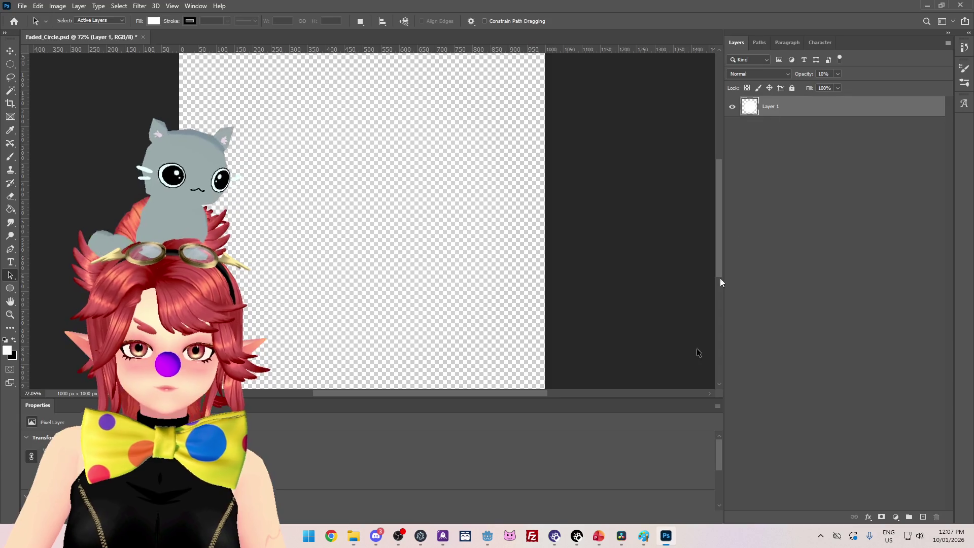
Step: Close Faded_Circle.psd without saving and quit Photoshop
{"action": "left_click", "coordinate": [960, 6]}
{"action": "left_click", "coordinate": [490, 203]}
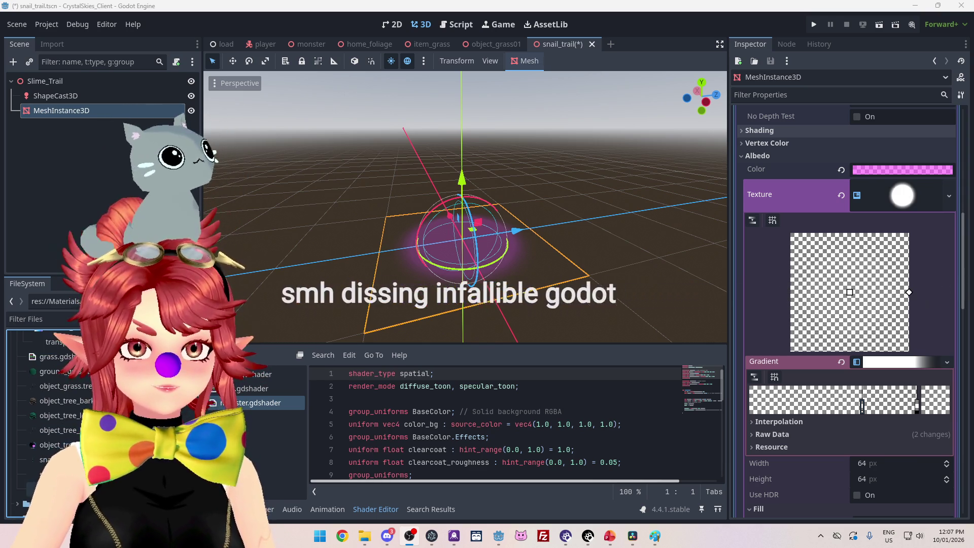
Step: Look over the pink trail glow in the viewport, then save the snail_trail scene with Ctrl+S
{"action": "scroll", "coordinate": [46, 421], "scroll_direction": "up", "scroll_amount": 5}
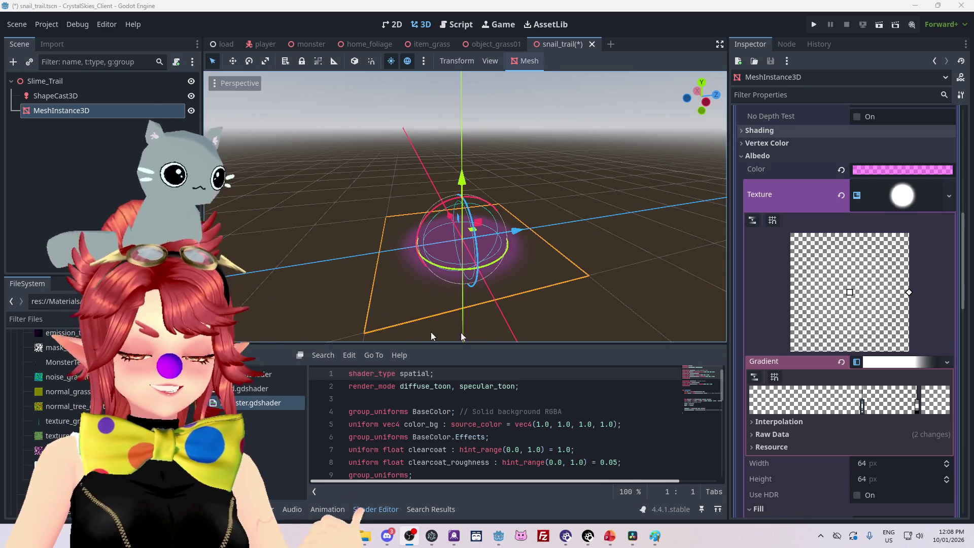
{"action": "scroll", "coordinate": [396, 294], "scroll_direction": "up", "scroll_amount": 4}
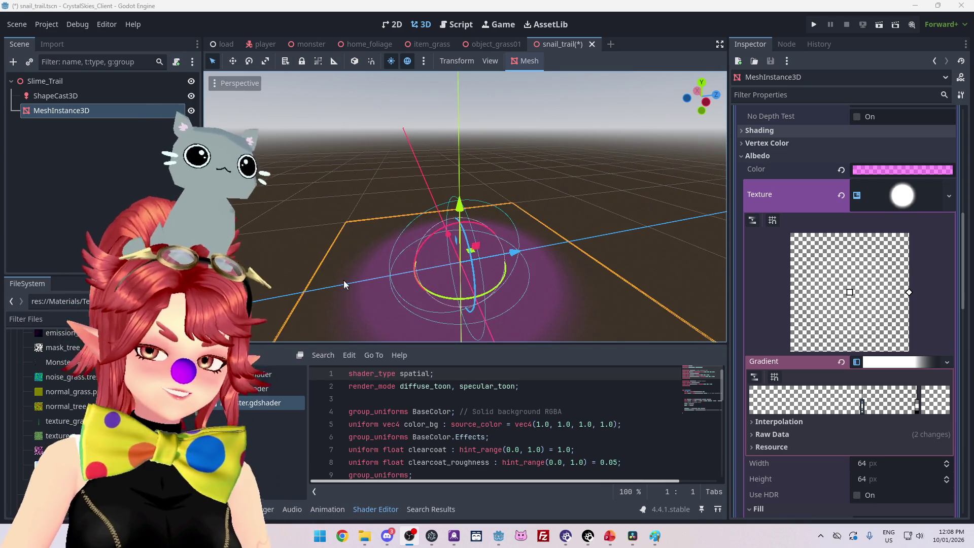
{"action": "mouse_move", "coordinate": [343, 279]}
{"action": "left_mouse_down"}
{"action": "mouse_move", "coordinate": [394, 257]}
{"action": "mouse_move", "coordinate": [359, 297]}
{"action": "mouse_move", "coordinate": [302, 290]}
{"action": "mouse_move", "coordinate": [352, 262]}
{"action": "mouse_move", "coordinate": [307, 297]}
{"action": "mouse_move", "coordinate": [359, 305]}
{"action": "mouse_move", "coordinate": [354, 220]}
{"action": "mouse_move", "coordinate": [348, 244]}
{"action": "mouse_move", "coordinate": [311, 269]}
{"action": "mouse_move", "coordinate": [397, 261]}
{"action": "left_mouse_up"}
{"action": "key", "text": "ctrl+s"}
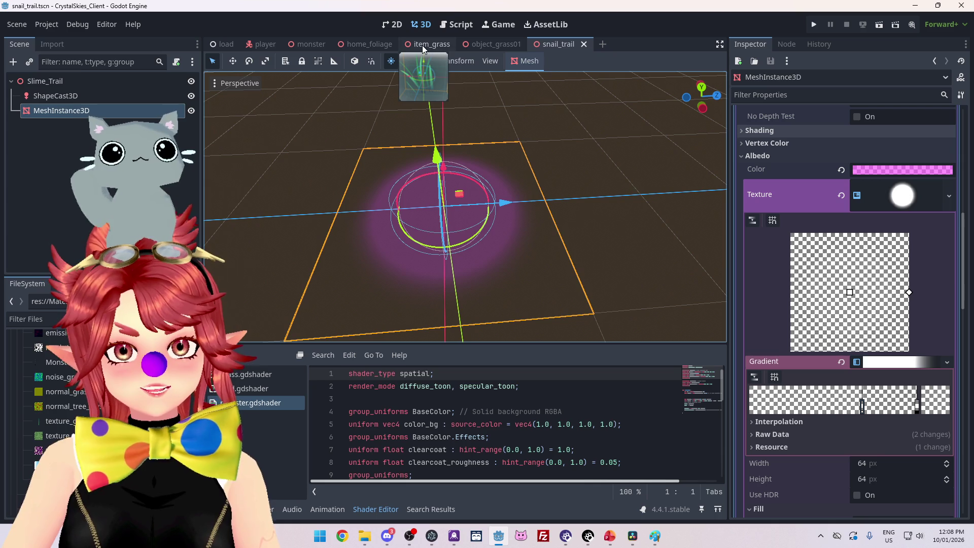
Step: Open player.gd in the script editor
{"action": "left_click", "coordinate": [457, 24]}
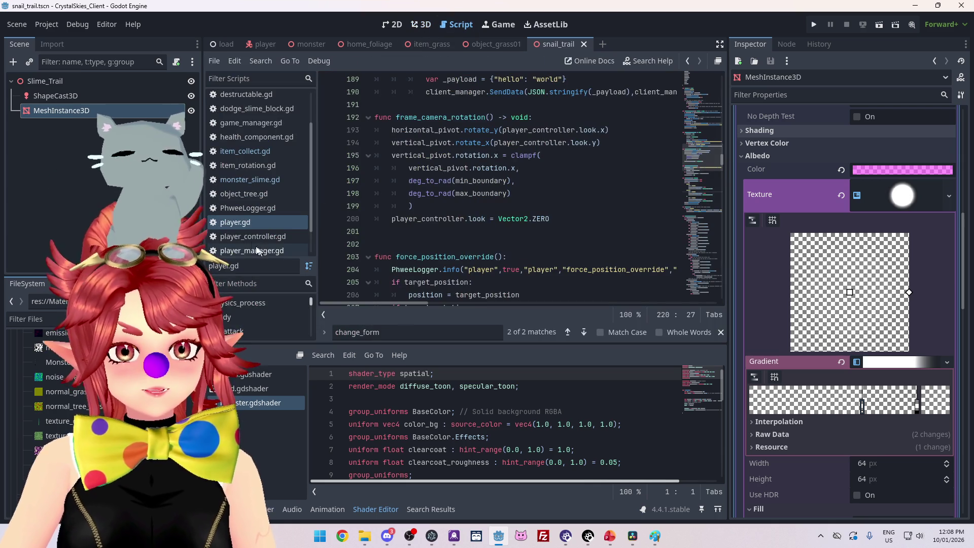
{"action": "scroll", "coordinate": [455, 242], "scroll_direction": "up", "scroll_amount": 15}
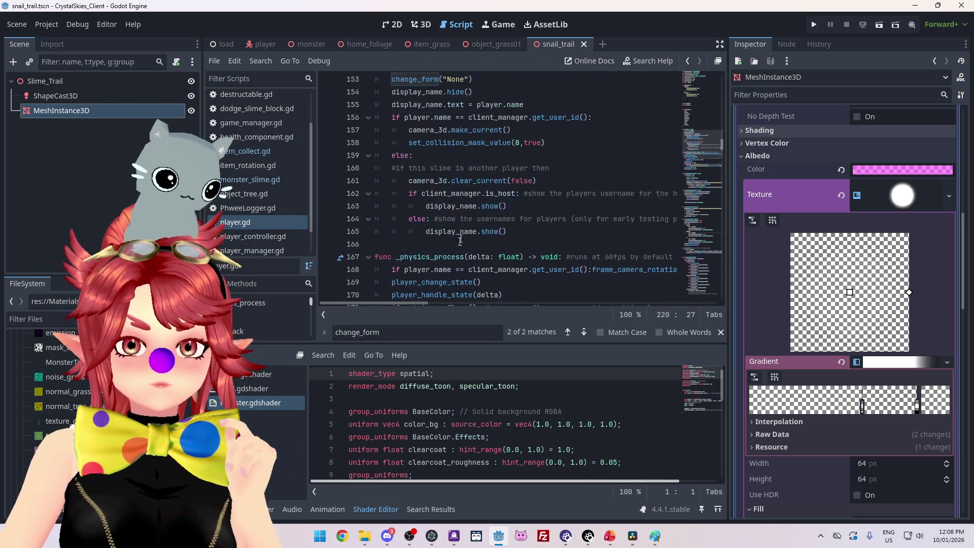
{"action": "scroll", "coordinate": [564, 224], "scroll_direction": "up", "scroll_amount": 20}
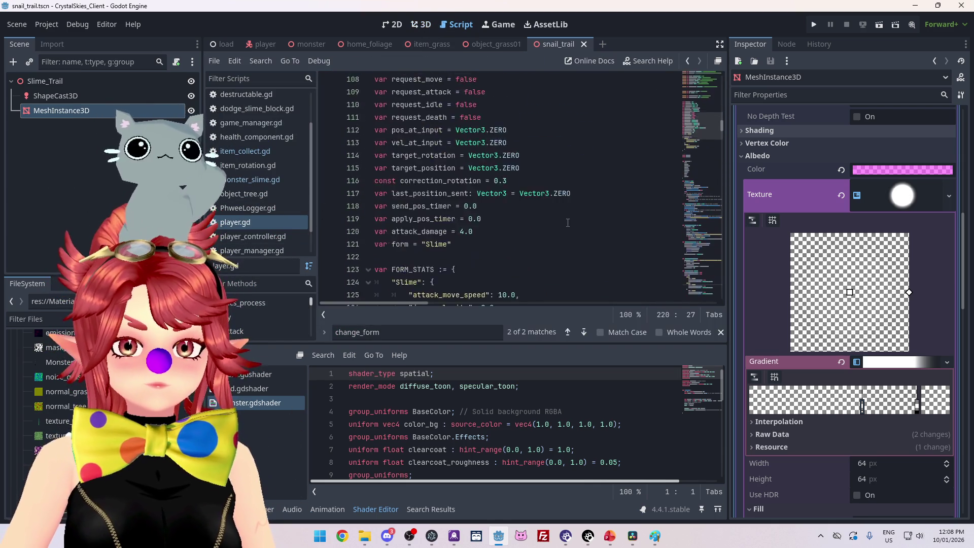
{"action": "scroll", "coordinate": [564, 224], "scroll_direction": "down", "scroll_amount": 20}
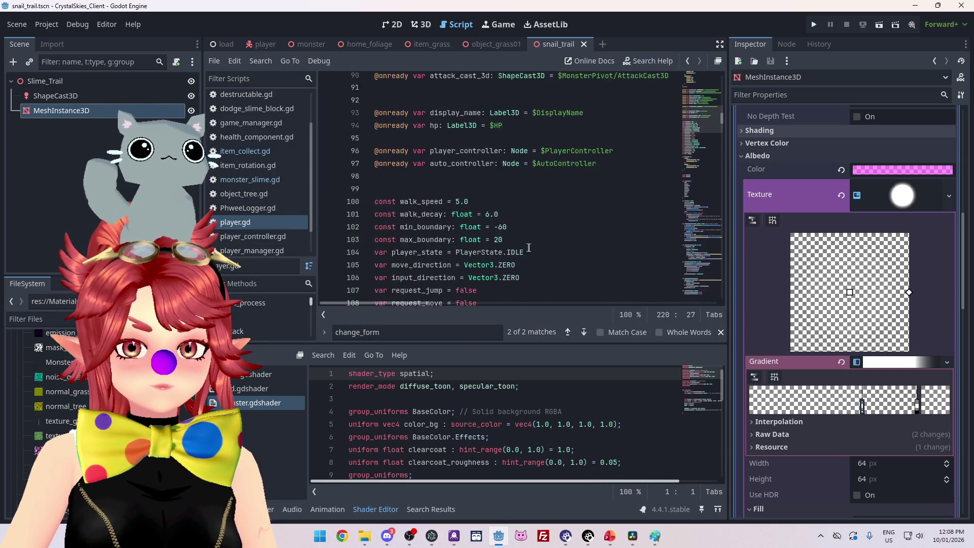
{"action": "scroll", "coordinate": [547, 246], "scroll_direction": "down", "scroll_amount": 20}
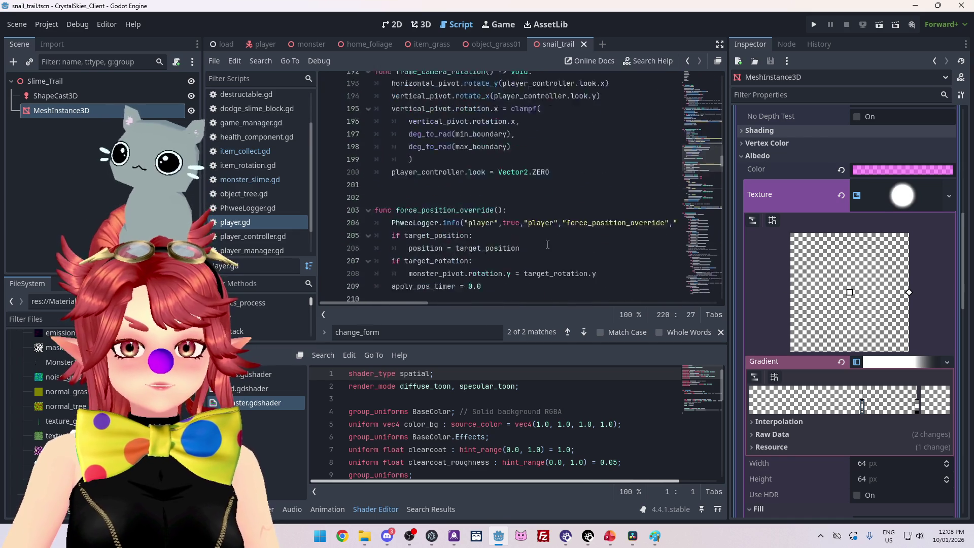
{"action": "scroll", "coordinate": [548, 245], "scroll_direction": "down", "scroll_amount": 20}
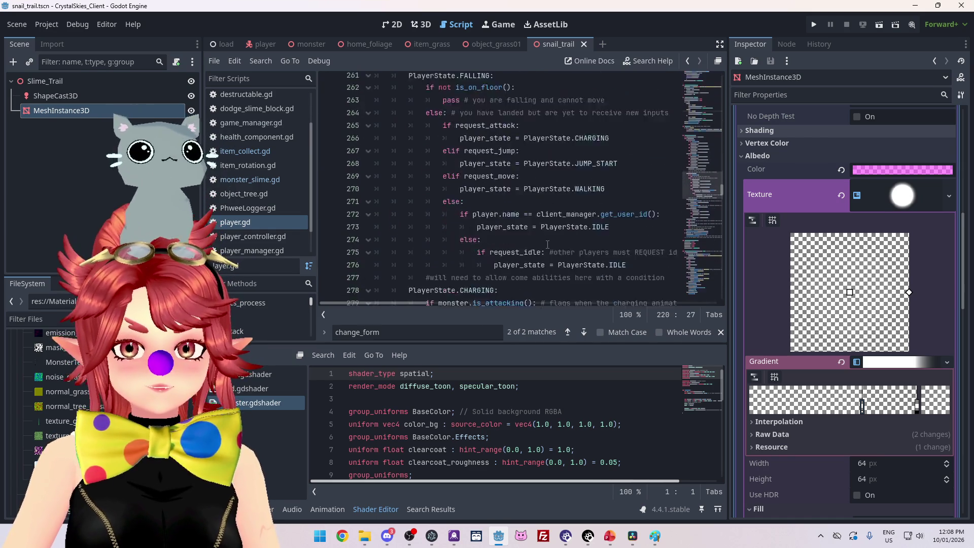
{"action": "scroll", "coordinate": [547, 245], "scroll_direction": "up", "scroll_amount": 4}
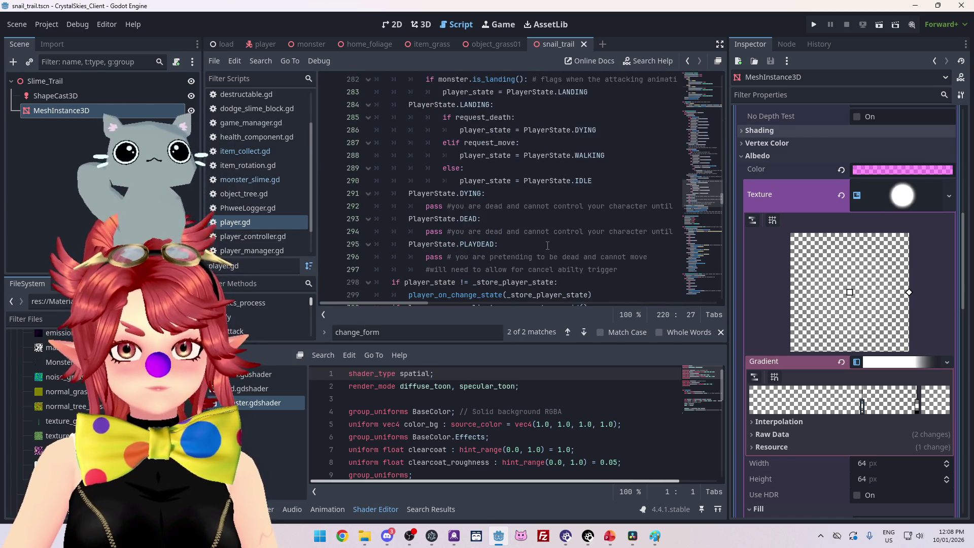
{"action": "scroll", "coordinate": [548, 245], "scroll_direction": "down", "scroll_amount": 20}
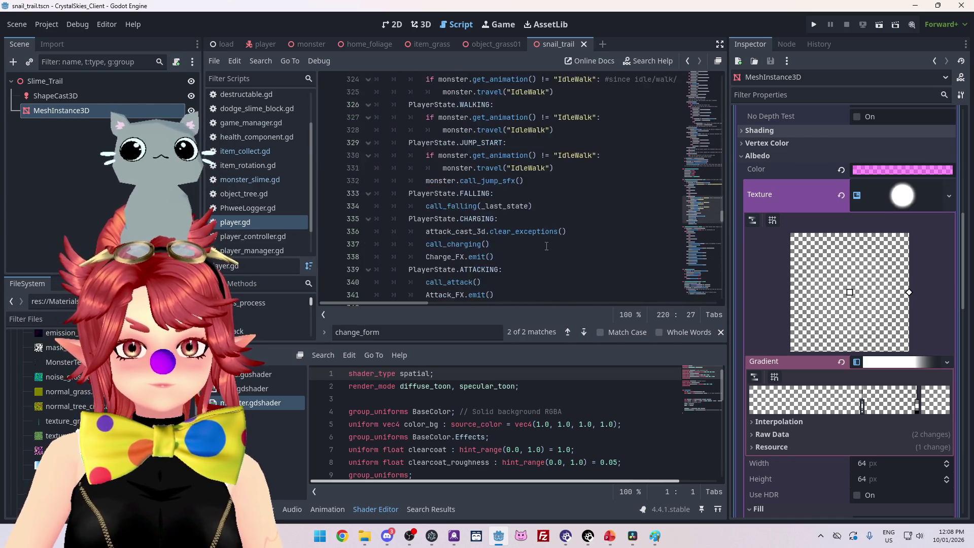
{"action": "scroll", "coordinate": [547, 246], "scroll_direction": "down", "scroll_amount": 2}
{"action": "scroll", "coordinate": [474, 150], "scroll_direction": "up", "scroll_amount": 3}
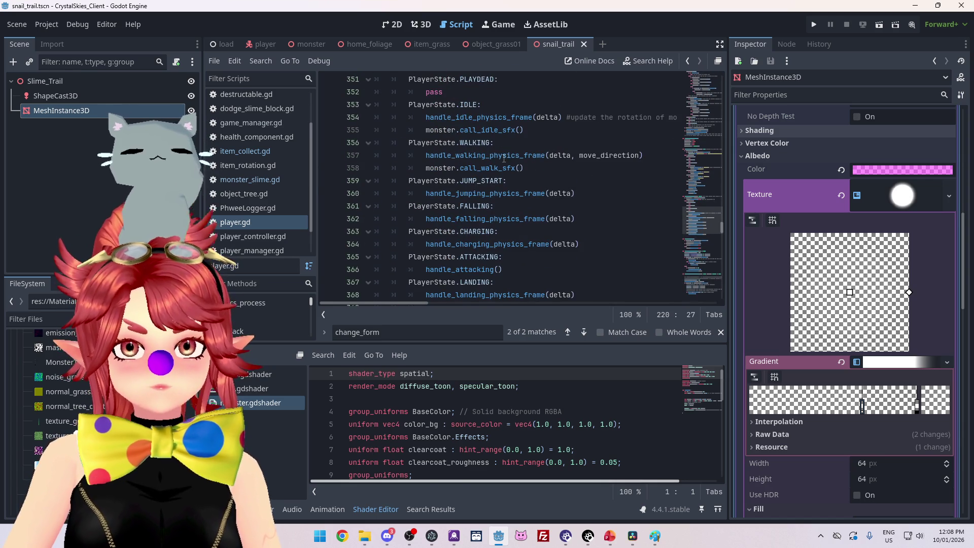
Step: Go to handle_walking_physics_frame and delete the empty line 395 under its header
{"action": "left_click", "coordinate": [504, 156], "text": "ctrl"}
{"action": "scroll", "coordinate": [482, 226], "scroll_direction": "down", "scroll_amount": 3}
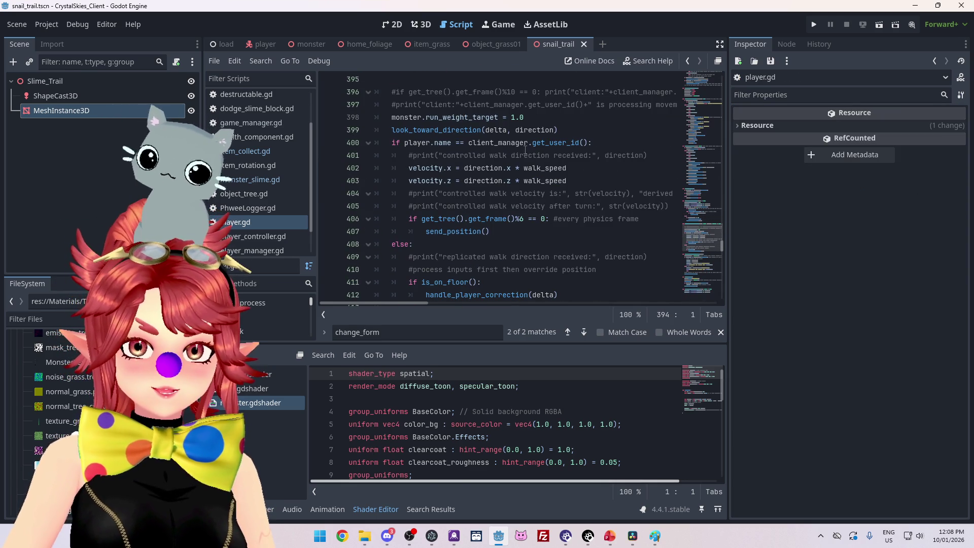
{"action": "scroll", "coordinate": [431, 164], "scroll_direction": "up", "scroll_amount": 1}
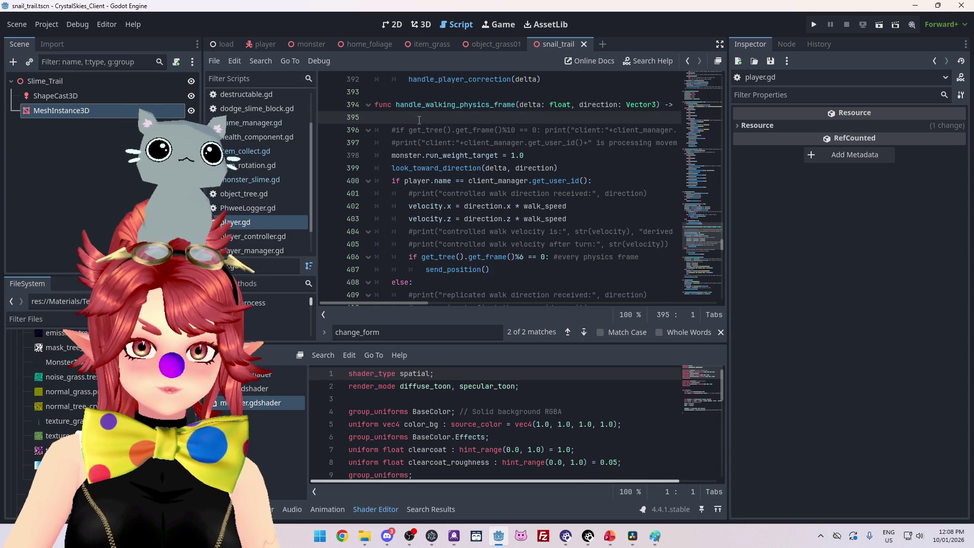
{"action": "key", "text": "BackSpace"}
{"action": "scroll", "coordinate": [423, 304], "scroll_direction": "left", "scroll_amount": 1}
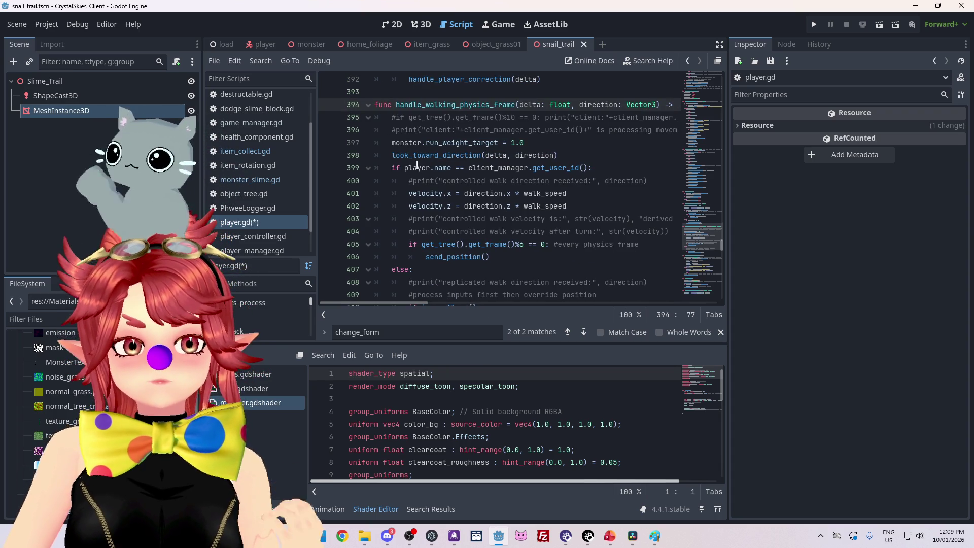
{"action": "left_click_drag", "start_coordinate": [413, 168], "coordinate": [590, 166]}
{"action": "left_click", "coordinate": [589, 166]}
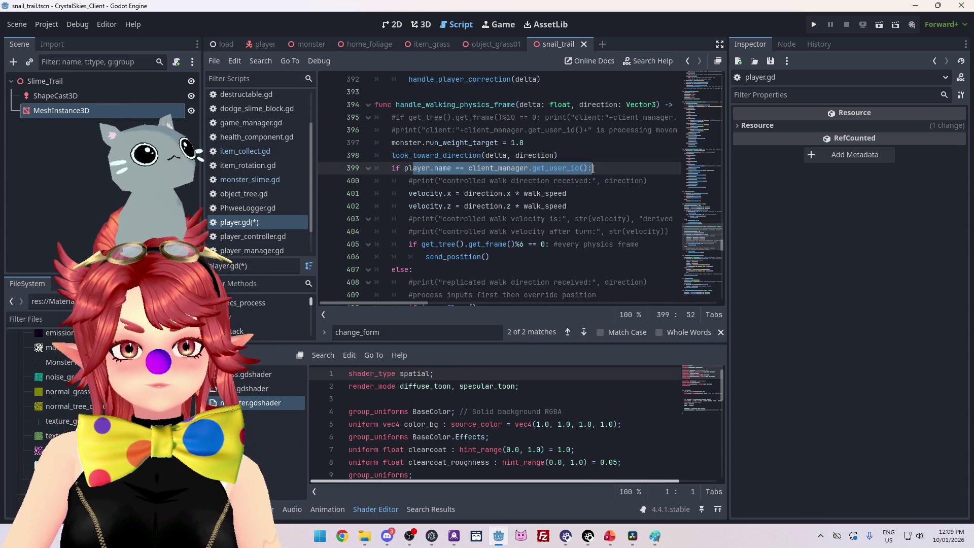
{"action": "scroll", "coordinate": [582, 183], "scroll_direction": "down", "scroll_amount": 3}
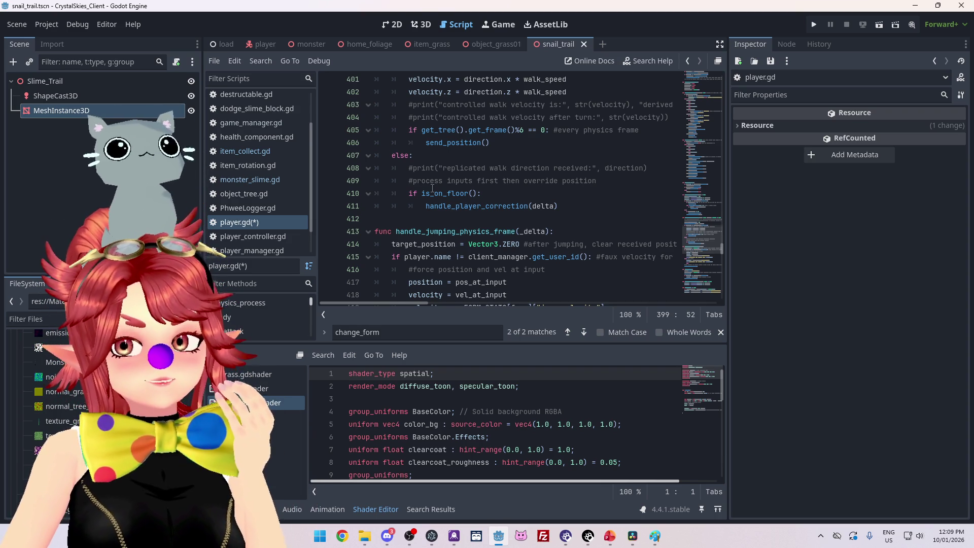
{"action": "scroll", "coordinate": [432, 189], "scroll_direction": "up", "scroll_amount": 3}
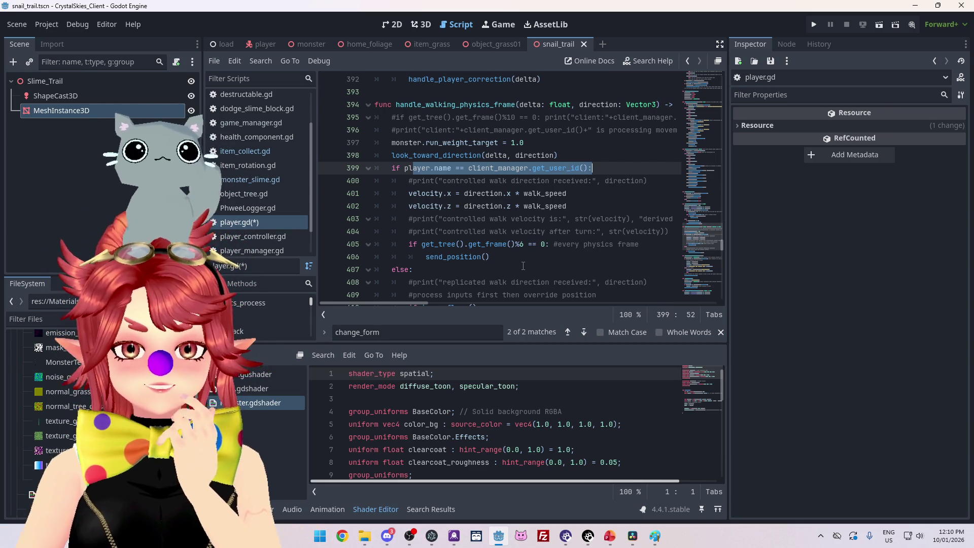
{"action": "scroll", "coordinate": [524, 266], "scroll_direction": "down", "scroll_amount": 2}
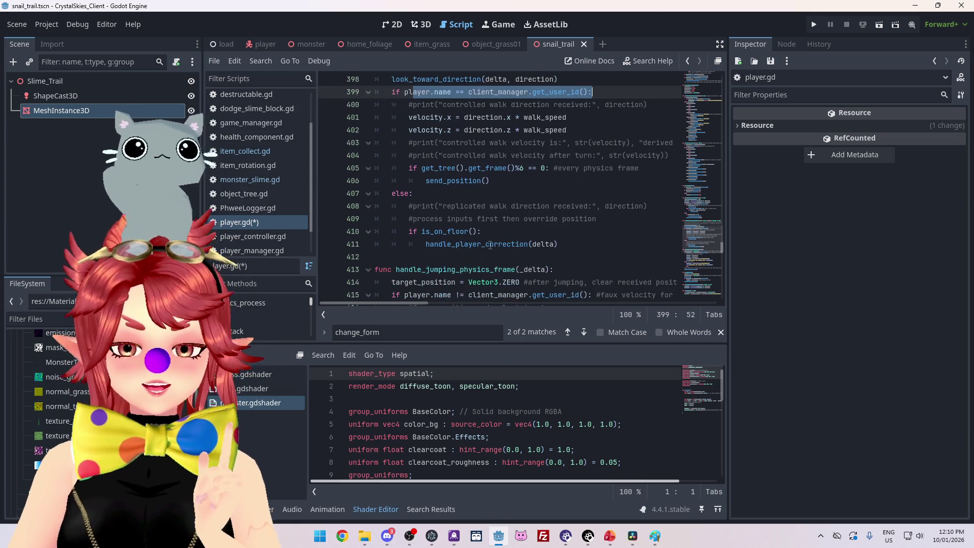
Step: Review the send_position() call on line 406 and the frame %6 check on line 405
{"action": "left_click_drag", "start_coordinate": [443, 242], "coordinate": [520, 242]}
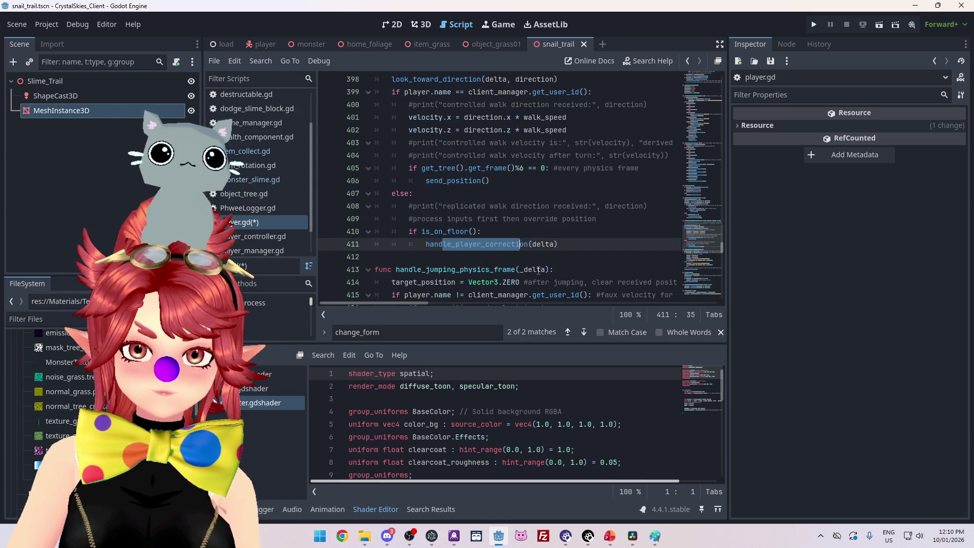
{"action": "scroll", "coordinate": [533, 254], "scroll_direction": "up", "scroll_amount": 2}
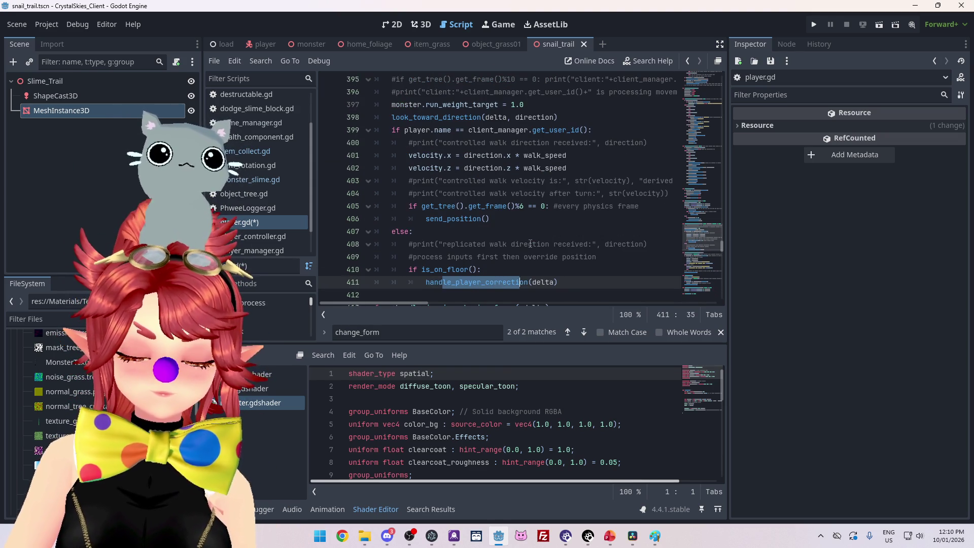
{"action": "scroll", "coordinate": [528, 244], "scroll_direction": "up", "scroll_amount": 1}
{"action": "scroll", "coordinate": [528, 245], "scroll_direction": "down", "scroll_amount": 2}
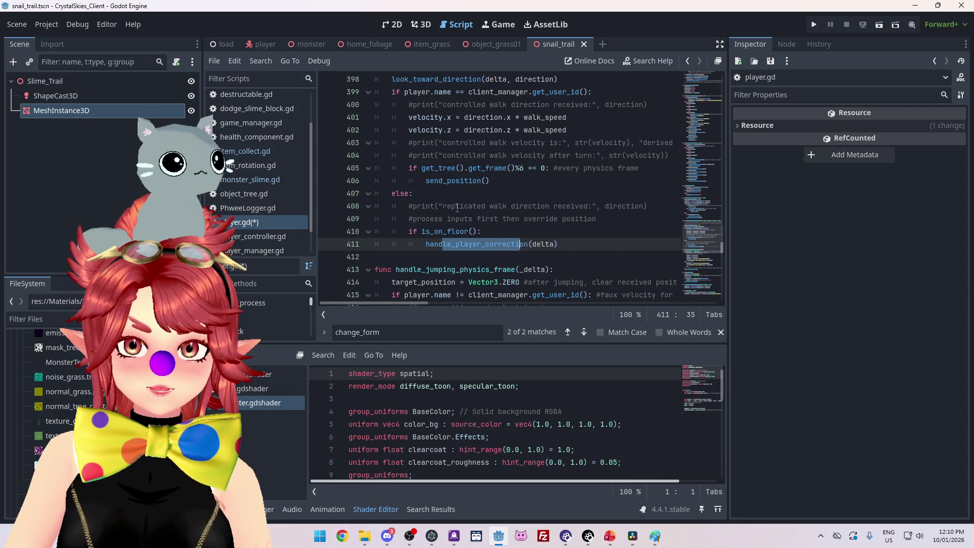
{"action": "scroll", "coordinate": [446, 198], "scroll_direction": "up", "scroll_amount": 1}
{"action": "scroll", "coordinate": [426, 187], "scroll_direction": "down", "scroll_amount": 1}
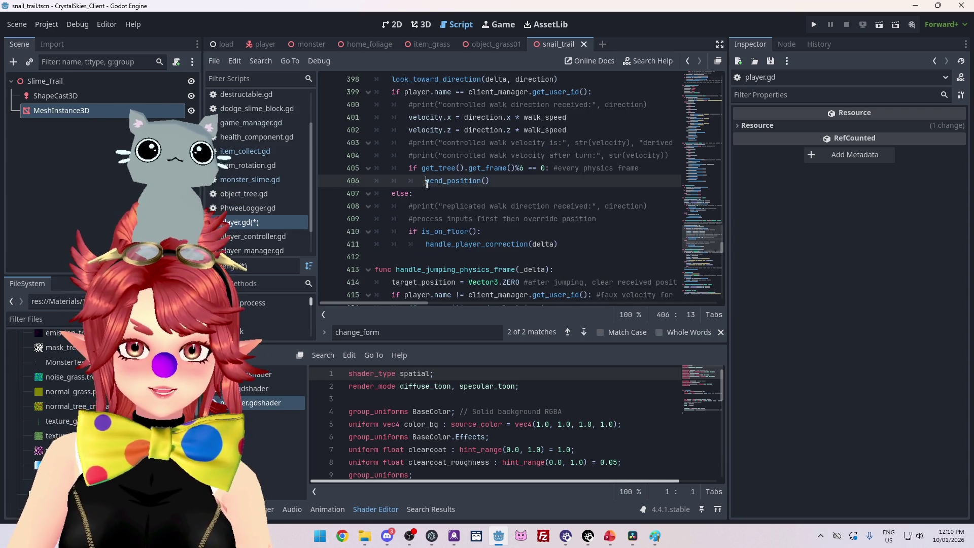
{"action": "left_click_drag", "start_coordinate": [426, 181], "coordinate": [490, 181]}
{"action": "scroll", "coordinate": [435, 161], "scroll_direction": "up", "scroll_amount": 1}
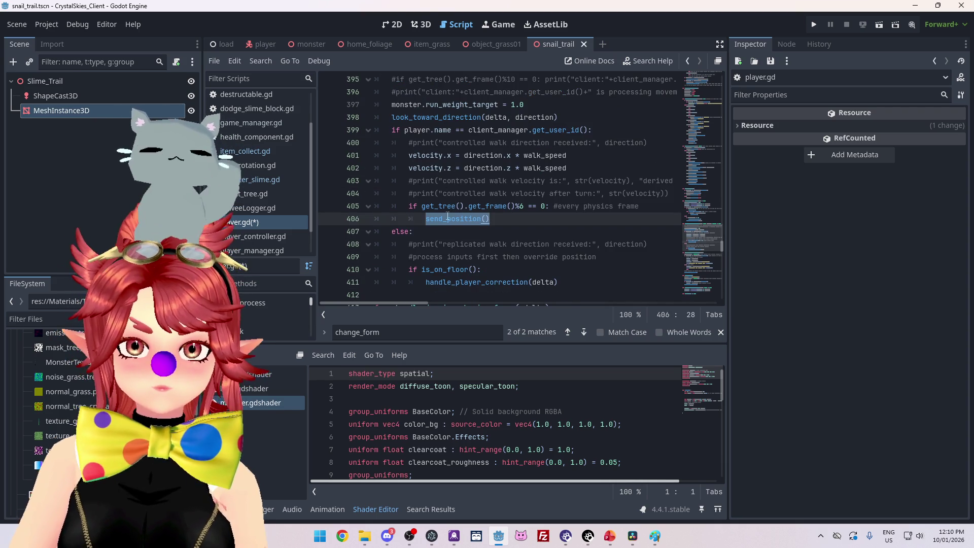
{"action": "left_click", "coordinate": [432, 219]}
{"action": "left_click_drag", "start_coordinate": [432, 220], "coordinate": [492, 219]}
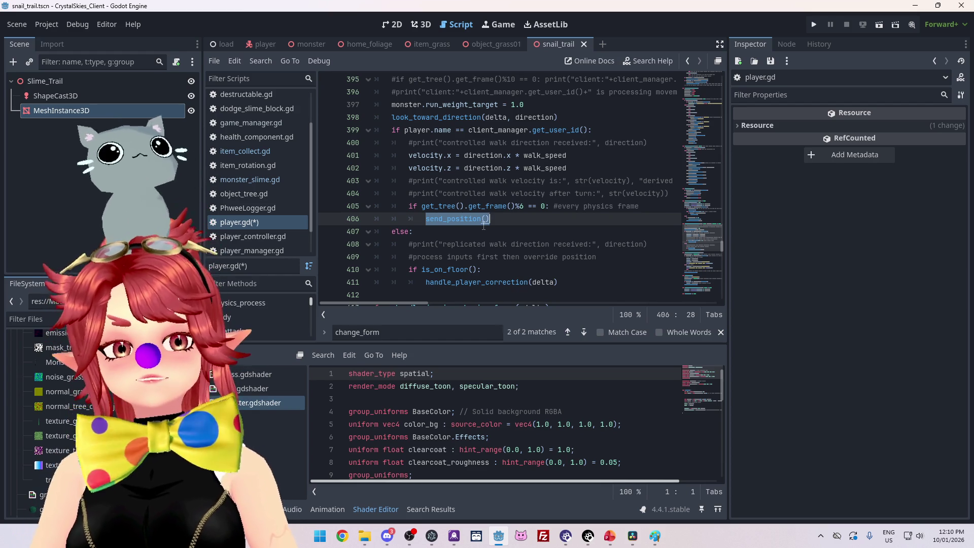
{"action": "double_click", "coordinate": [521, 206]}
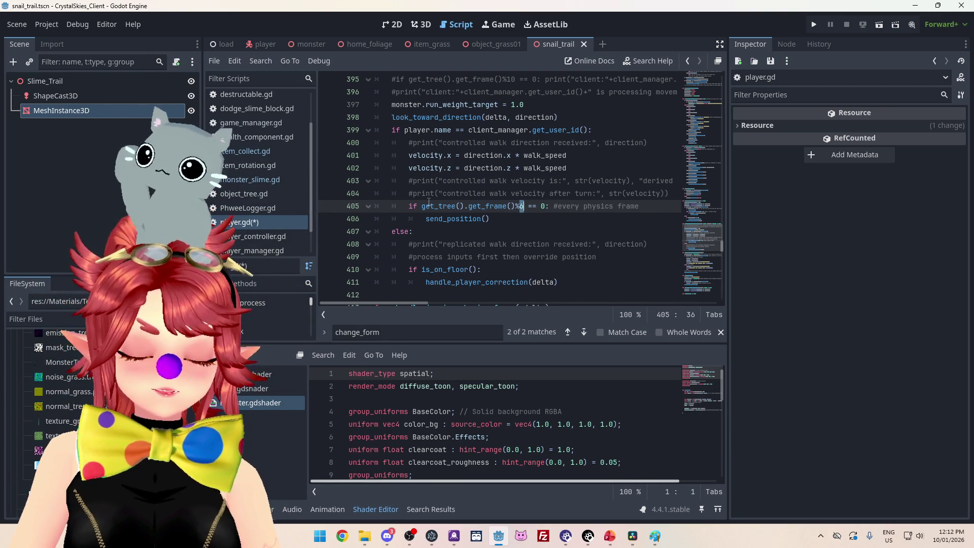
{"action": "key", "text": "alt+Tab"}
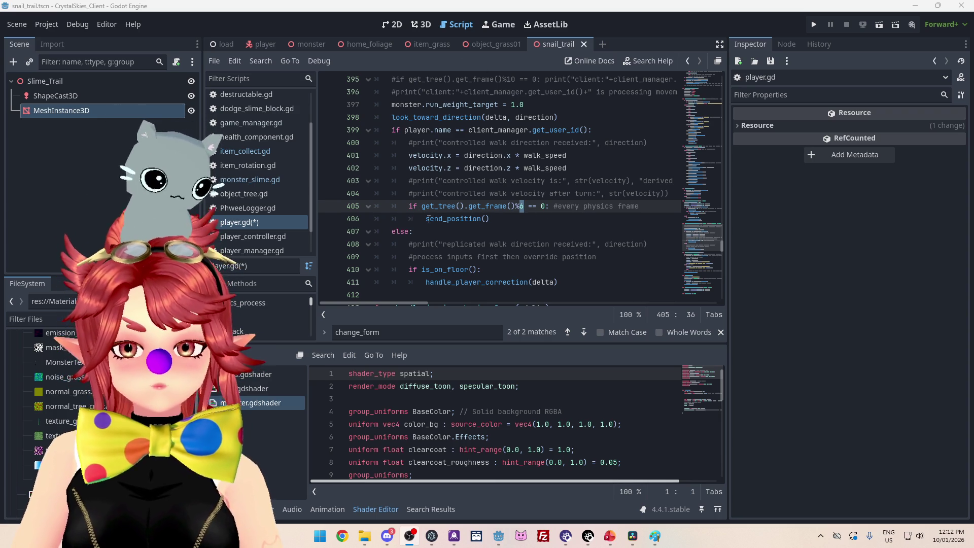
Step: Add a new indented line after send_position() on line 406
{"action": "left_click", "coordinate": [497, 221]}
{"action": "key", "text": "Return"}
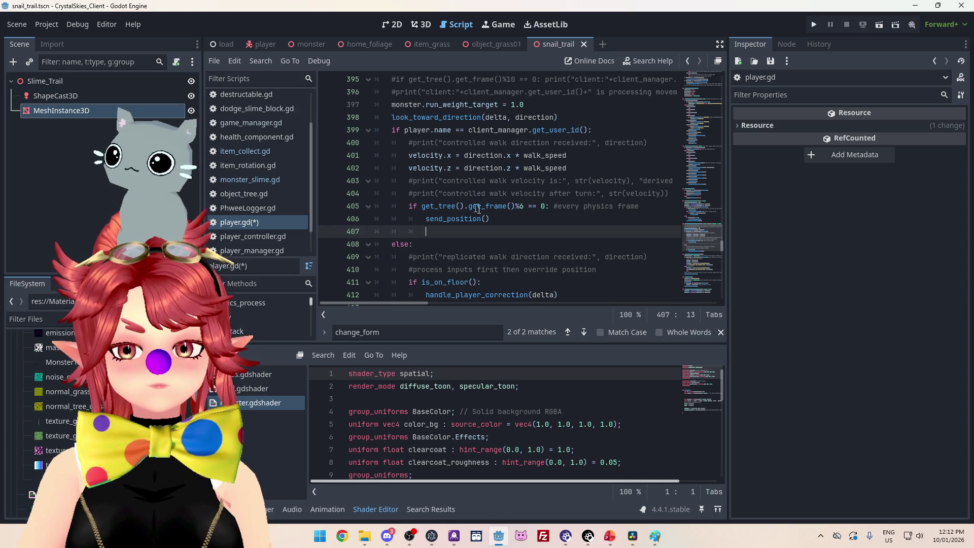
{"action": "scroll", "coordinate": [478, 208], "scroll_direction": "down", "scroll_amount": 3}
{"action": "scroll", "coordinate": [472, 208], "scroll_direction": "up", "scroll_amount": 3}
{"action": "scroll", "coordinate": [456, 206], "scroll_direction": "down", "scroll_amount": 2}
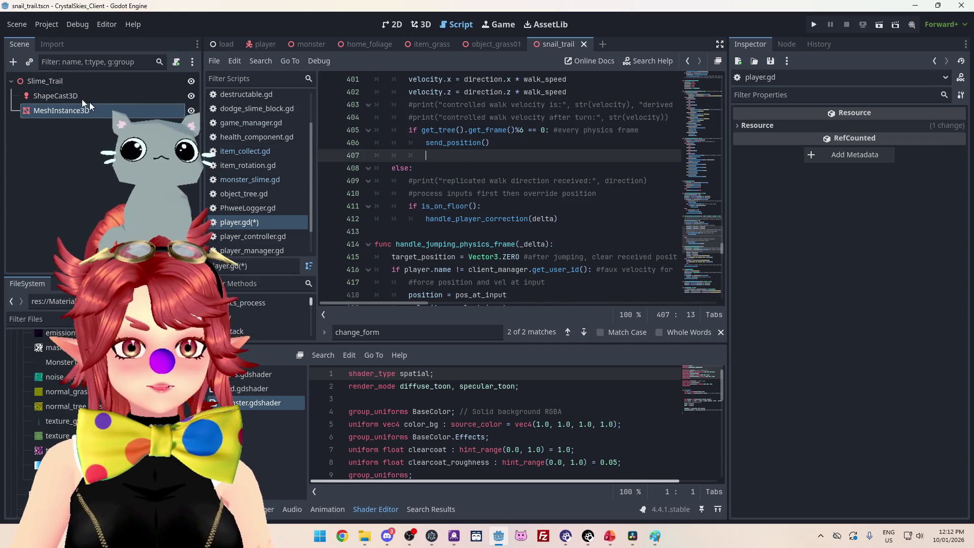
{"action": "scroll", "coordinate": [528, 209], "scroll_direction": "up", "scroll_amount": 7}
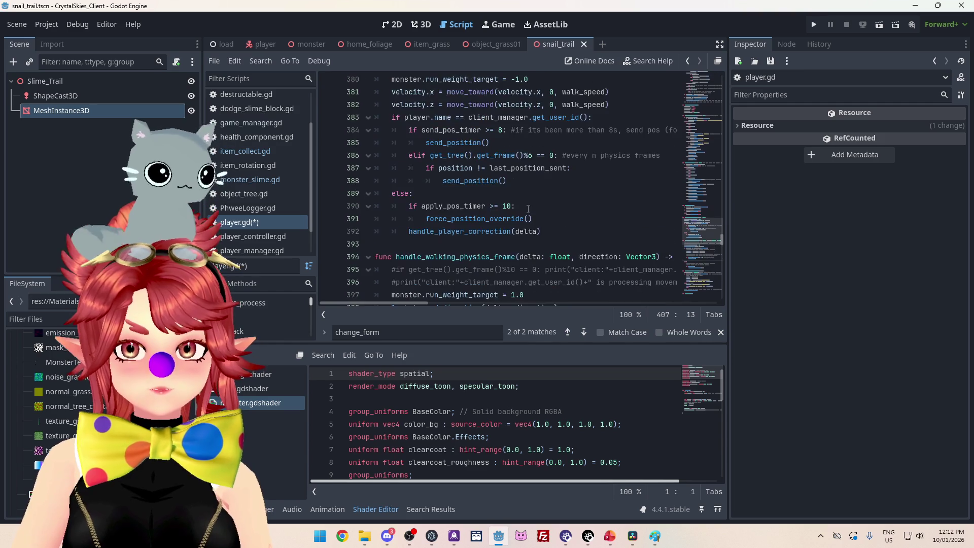
{"action": "scroll", "coordinate": [528, 209], "scroll_direction": "up", "scroll_amount": 3}
{"action": "scroll", "coordinate": [415, 194], "scroll_direction": "down", "scroll_amount": 9}
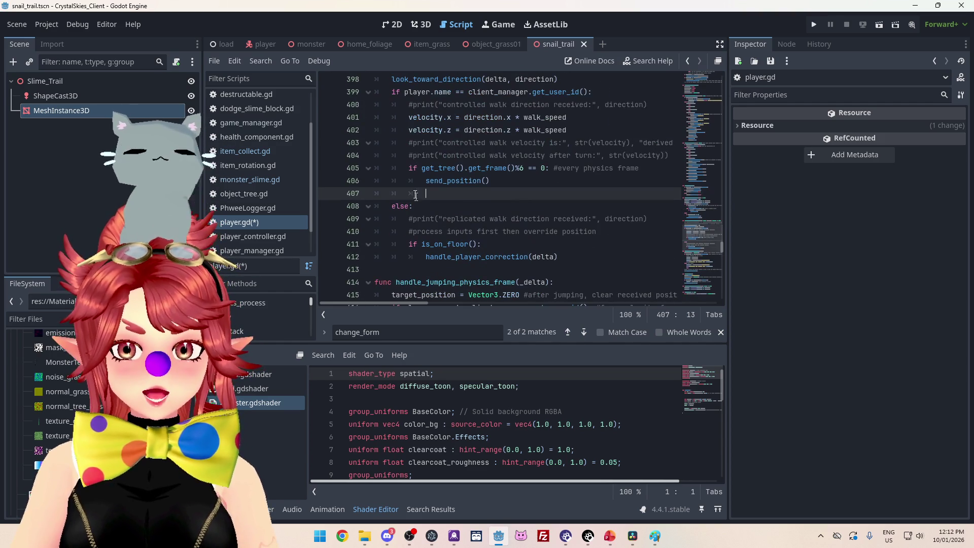
{"action": "mouse_move", "coordinate": [422, 165]}
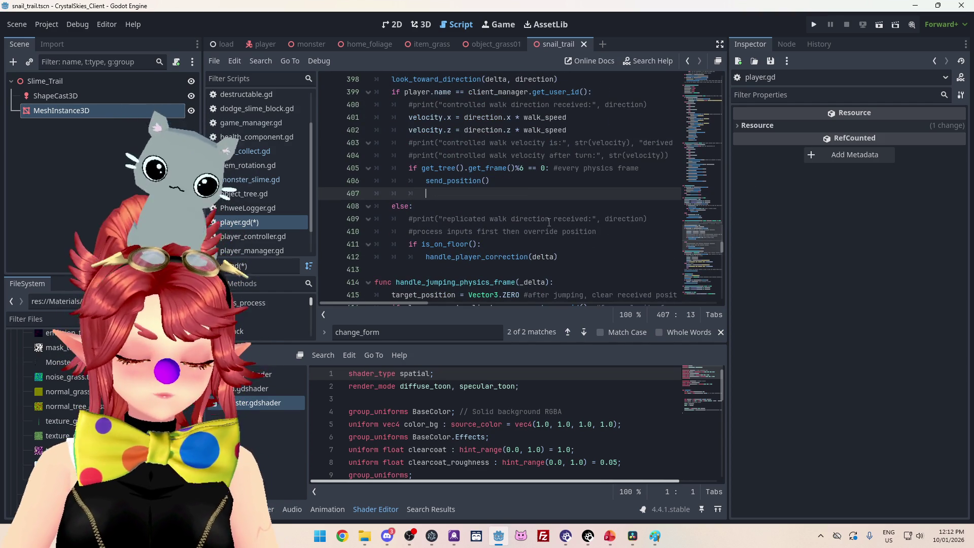
Step: Call game_manager.snail_trail() on line 407 after send_position() and save player.gd
{"action": "type", "text": "game_manager"}
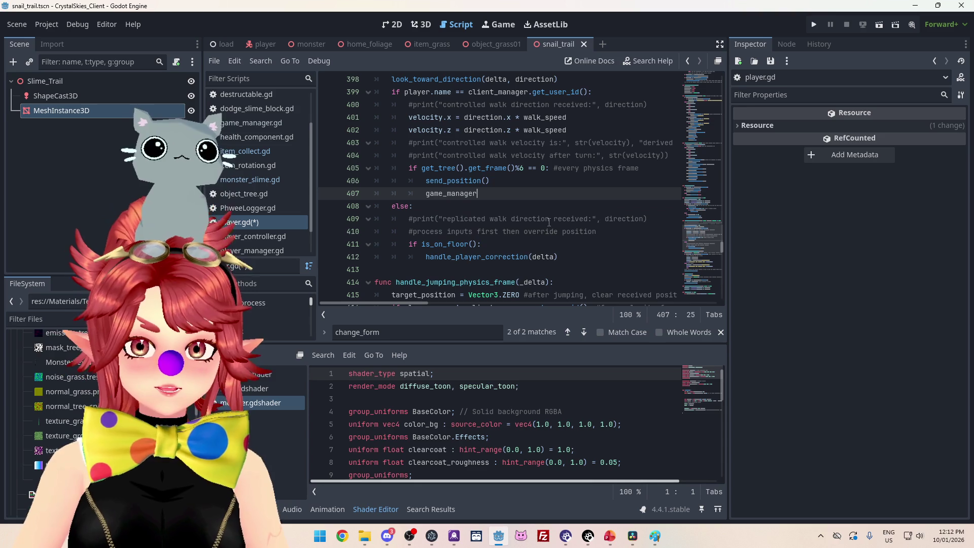
{"action": "type", "text": "."}
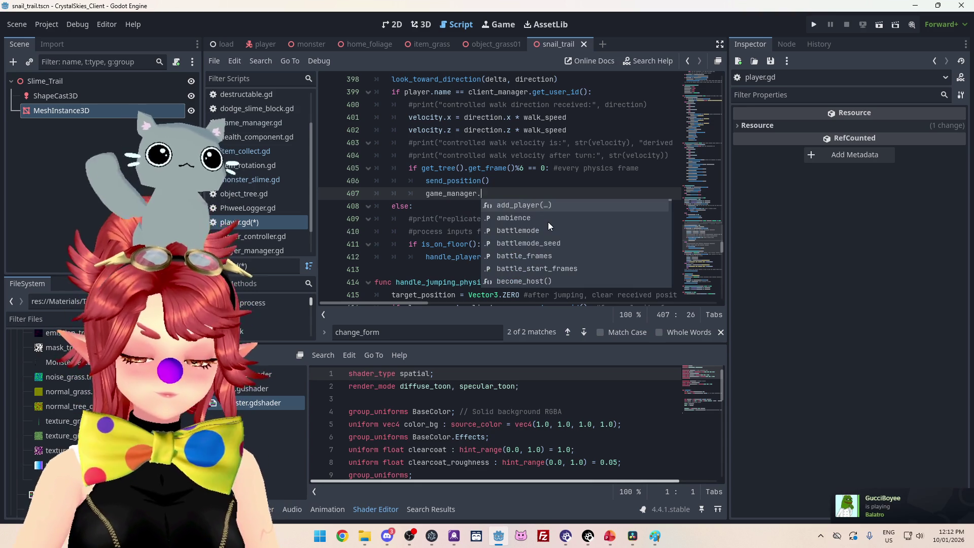
{"action": "type", "text": "p"}
{"action": "key", "text": "BackSpace"}
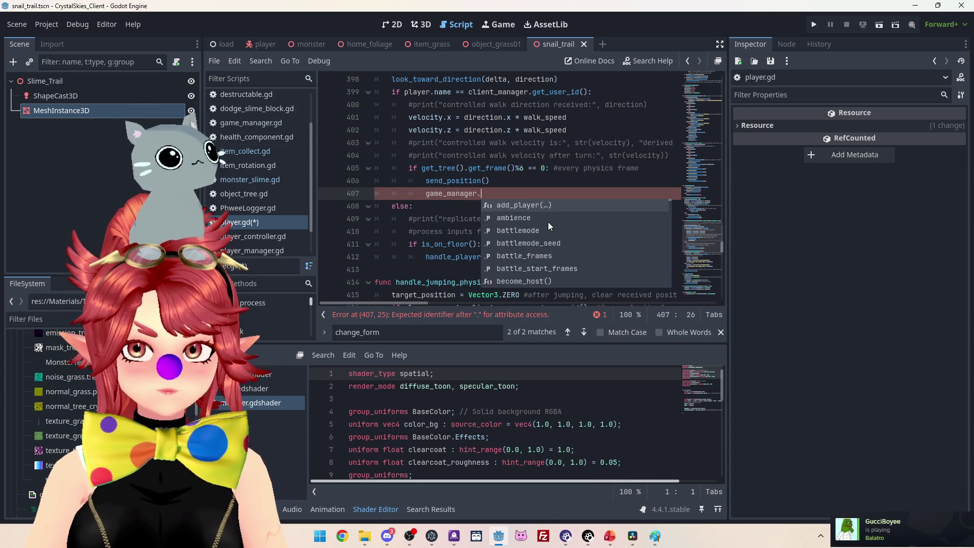
{"action": "type", "text": "snai"}
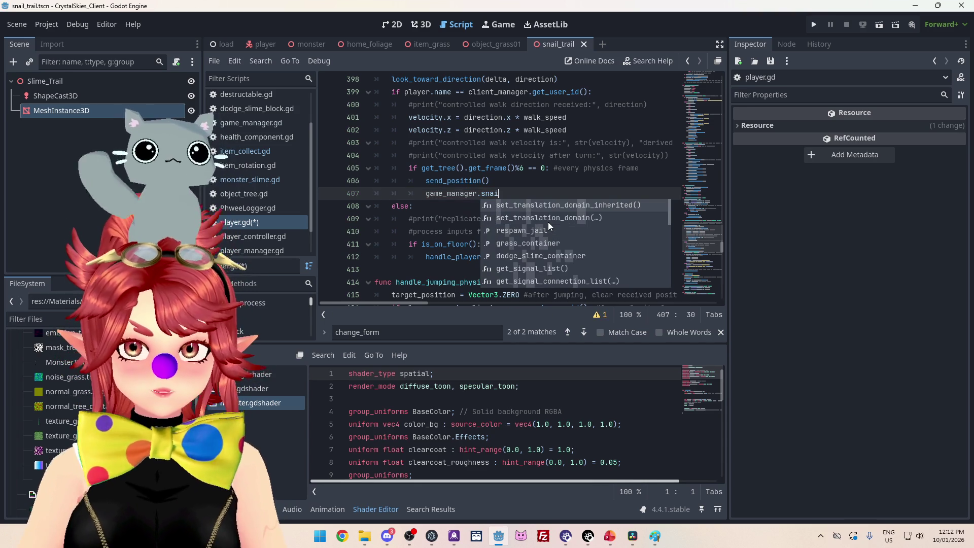
{"action": "type", "text": "l_trail("}
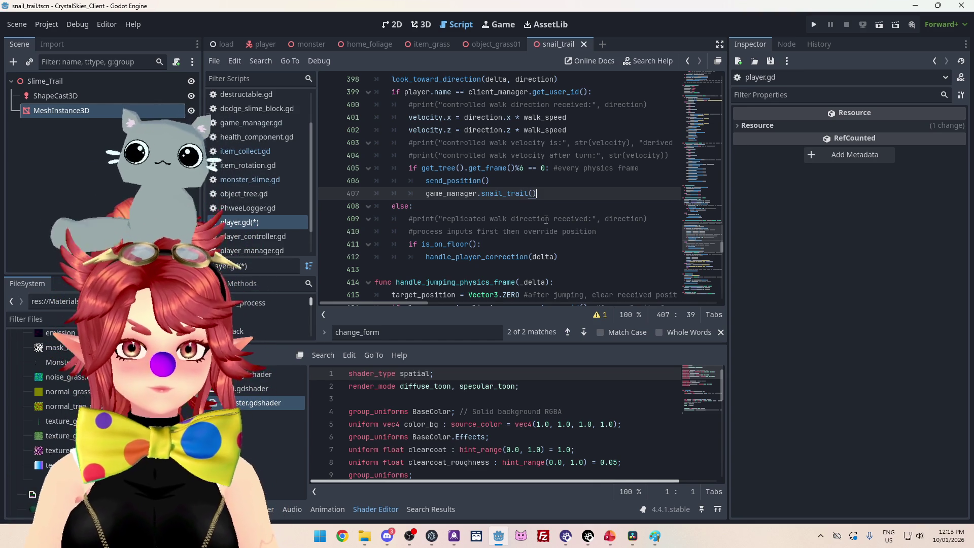
{"action": "key", "text": "ctrl+s"}
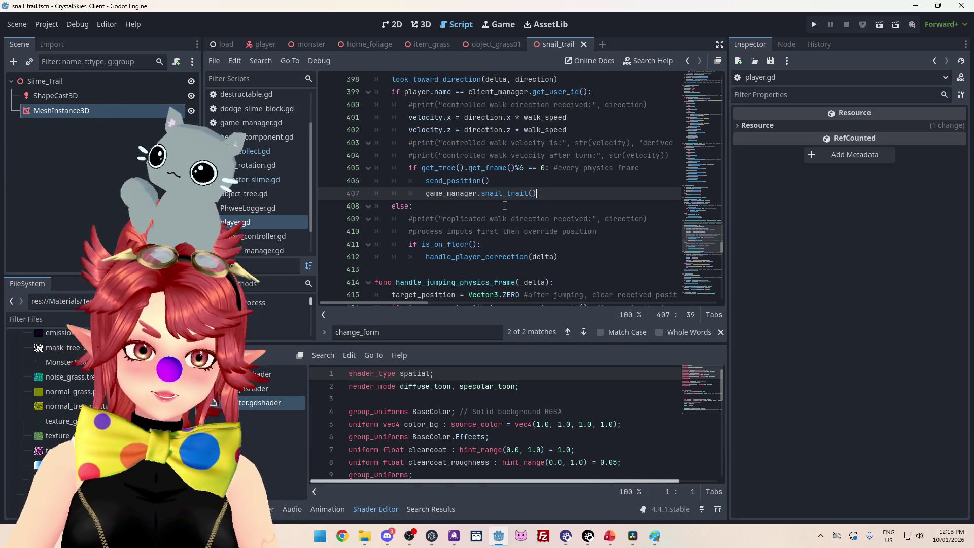
{"action": "left_click", "coordinate": [251, 122]}
Step: Scroll game_manager.gd down and place the cursor on empty line 448 above trigger_end_battle
{"action": "scroll", "coordinate": [472, 194], "scroll_direction": "down", "scroll_amount": 20}
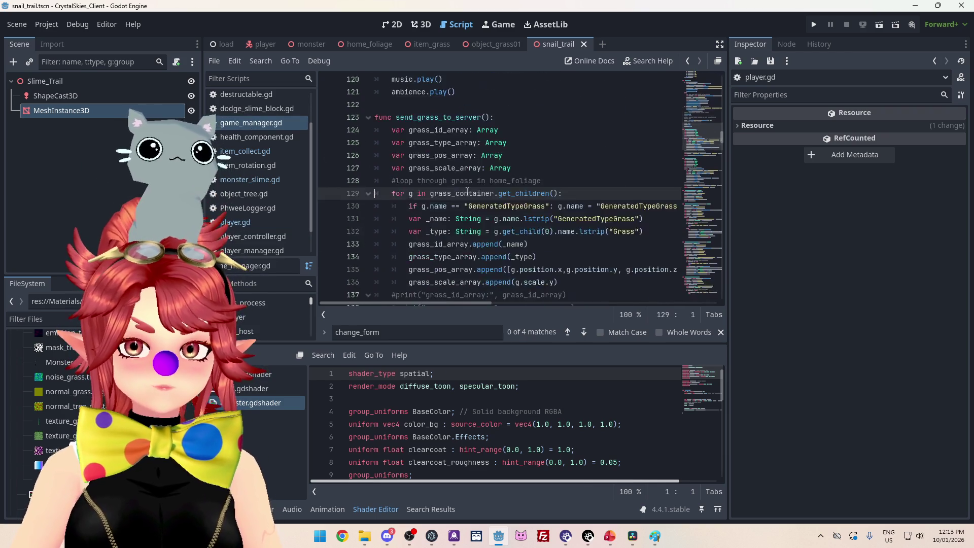
{"action": "scroll", "coordinate": [595, 205], "scroll_direction": "down", "scroll_amount": 10}
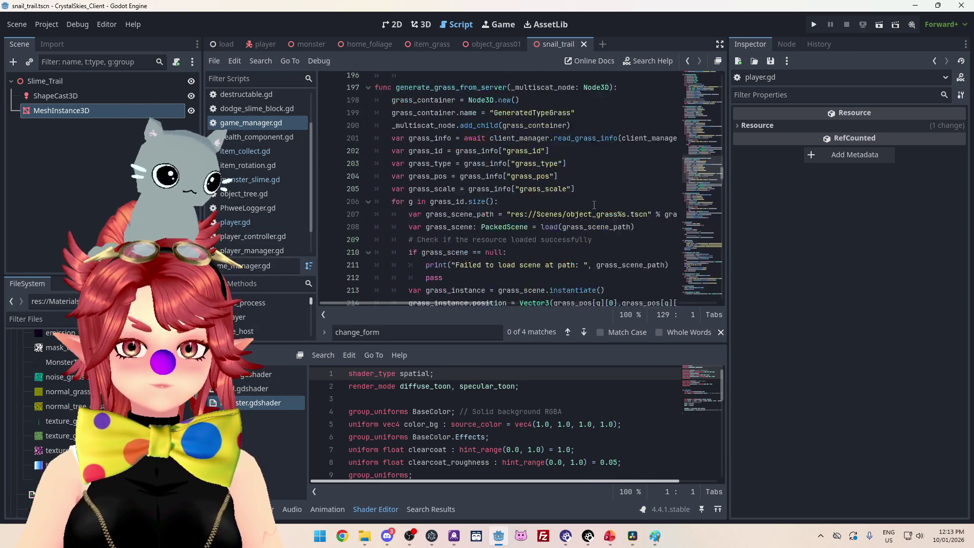
{"action": "scroll", "coordinate": [569, 206], "scroll_direction": "down", "scroll_amount": 11}
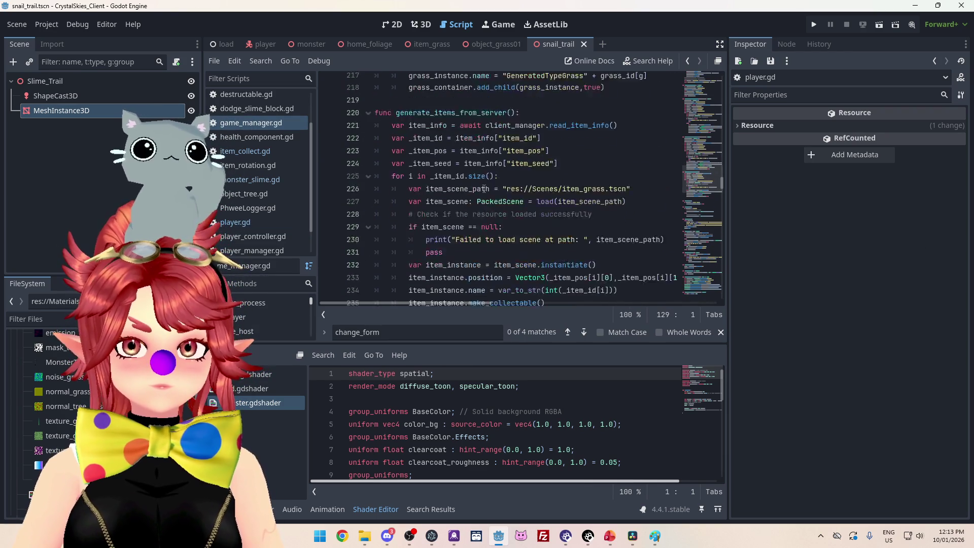
{"action": "scroll", "coordinate": [423, 168], "scroll_direction": "down", "scroll_amount": 17}
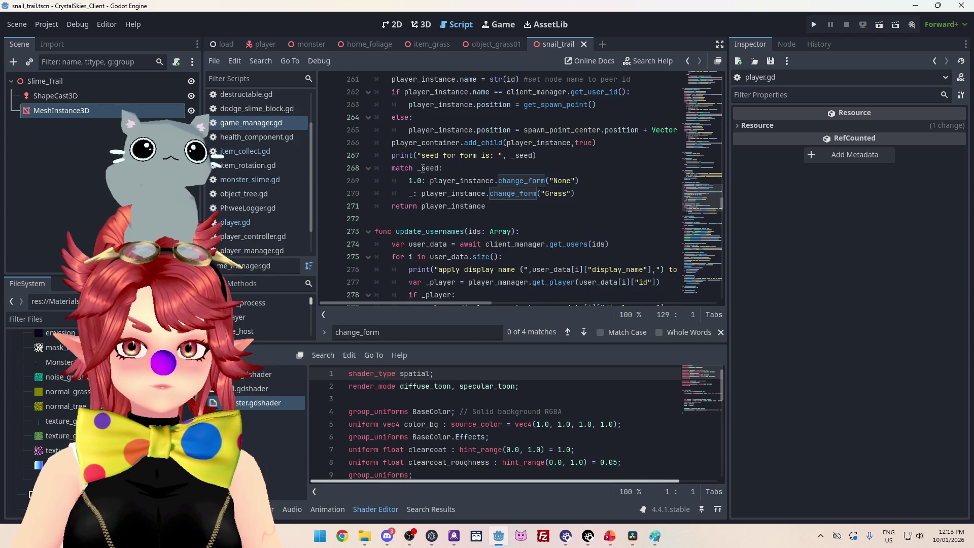
{"action": "scroll", "coordinate": [424, 168], "scroll_direction": "down", "scroll_amount": 8}
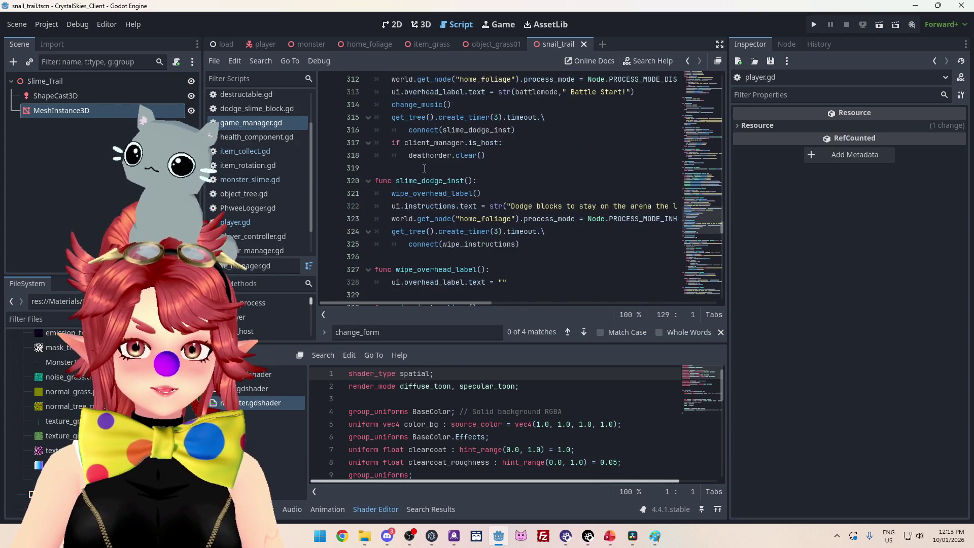
{"action": "scroll", "coordinate": [424, 168], "scroll_direction": "down", "scroll_amount": 9}
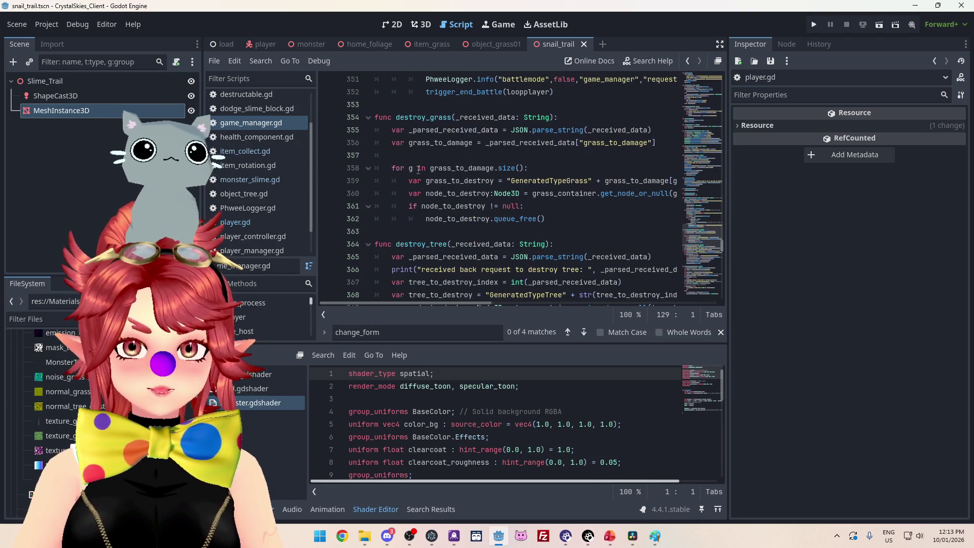
{"action": "scroll", "coordinate": [419, 170], "scroll_direction": "down", "scroll_amount": 18}
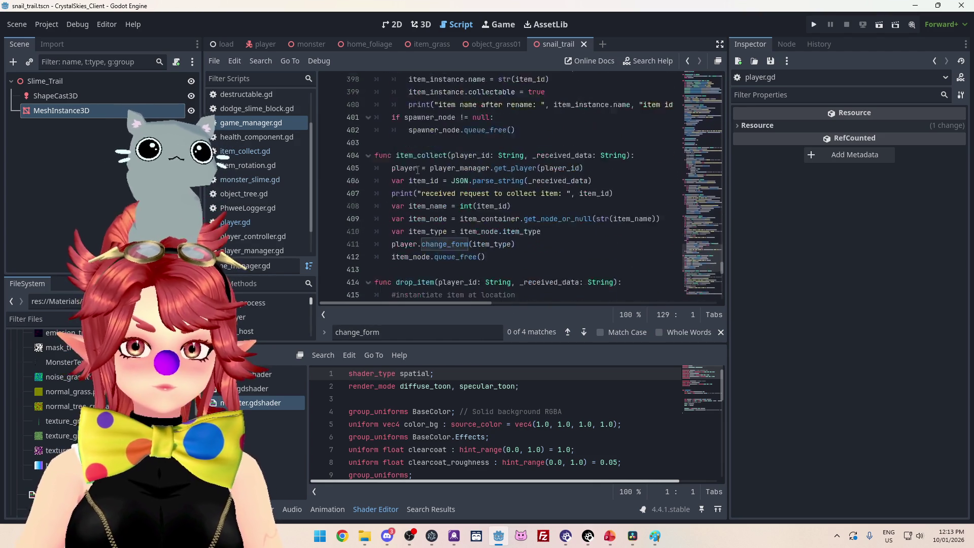
{"action": "scroll", "coordinate": [417, 170], "scroll_direction": "down", "scroll_amount": 13}
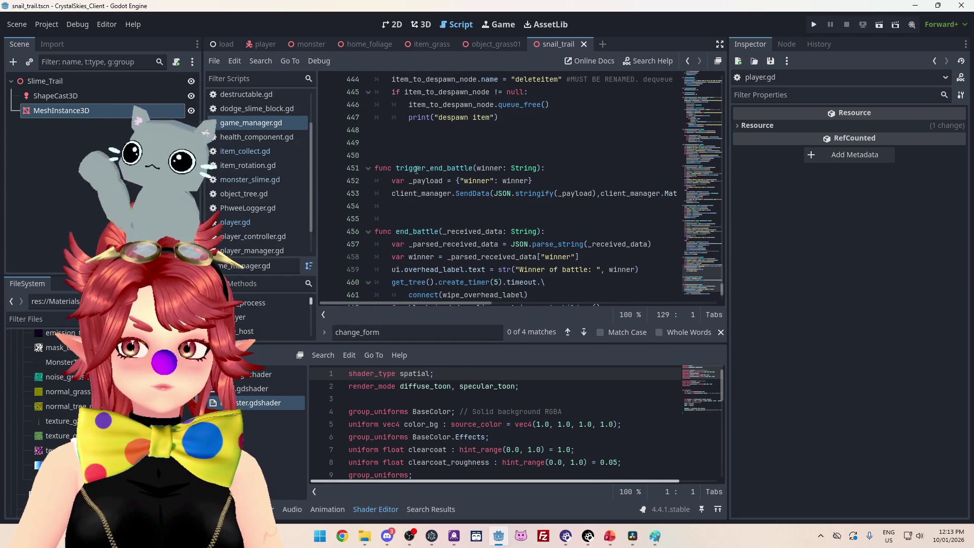
{"action": "scroll", "coordinate": [416, 170], "scroll_direction": "up", "scroll_amount": 6}
{"action": "scroll", "coordinate": [414, 172], "scroll_direction": "down", "scroll_amount": 5}
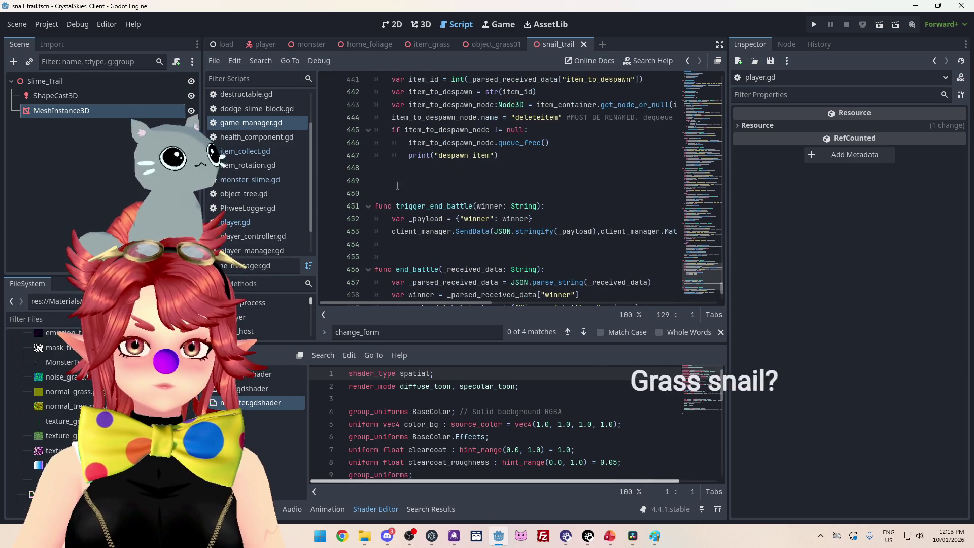
{"action": "left_click", "coordinate": [396, 173]}
{"action": "type", "text": "func"}
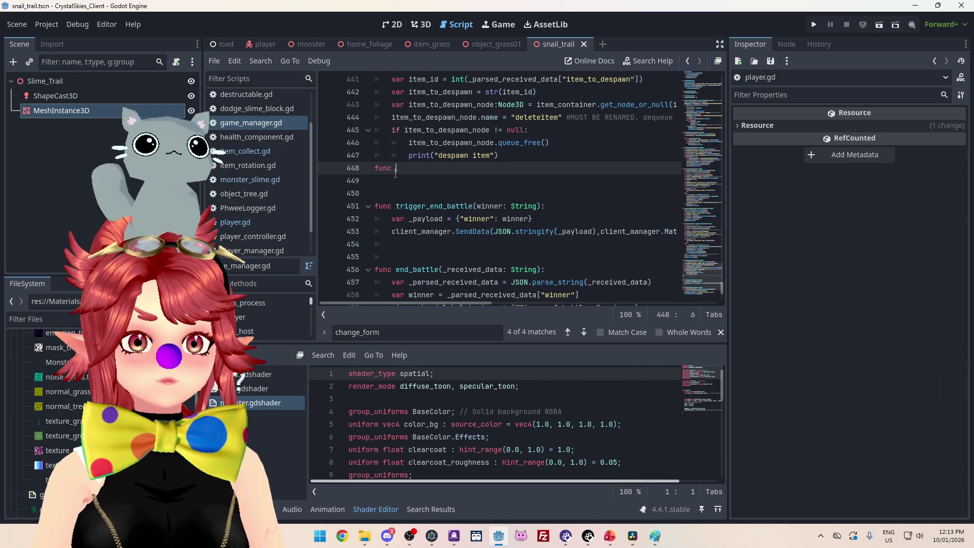
Step: Write func snail_trail(): with a blank line above it and a Tab-indented empty body
{"action": "type", "text": "snail_trail("}
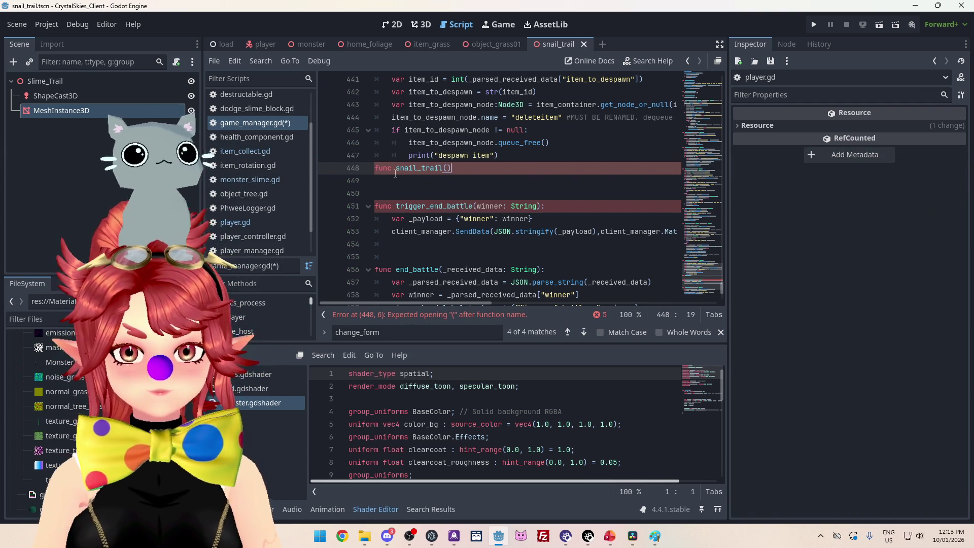
{"action": "key", "text": "Return"}
{"action": "key", "text": "Up"}
{"action": "key", "text": "Home"}
{"action": "key", "text": "Return"}
{"action": "key", "text": "Return"}
{"action": "key", "text": "Down"}
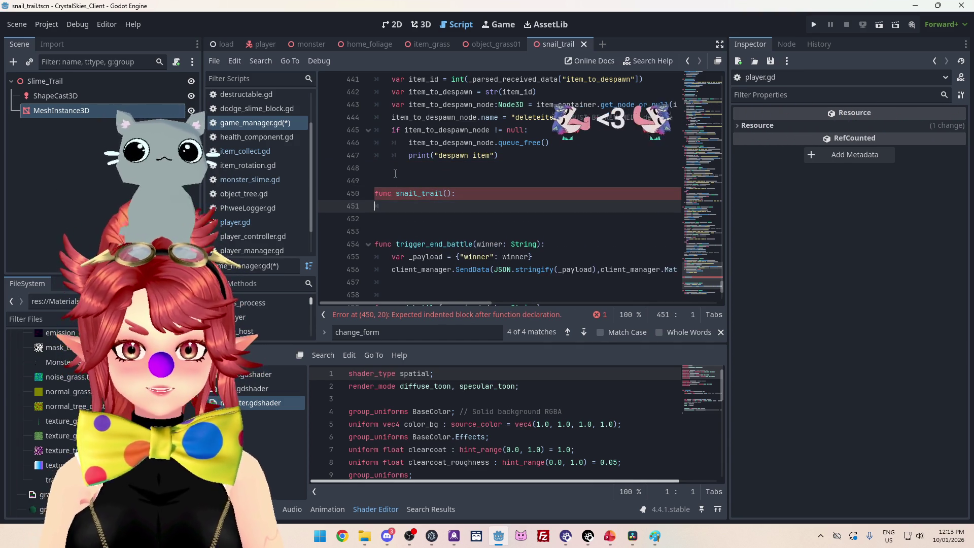
{"action": "key", "text": "Tab"}
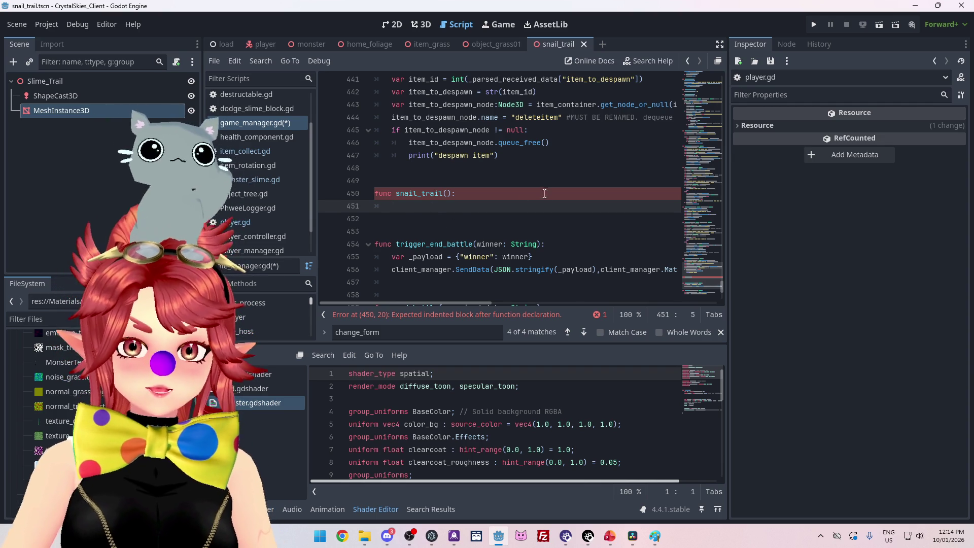
{"action": "scroll", "coordinate": [545, 193], "scroll_direction": "up", "scroll_amount": 2}
{"action": "scroll", "coordinate": [448, 149], "scroll_direction": "up", "scroll_amount": 8}
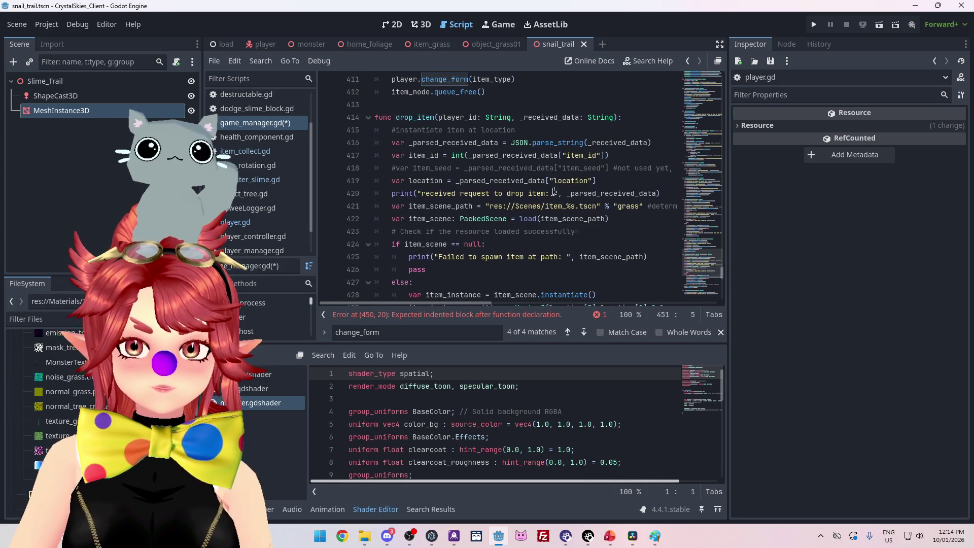
Step: Copy the item_scene_path and load lines from lines 388–389 into snail_trail()
{"action": "left_click", "coordinate": [393, 207]}
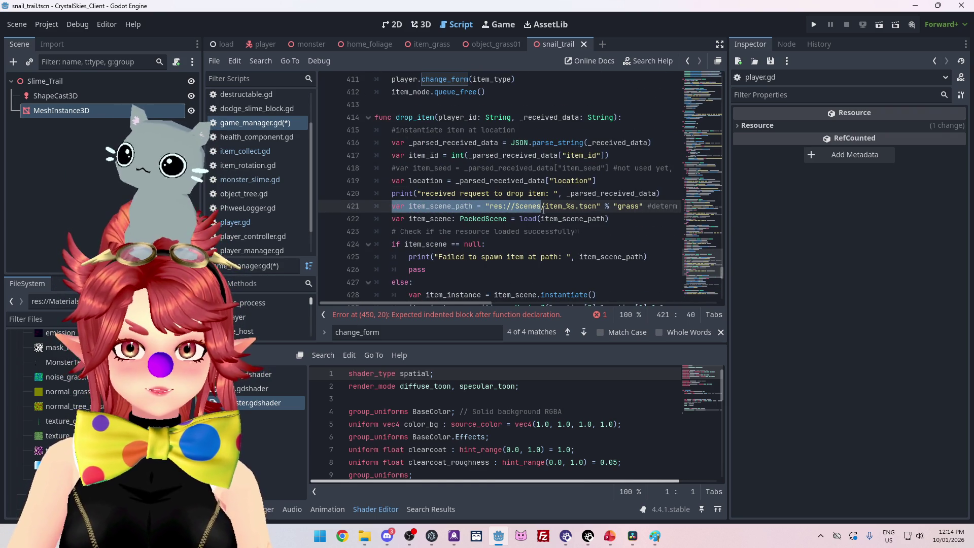
{"action": "left_click_drag", "start_coordinate": [564, 214], "coordinate": [620, 220]}
{"action": "key", "text": "ctrl+c"}
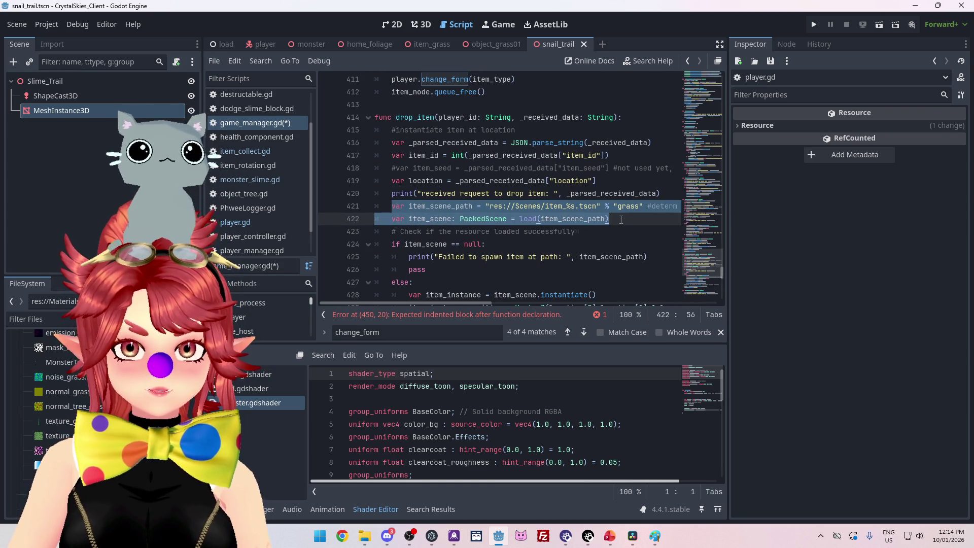
{"action": "scroll", "coordinate": [552, 202], "scroll_direction": "up", "scroll_amount": 8}
{"action": "scroll", "coordinate": [552, 203], "scroll_direction": "up", "scroll_amount": 1}
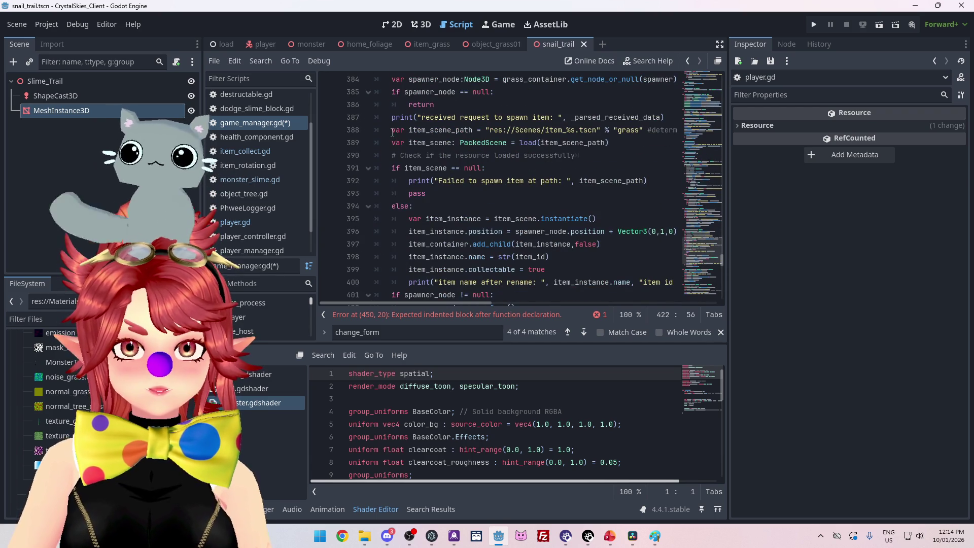
{"action": "left_click_drag", "start_coordinate": [392, 131], "coordinate": [461, 143]}
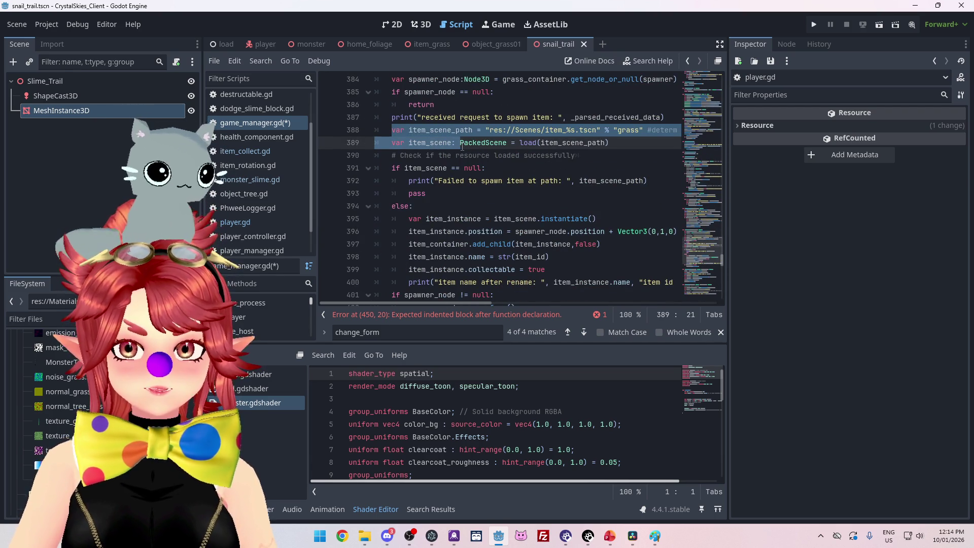
{"action": "scroll", "coordinate": [609, 151], "scroll_direction": "down", "scroll_amount": 19}
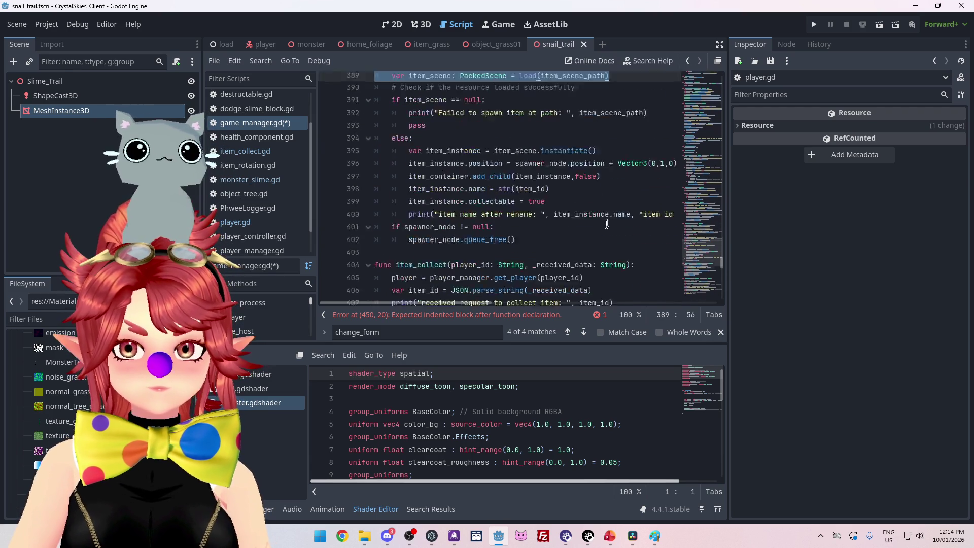
{"action": "left_click", "coordinate": [499, 213]}
{"action": "key", "text": "ctrl+v"}
Step: Paste the four item_instance lines below the load line and indent them
{"action": "scroll", "coordinate": [484, 198], "scroll_direction": "up", "scroll_amount": 14}
{"action": "scroll", "coordinate": [485, 198], "scroll_direction": "up", "scroll_amount": 3}
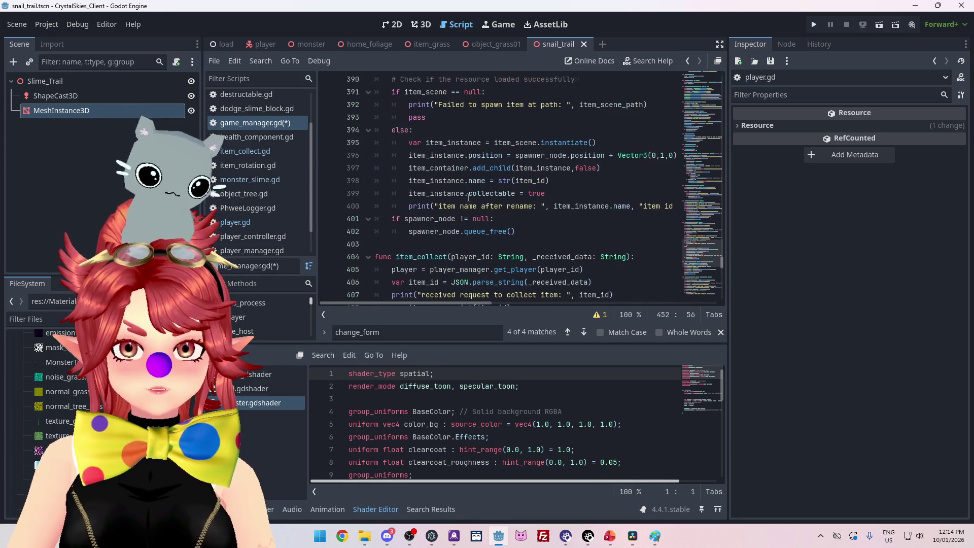
{"action": "scroll", "coordinate": [446, 197], "scroll_direction": "up", "scroll_amount": 1}
{"action": "mouse_move", "coordinate": [410, 182]}
{"action": "left_mouse_down"}
{"action": "mouse_move", "coordinate": [518, 216]}
{"action": "mouse_move", "coordinate": [609, 222]}
{"action": "mouse_move", "coordinate": [619, 208]}
{"action": "mouse_move", "coordinate": [617, 216]}
{"action": "left_mouse_up"}
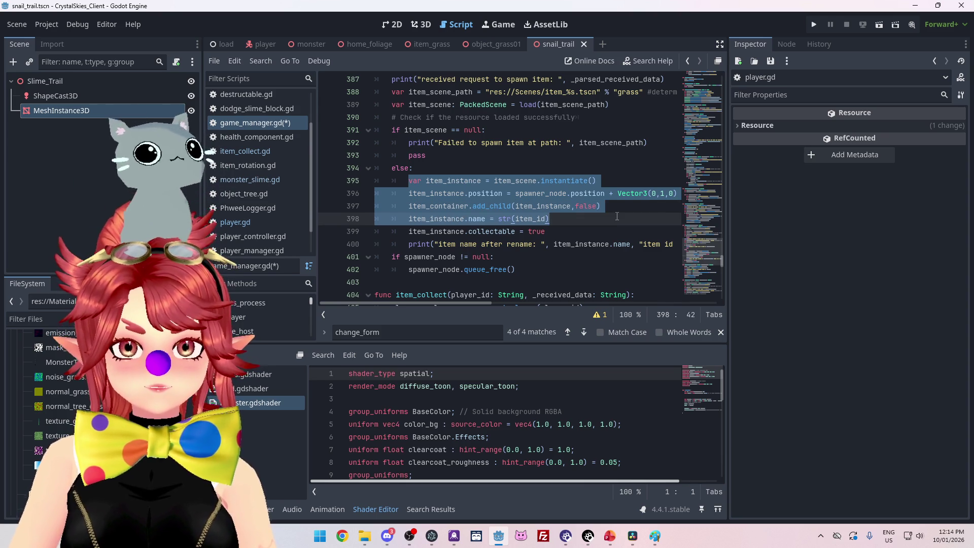
{"action": "scroll", "coordinate": [559, 218], "scroll_direction": "down", "scroll_amount": 15}
{"action": "scroll", "coordinate": [510, 218], "scroll_direction": "down", "scroll_amount": 6}
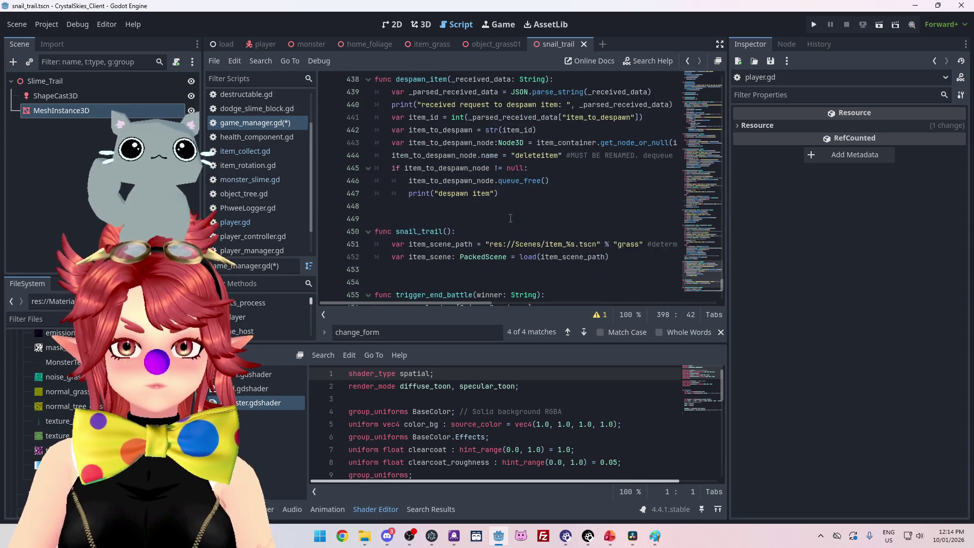
{"action": "scroll", "coordinate": [511, 215], "scroll_direction": "up", "scroll_amount": 4}
{"action": "scroll", "coordinate": [511, 216], "scroll_direction": "down", "scroll_amount": 1}
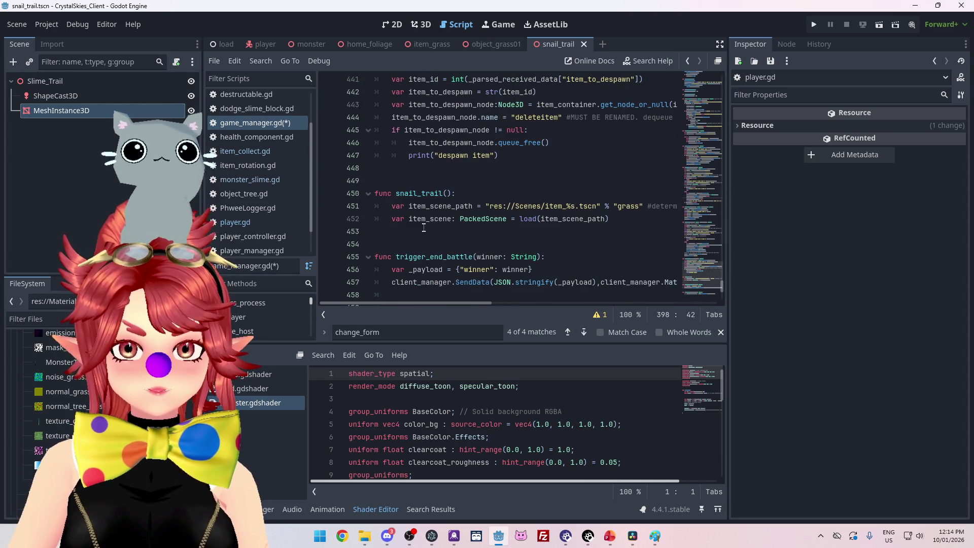
{"action": "left_click", "coordinate": [375, 231]}
{"action": "type", "text": "var item_instance = item_scene.instantiate() \t\titem_instance.position = spawner_node.position + Vector3(0,1,0) \t\titem_container.add_child(item_instance,false) \t\titem_instance.name = str(item_id)"}
{"action": "left_click", "coordinate": [376, 231]}
{"action": "key", "text": "Tab"}
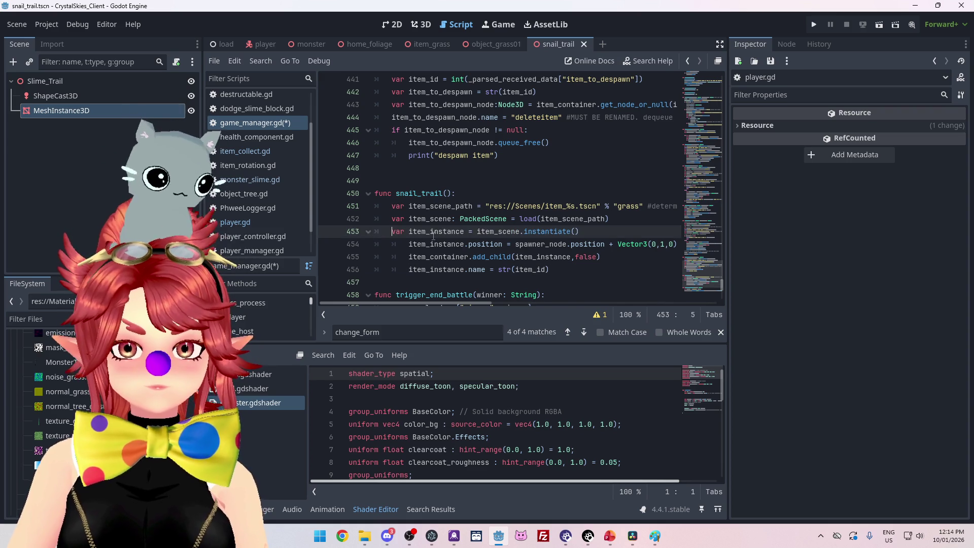
{"action": "left_click", "coordinate": [463, 203]}
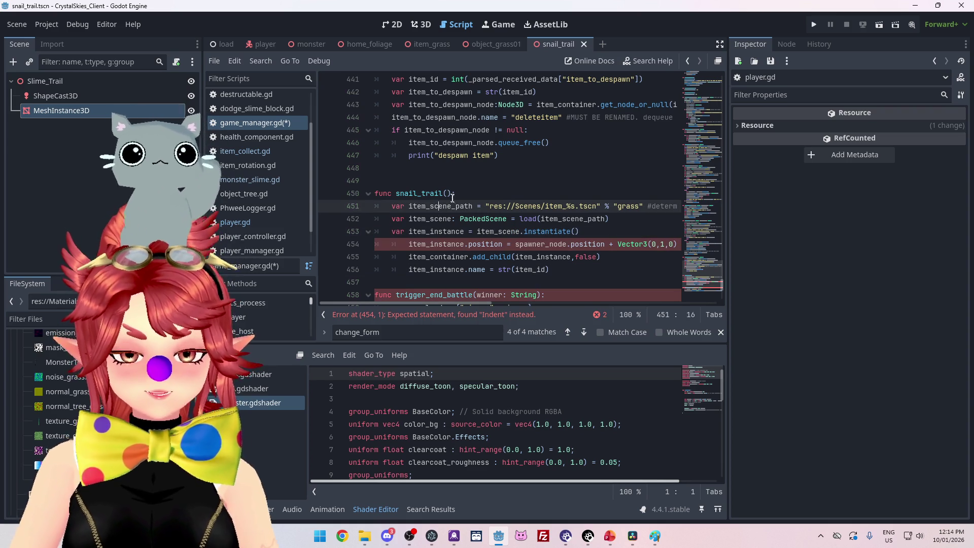
{"action": "double_click", "coordinate": [417, 206]}
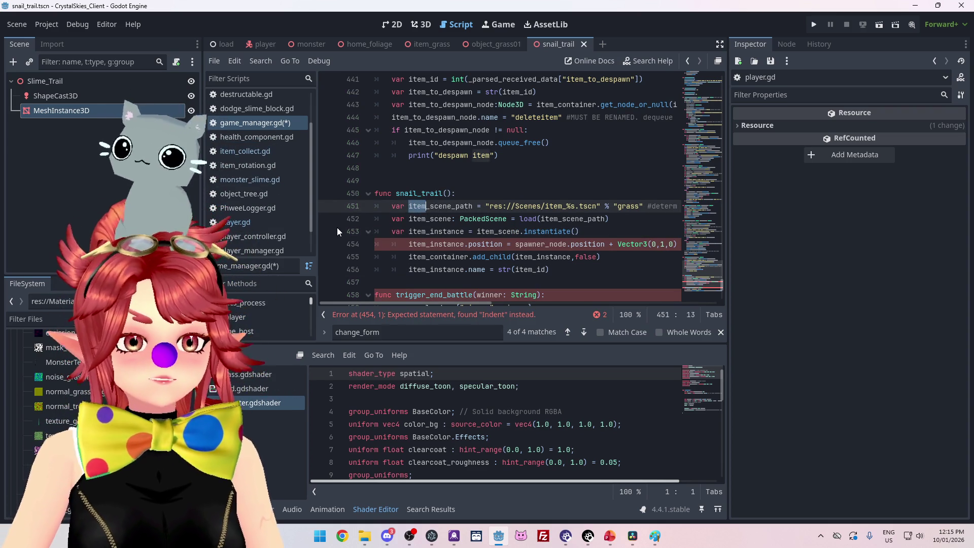
{"action": "left_click", "coordinate": [226, 45]}
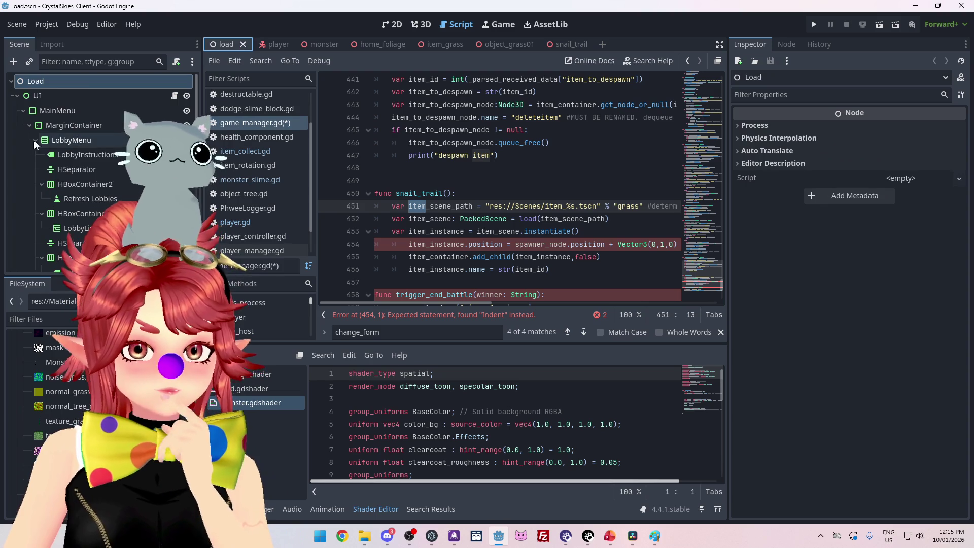
Step: Collapse the lobby and MainMenu branches and select DodgeSlimeContainer under GameManager
{"action": "left_click", "coordinate": [29, 125]}
{"action": "left_click", "coordinate": [23, 110]}
{"action": "scroll", "coordinate": [51, 170], "scroll_direction": "down", "scroll_amount": 5}
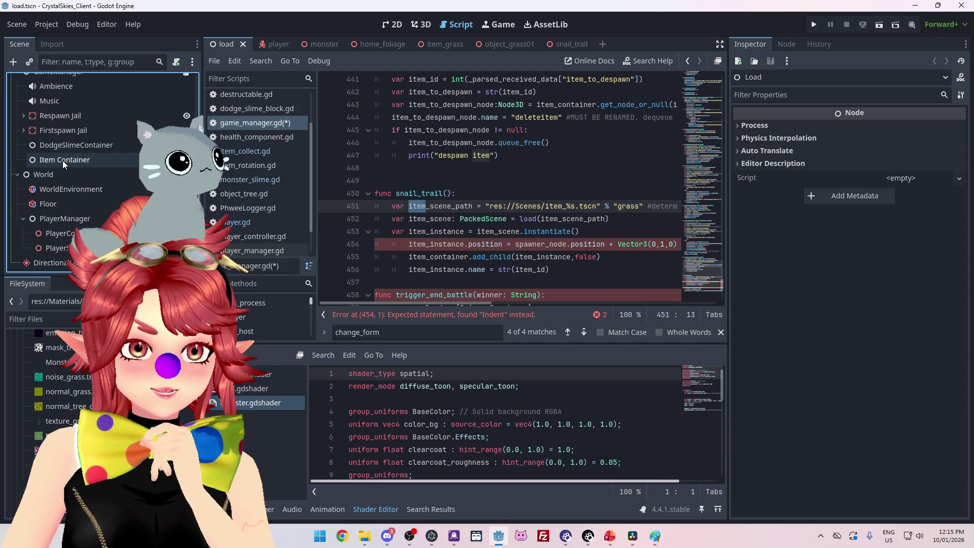
{"action": "left_click", "coordinate": [62, 146]}
{"action": "scroll", "coordinate": [61, 173], "scroll_direction": "up", "scroll_amount": 2}
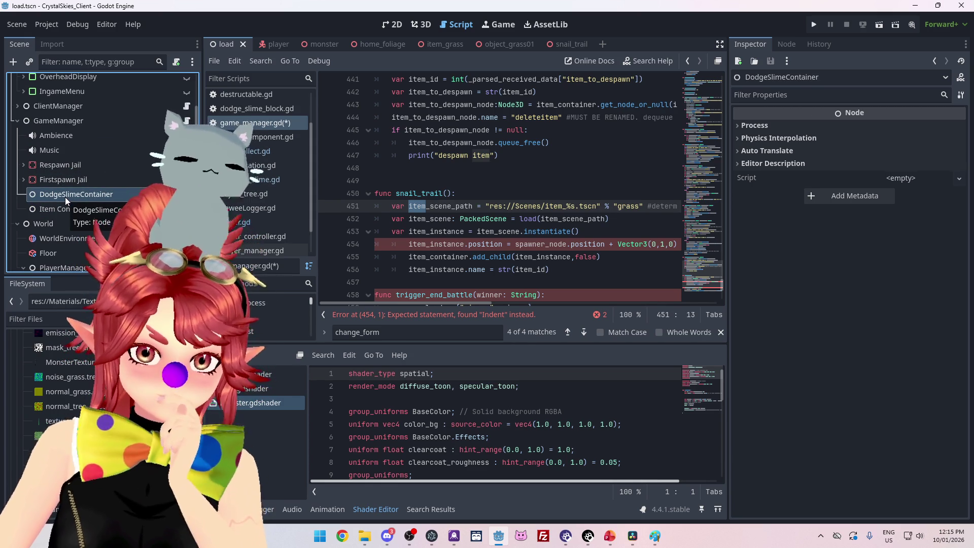
{"action": "left_click", "coordinate": [65, 209]}
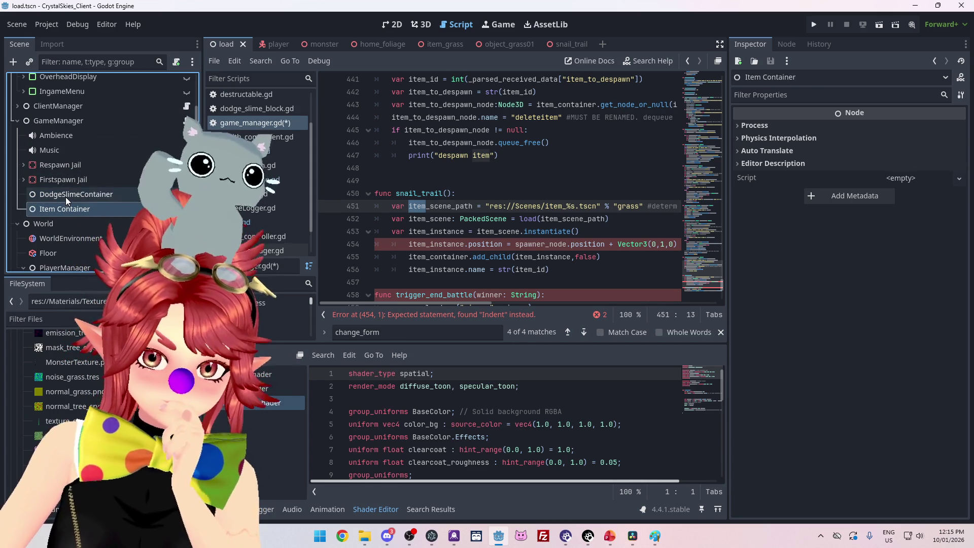
{"action": "left_click", "coordinate": [66, 196]}
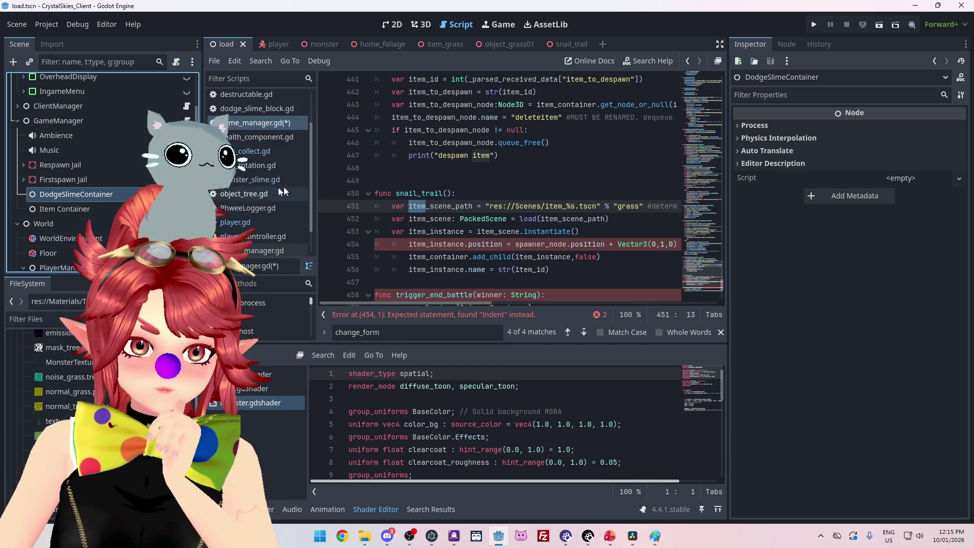
Step: Search all project files for DodgeSlimeContainer
{"action": "left_click", "coordinate": [411, 155]}
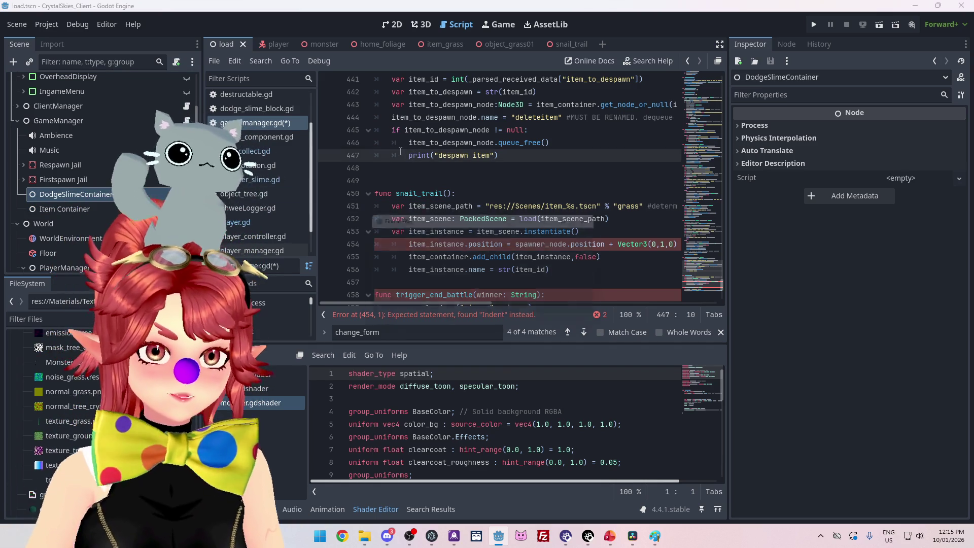
{"action": "key", "text": "ctrl+shift+f"}
{"action": "type", "text": "DodgeSlimeCon"}
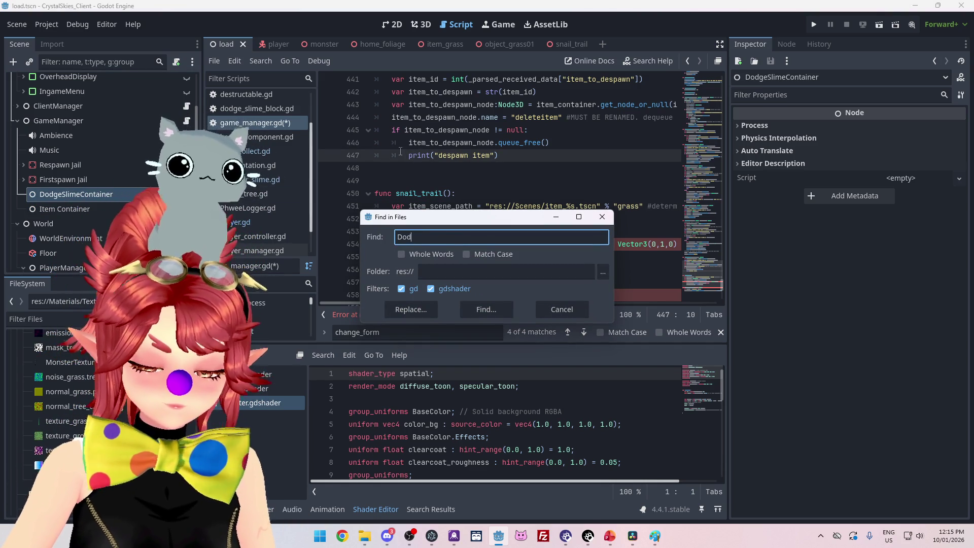
{"action": "type", "text": "tainer"}
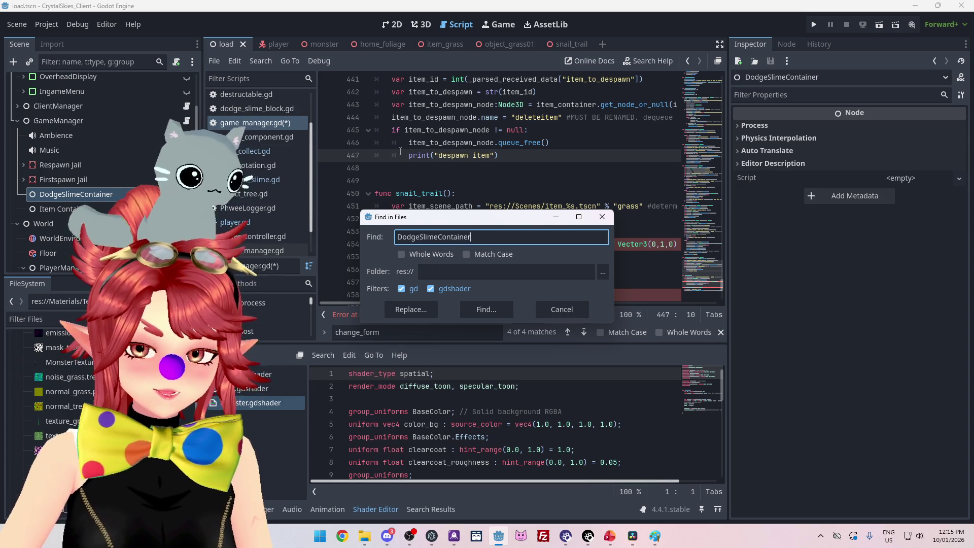
Step: Find the line 16 reference and rename the DodgeSlimeContainer node to BattleContainer
{"action": "key", "text": "Return"}
{"action": "left_click", "coordinate": [463, 438]}
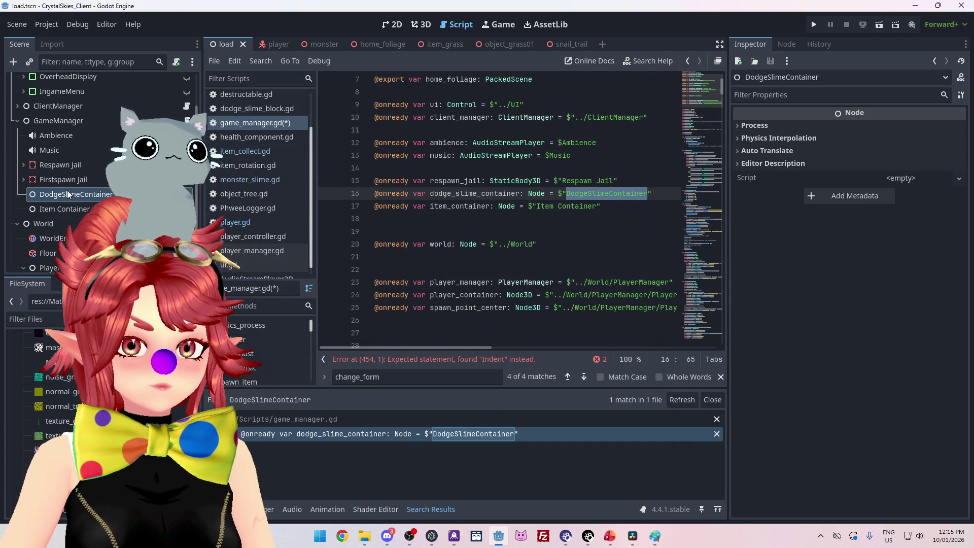
{"action": "left_click", "coordinate": [91, 196]}
{"action": "key", "text": "F2"}
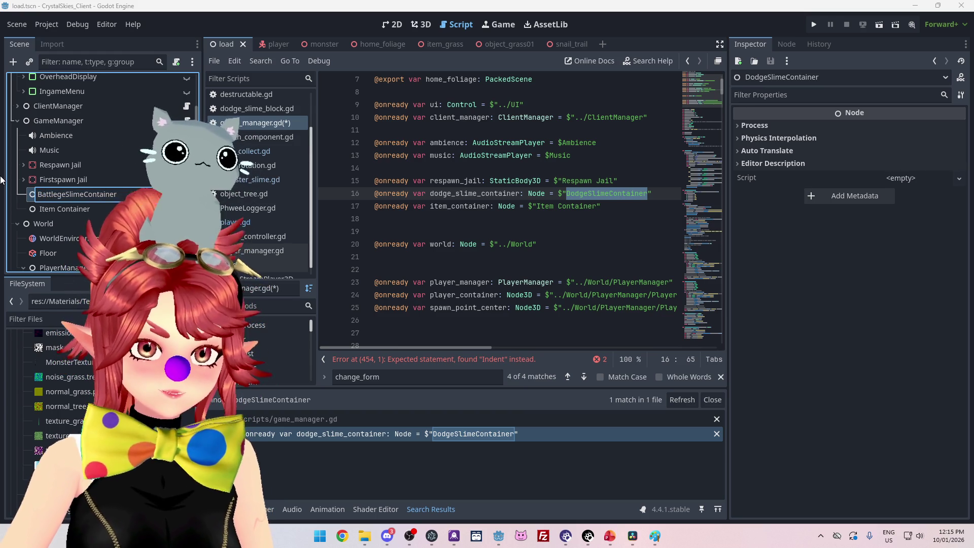
{"action": "key", "text": "BackSpace"}
{"action": "key", "text": "Return"}
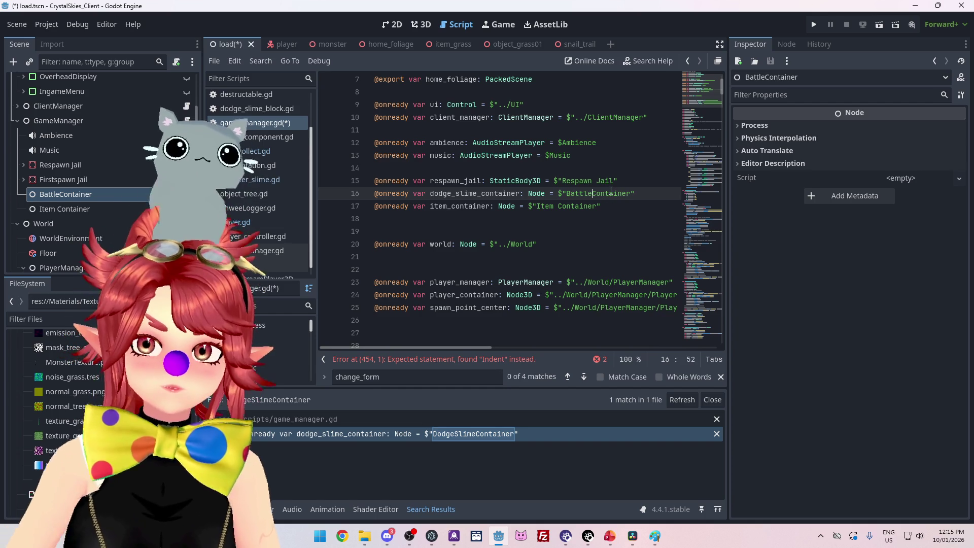
Step: Rename the line 16 dodge_slime_container variable to battle_container and save
{"action": "mouse_move", "coordinate": [511, 211]}
{"action": "left_mouse_down"}
{"action": "mouse_move", "coordinate": [445, 198]}
{"action": "mouse_move", "coordinate": [502, 197]}
{"action": "left_mouse_up"}
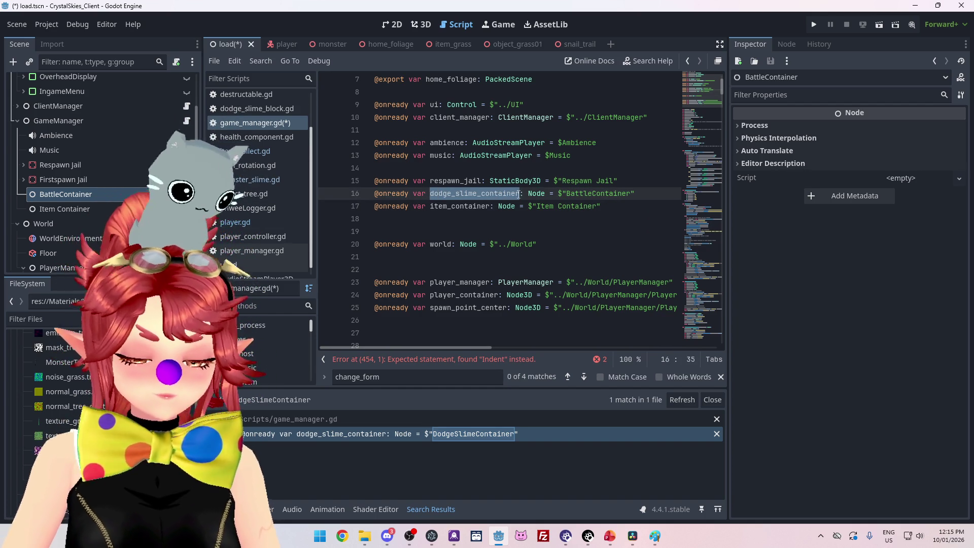
{"action": "key", "text": "ctrl+shift+f"}
{"action": "left_click", "coordinate": [487, 309]}
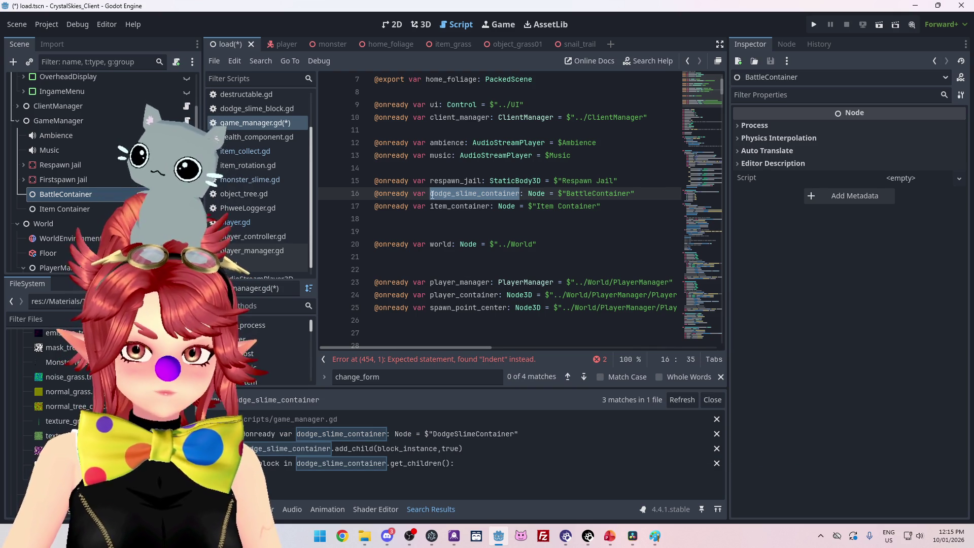
{"action": "key", "text": "Down"}
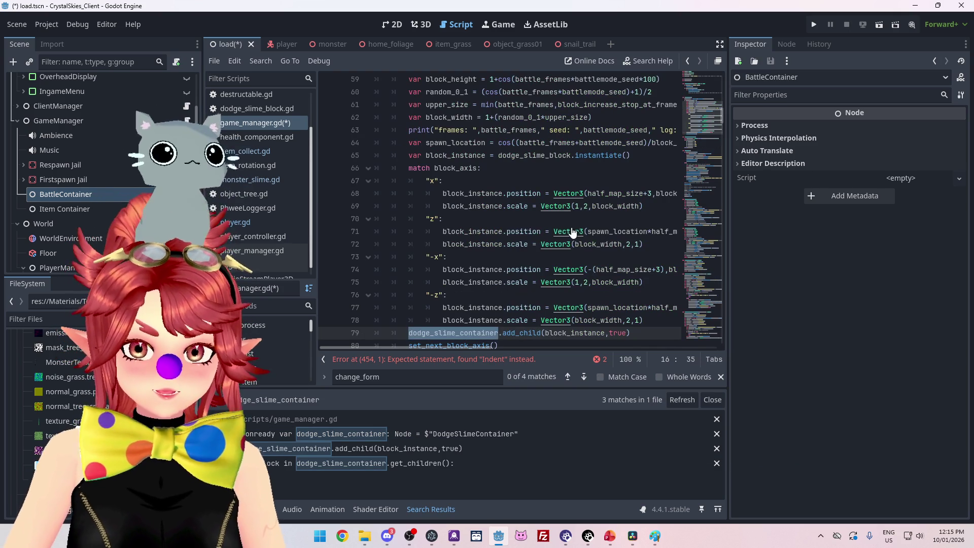
{"action": "key", "text": "Down"}
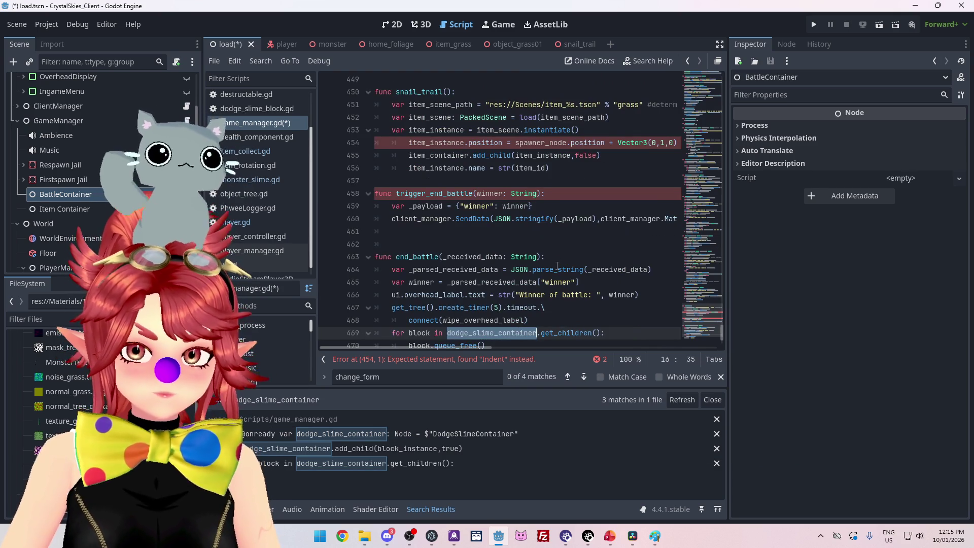
{"action": "key", "text": "ctrl+z"}
{"action": "type", "text": "tainer: Node = $\"BattleContainer"}
{"action": "left_click", "coordinate": [558, 259]}
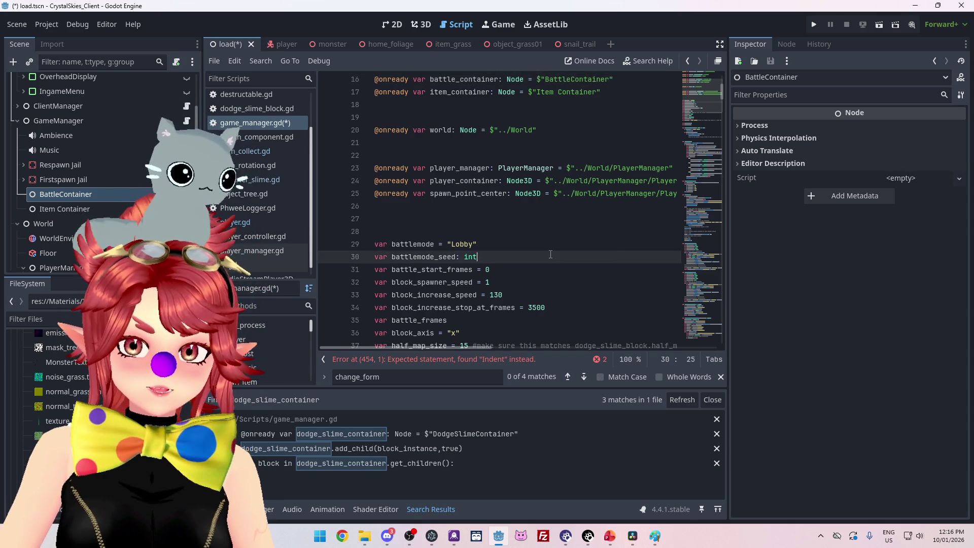
{"action": "key", "text": "ctrl+s"}
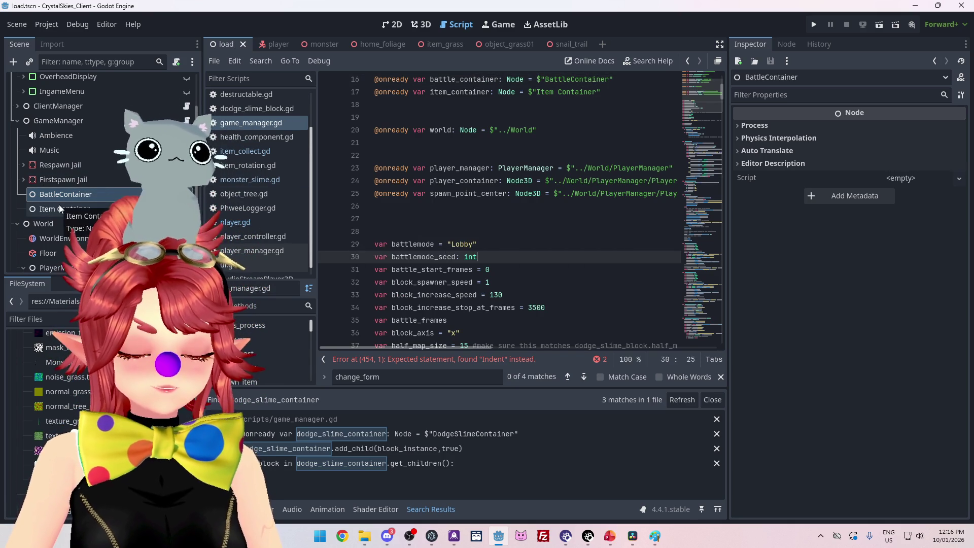
{"action": "right_click", "coordinate": [52, 117]}
Step: Add a plain Node child under GameManager by searching 'node' in Create New Node
{"action": "left_click", "coordinate": [82, 148]}
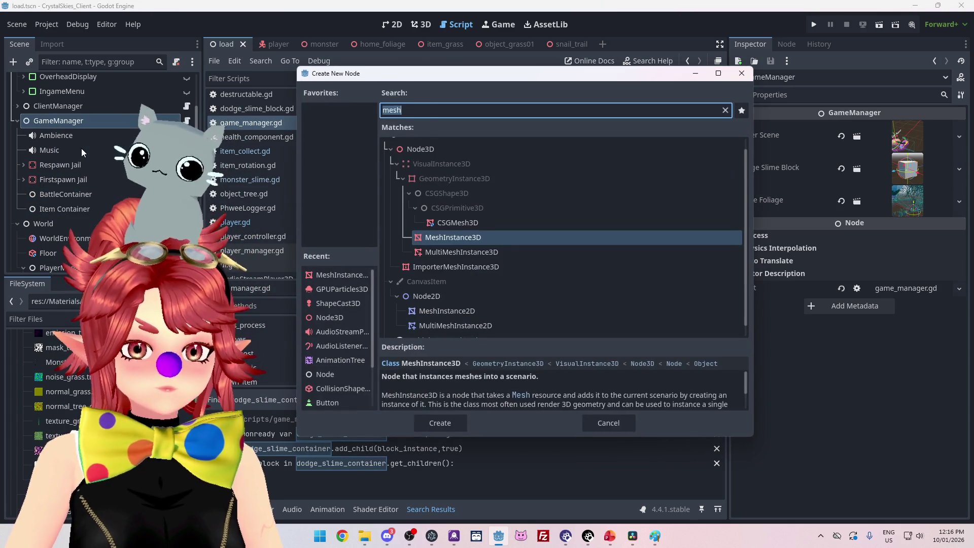
{"action": "type", "text": "node"}
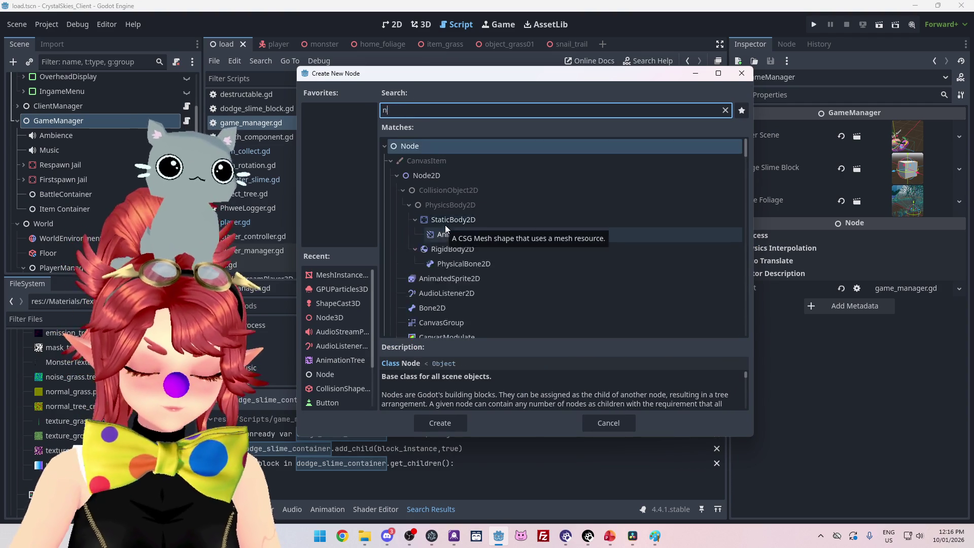
{"action": "scroll", "coordinate": [496, 237], "scroll_direction": "down", "scroll_amount": 5}
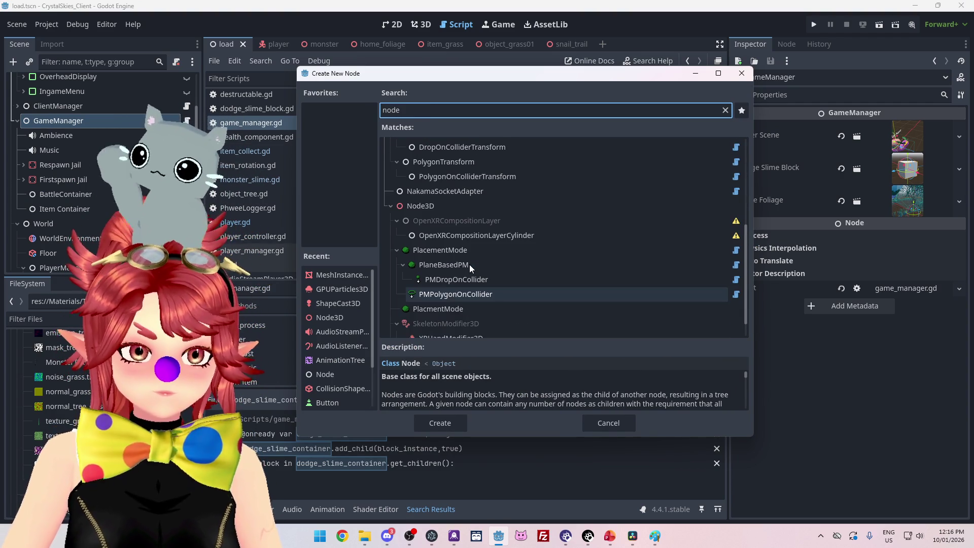
{"action": "scroll", "coordinate": [491, 263], "scroll_direction": "up", "scroll_amount": 3}
{"action": "scroll", "coordinate": [490, 263], "scroll_direction": "up", "scroll_amount": 3}
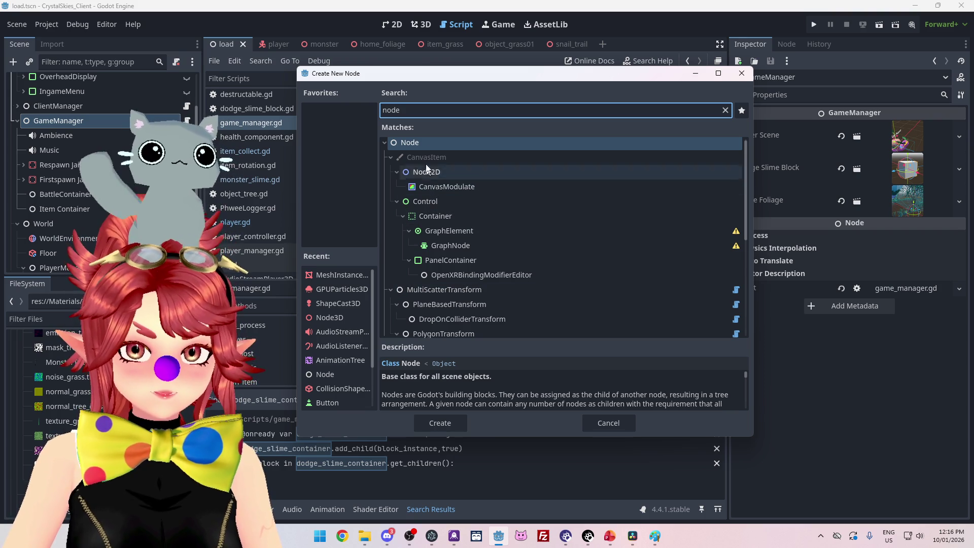
{"action": "double_click", "coordinate": [431, 143]}
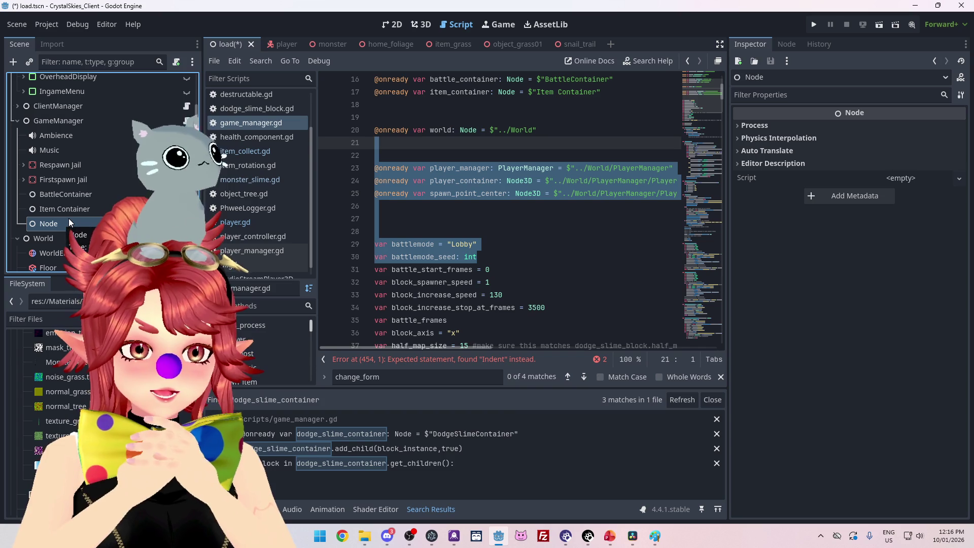
{"action": "double_click", "coordinate": [61, 194]}
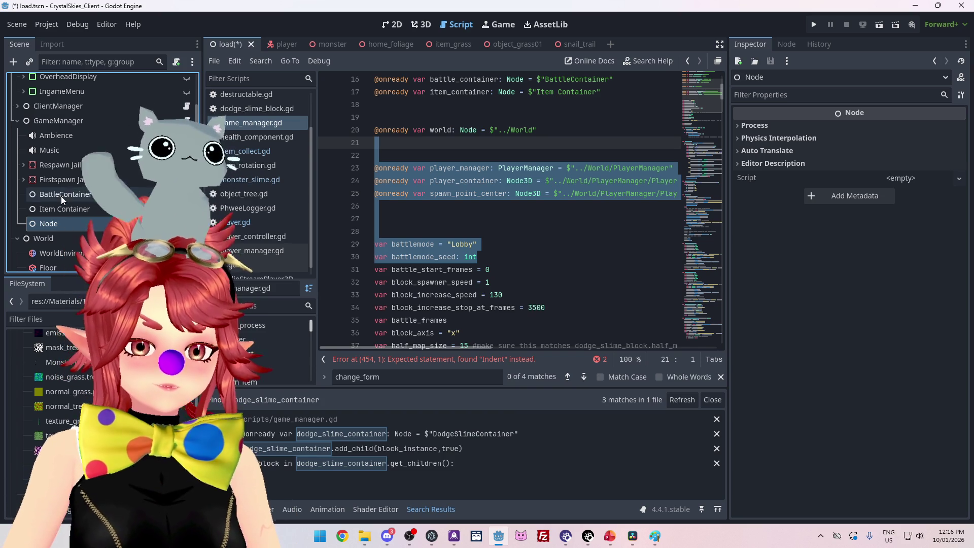
Step: Rename BattleContainer to 'Battle Container', update line 16's path to match, and save
{"action": "type", "text": "Battle Container"}
{"action": "key", "text": "Return"}
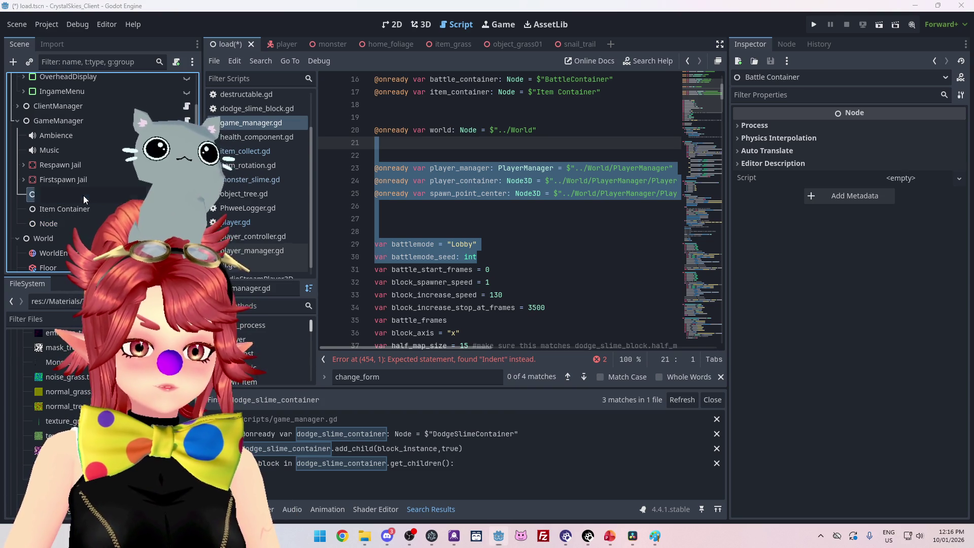
{"action": "left_click", "coordinate": [543, 206]}
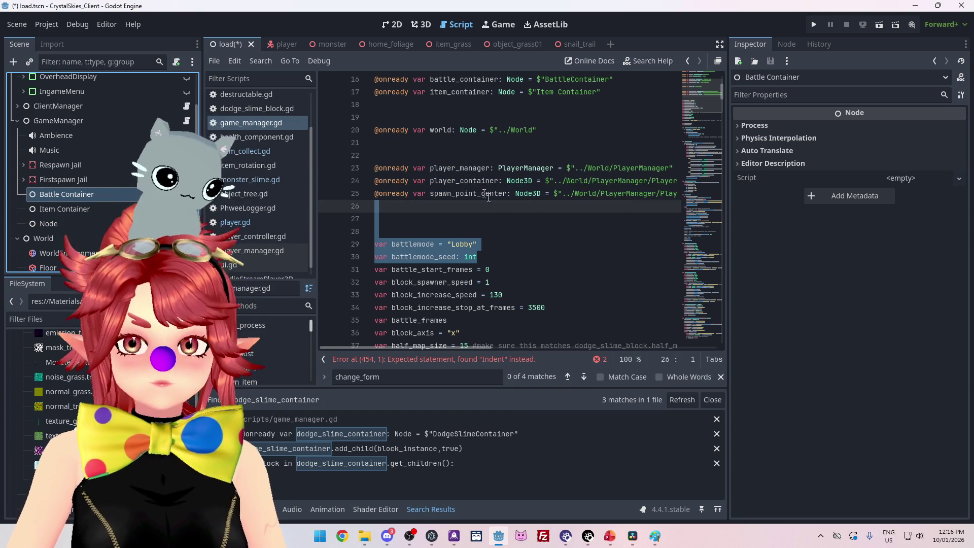
{"action": "left_click", "coordinate": [499, 180]}
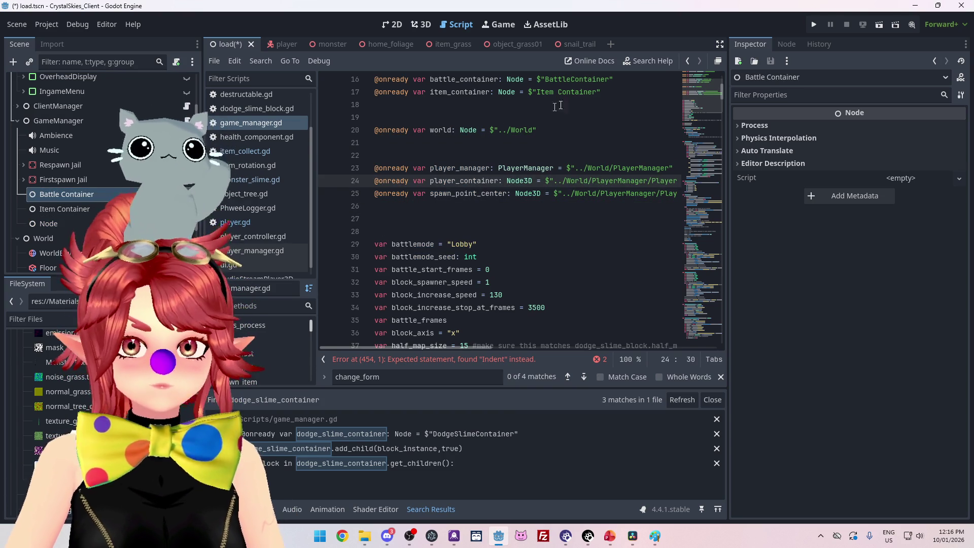
{"action": "left_click", "coordinate": [571, 79]}
{"action": "left_click", "coordinate": [493, 154]}
{"action": "key", "text": "ctrl+s"}
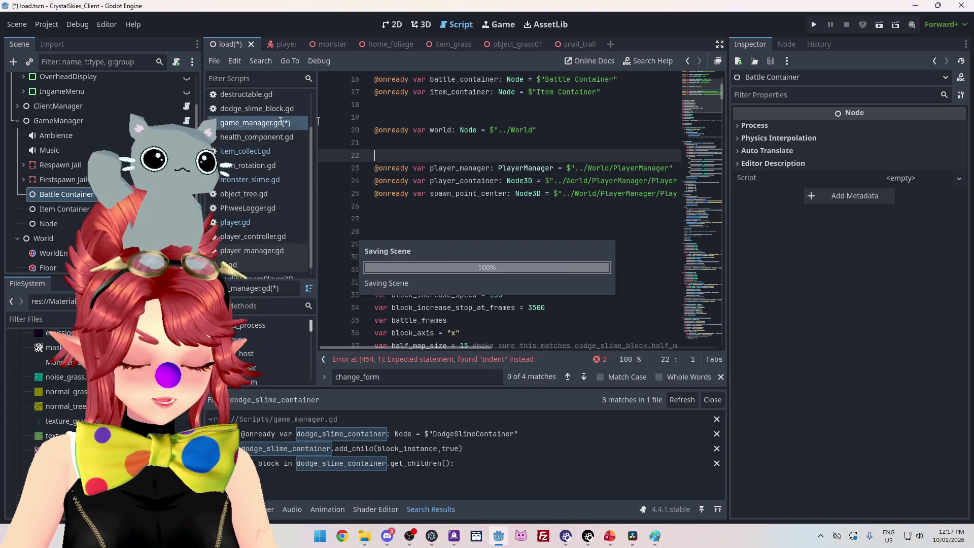
Step: Rename the new Node to 'Creature Container', then change it to 'Ability Container'
{"action": "left_click", "coordinate": [61, 222]}
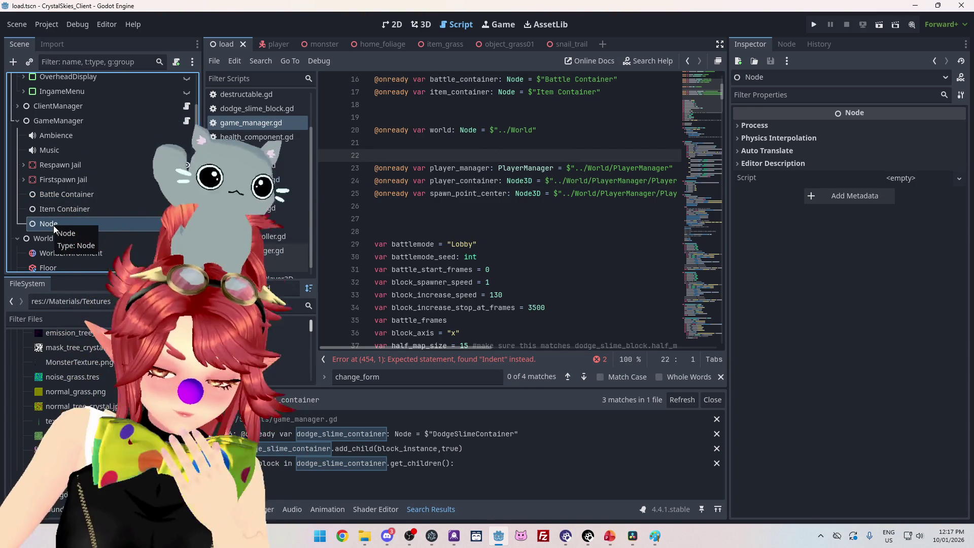
{"action": "scroll", "coordinate": [55, 218], "scroll_direction": "down", "scroll_amount": 1}
{"action": "double_click", "coordinate": [60, 199]}
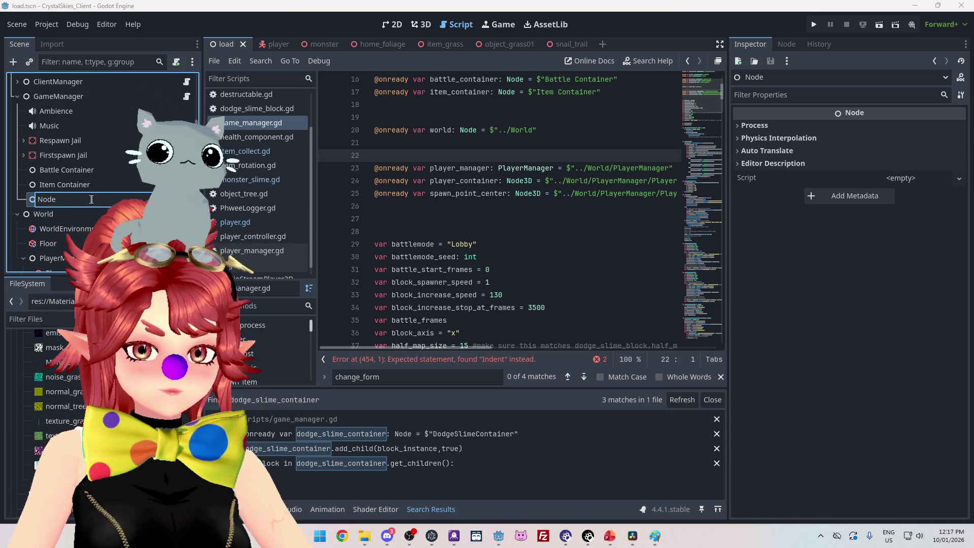
{"action": "type", "text": "Creat7u"}
{"action": "key", "text": "BackSpace"}
{"action": "key", "text": "BackSpace"}
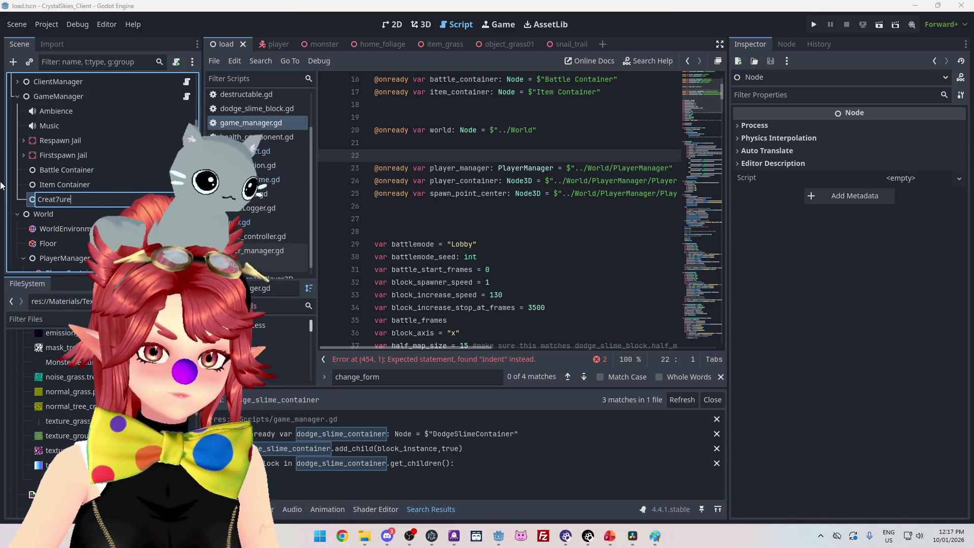
{"action": "type", "text": "ure Container"}
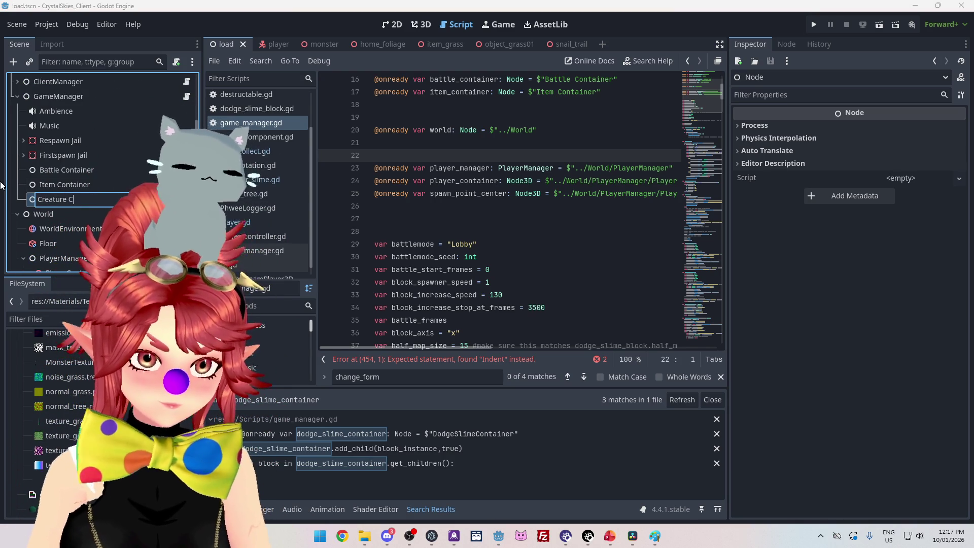
{"action": "key", "text": "Return"}
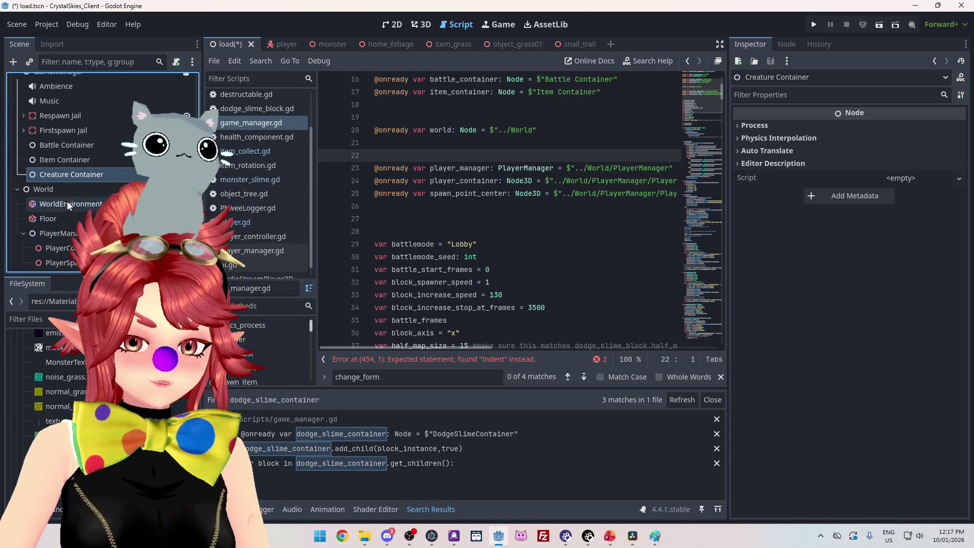
{"action": "scroll", "coordinate": [69, 236], "scroll_direction": "down", "scroll_amount": 2}
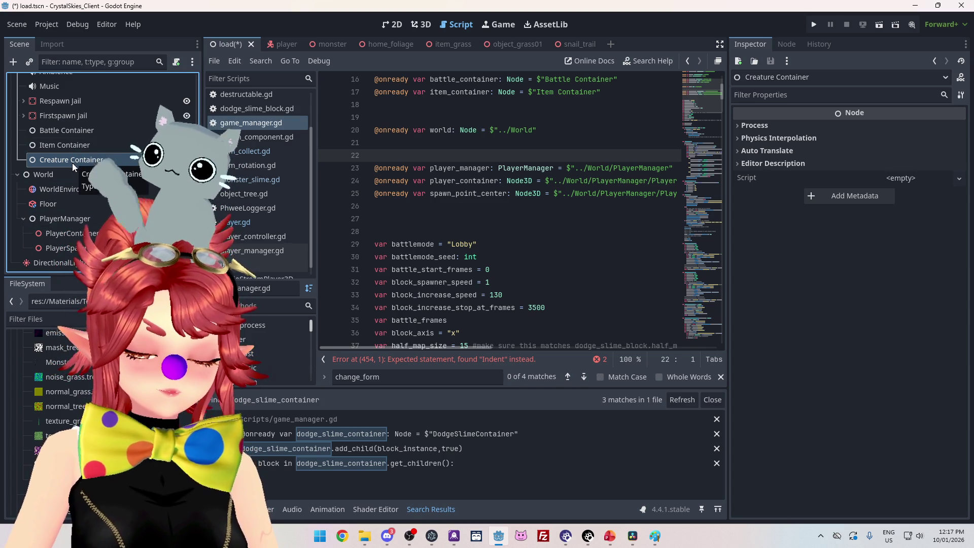
{"action": "left_click", "coordinate": [72, 161]}
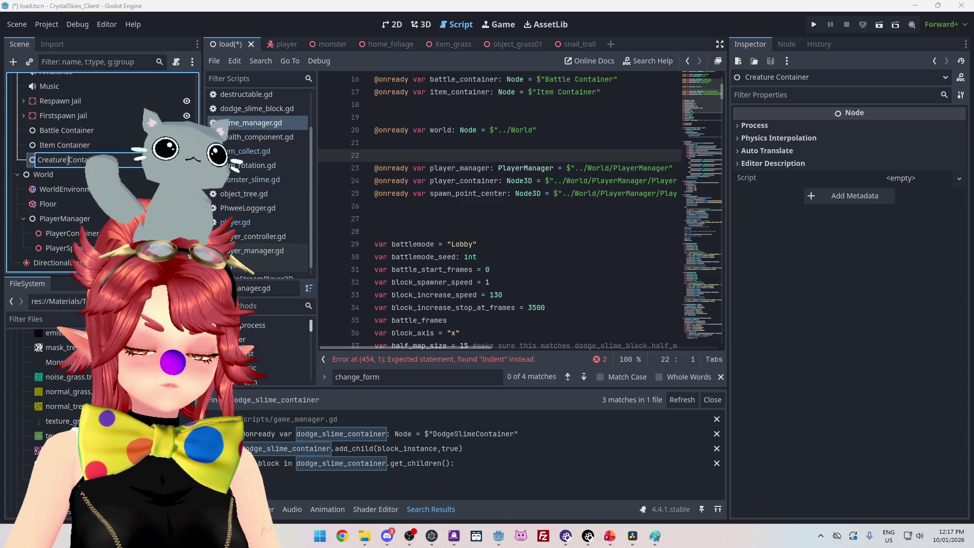
{"action": "left_click_drag", "start_coordinate": [67, 161], "coordinate": [3, 157]}
{"action": "type", "text": "Ability"}
{"action": "key", "text": "Return"}
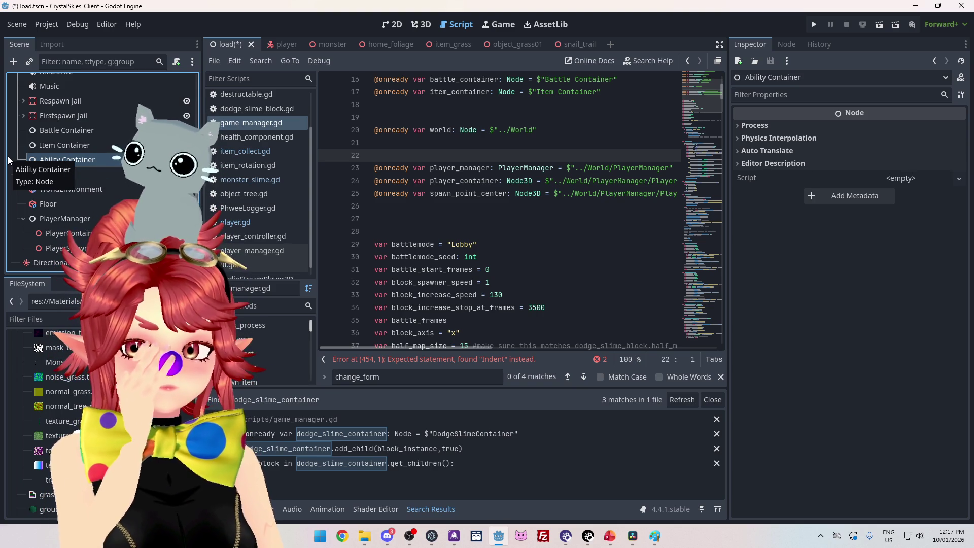
{"action": "left_click", "coordinate": [419, 361]}
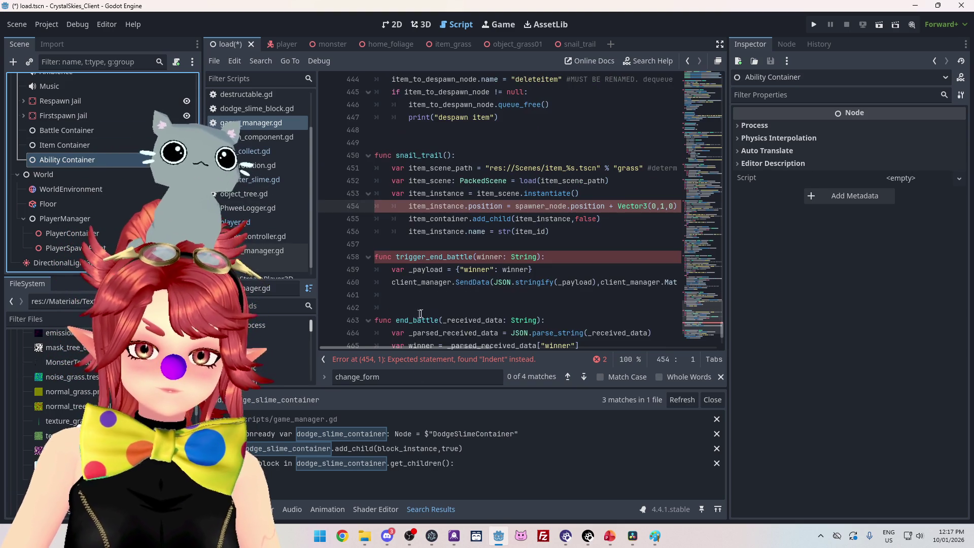
Step: Re-indent lines 454–456 of snail_trail and trim the item_scene_path name on line 451
{"action": "left_click", "coordinate": [421, 233], "text": "shift"}
{"action": "key", "text": "ctrl+i"}
{"action": "left_click", "coordinate": [526, 193]}
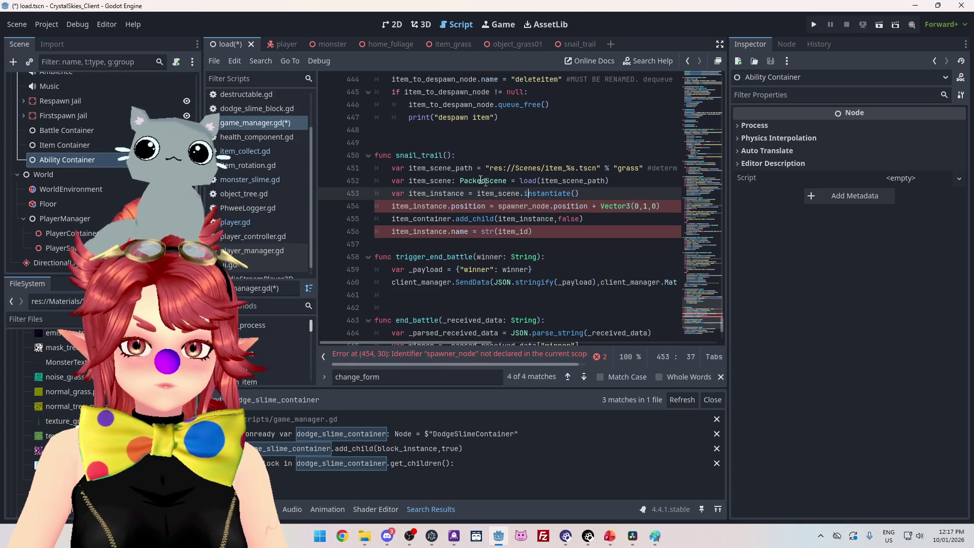
{"action": "left_click", "coordinate": [570, 218]}
{"action": "scroll", "coordinate": [446, 206], "scroll_direction": "up", "scroll_amount": 1}
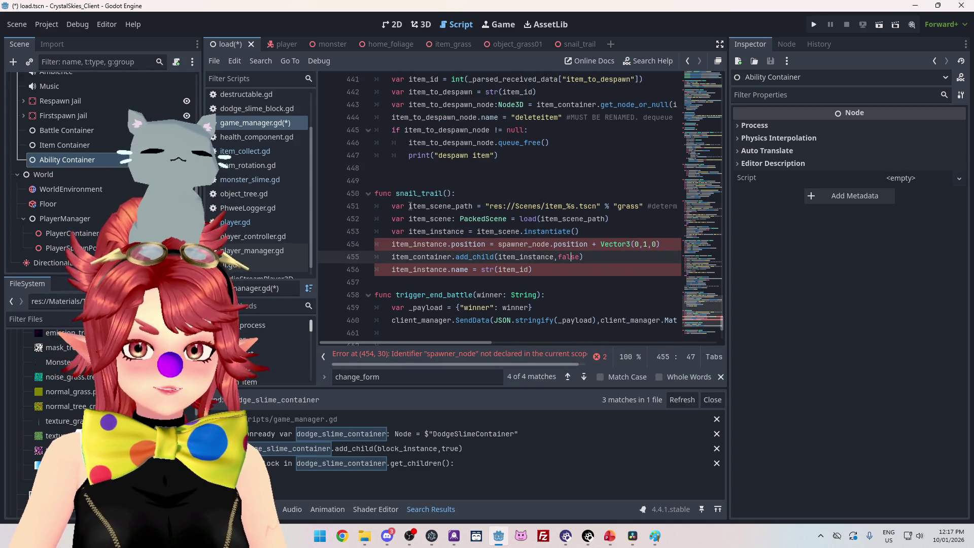
{"action": "left_click", "coordinate": [410, 206]}
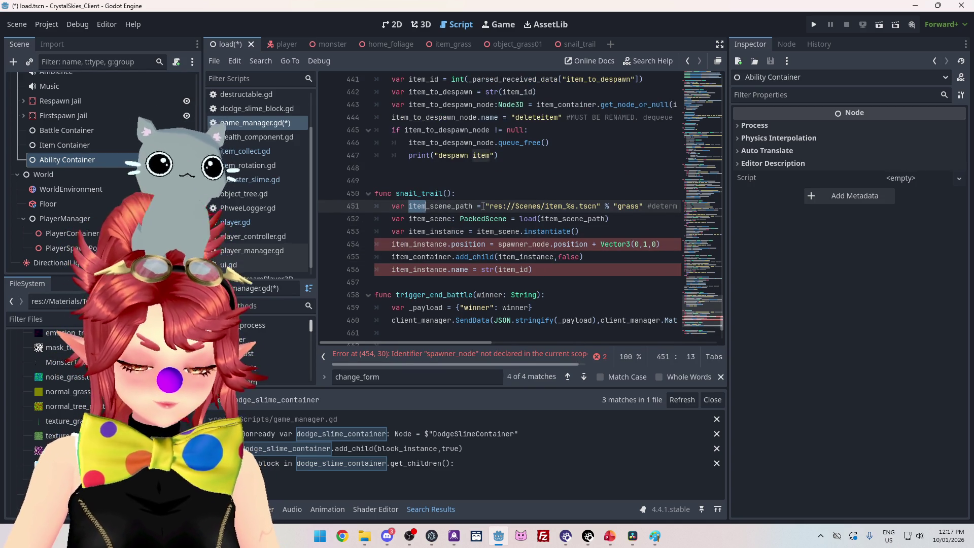
{"action": "key", "text": "BackSpace"}
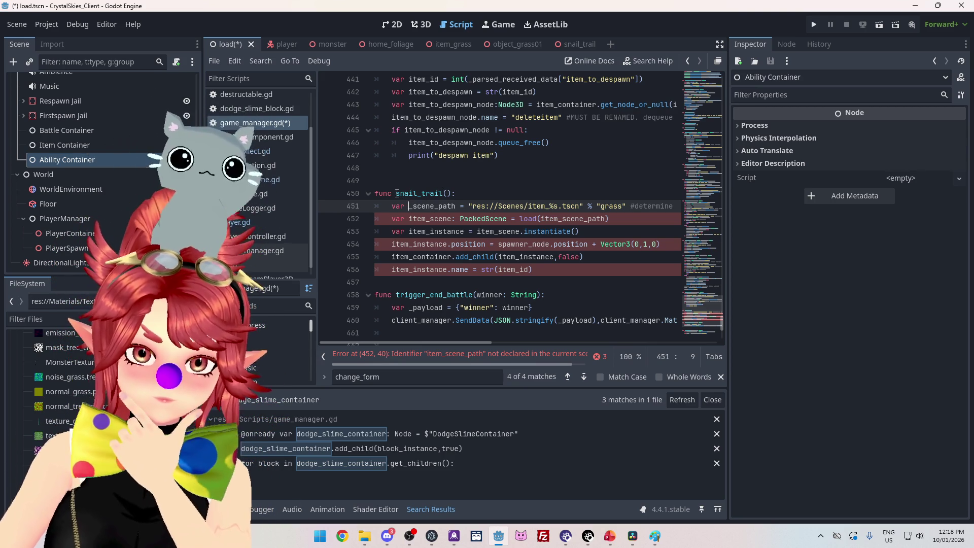
Step: Rename snail_trail to spawn_ability_object and change player.gd's line 407 call to match
{"action": "left_click_drag", "start_coordinate": [396, 193], "coordinate": [448, 193]}
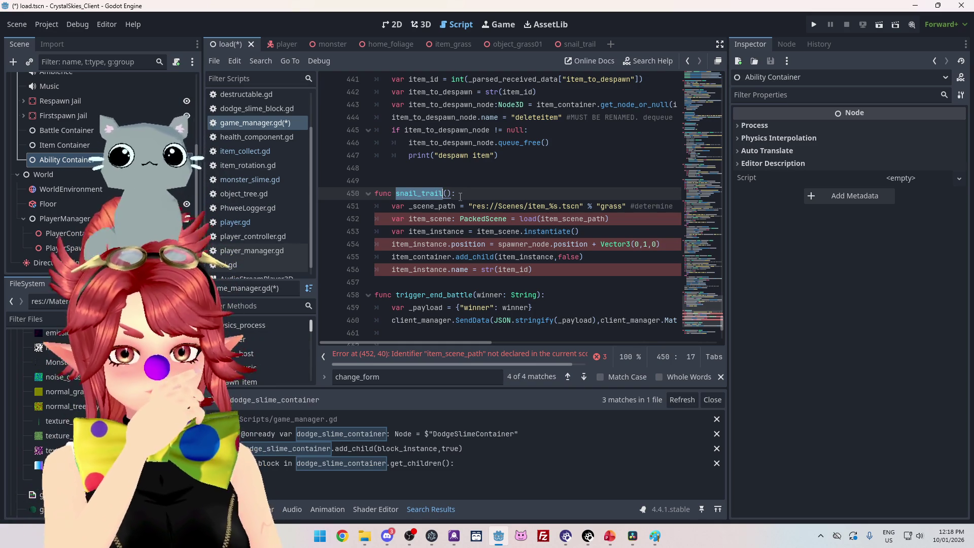
{"action": "type", "text": "spawn"}
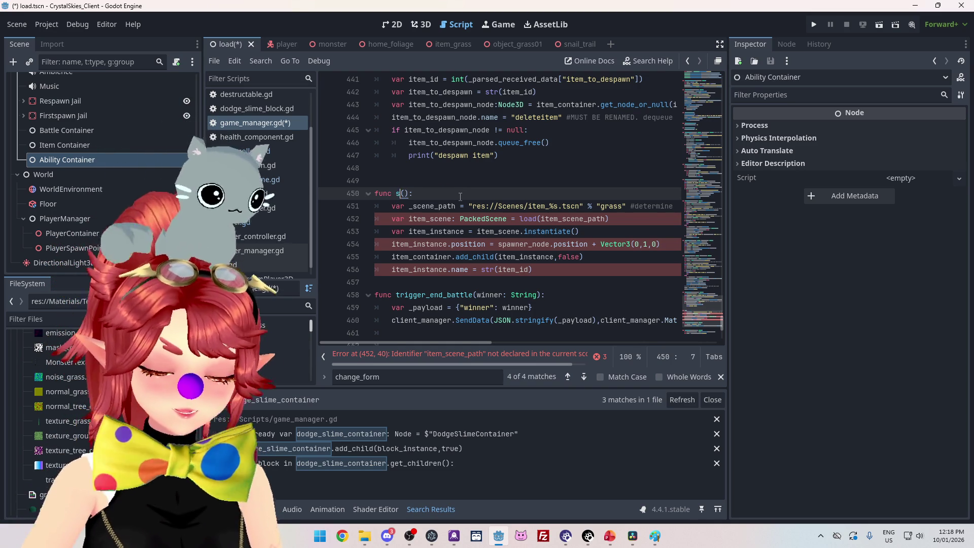
{"action": "type", "text": "_ability"}
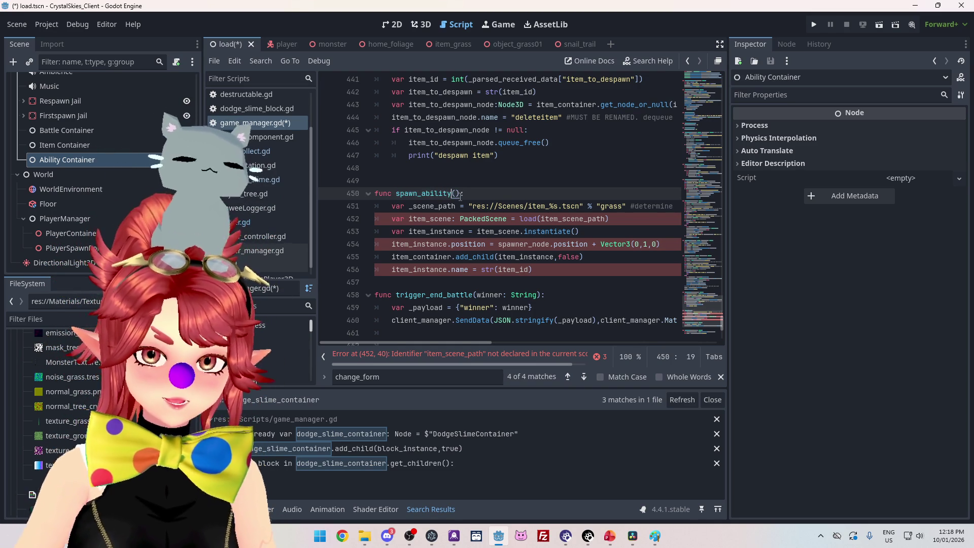
{"action": "type", "text": "_object"}
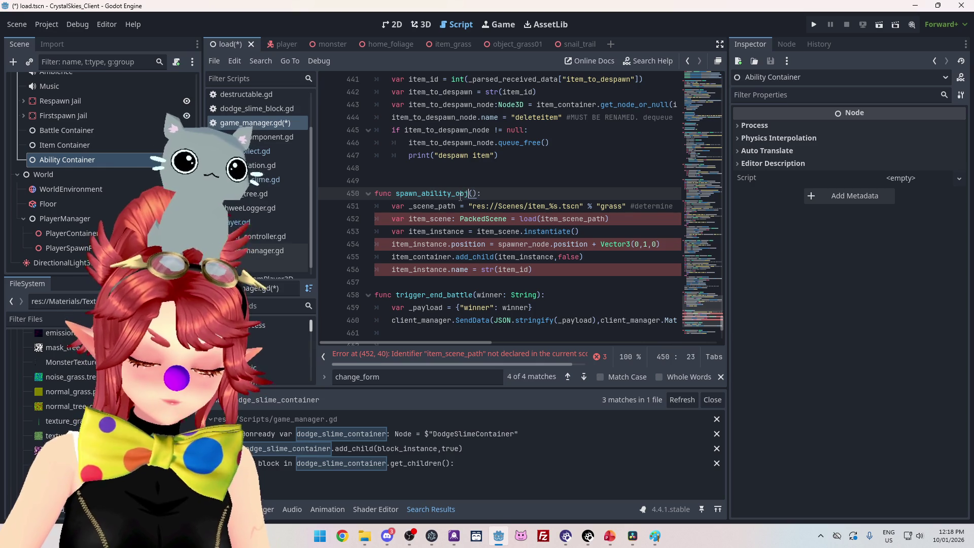
{"action": "left_click", "coordinate": [242, 224]}
{"action": "double_click", "coordinate": [486, 196]}
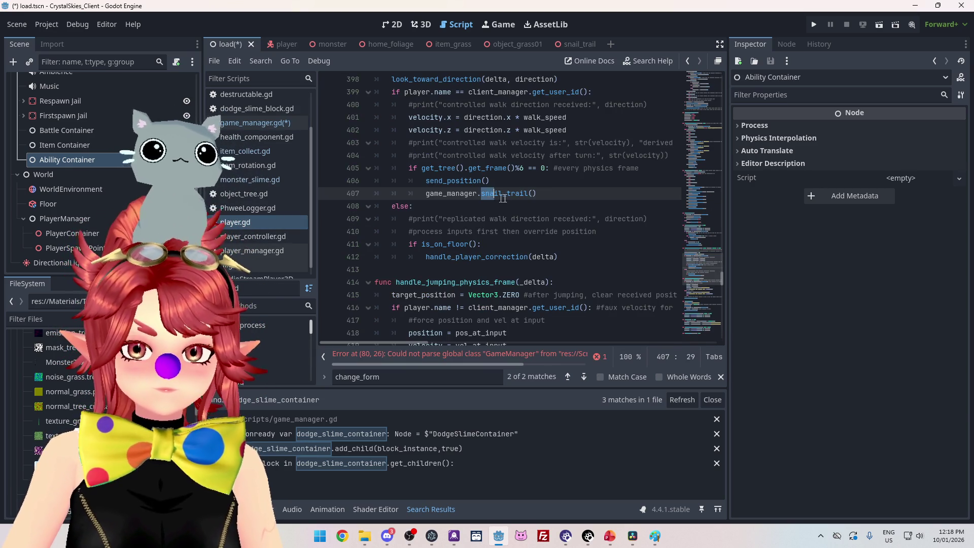
{"action": "type", "text": "sp"}
{"action": "type", "text": "awn_ability_o"}
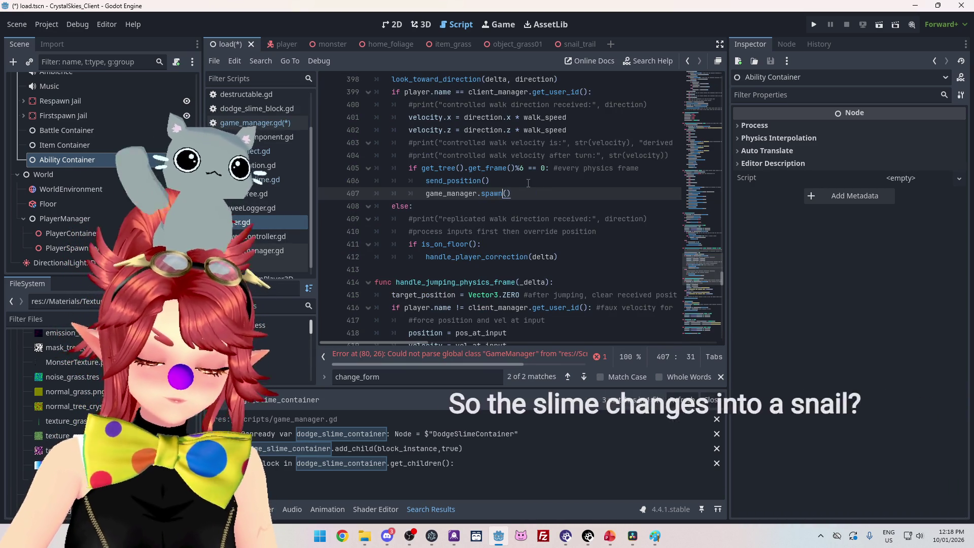
{"action": "type", "text": "bject"}
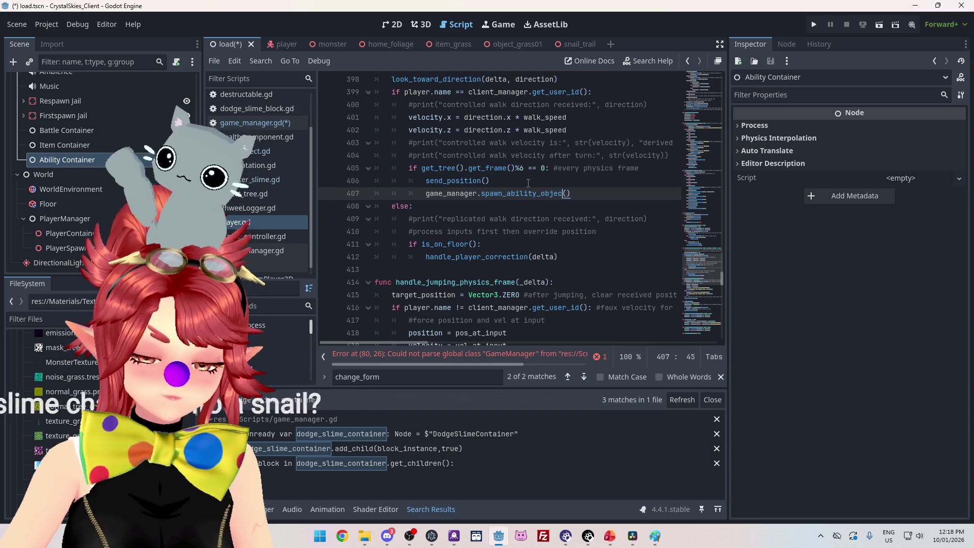
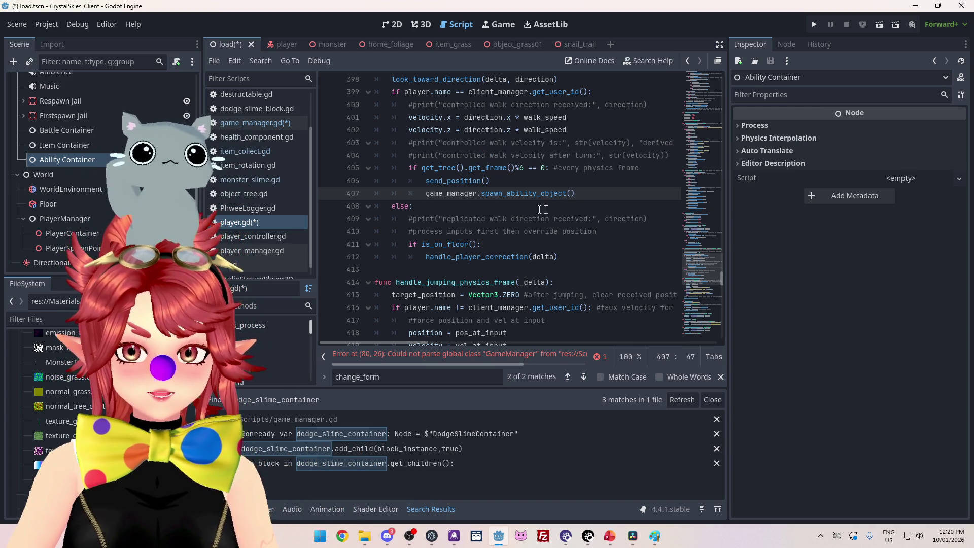
Step: Pass player.form into the spawn_ability_object call on line 407 of player.gd and save all scripts
{"action": "scroll", "coordinate": [543, 210], "scroll_direction": "up", "scroll_amount": 2}
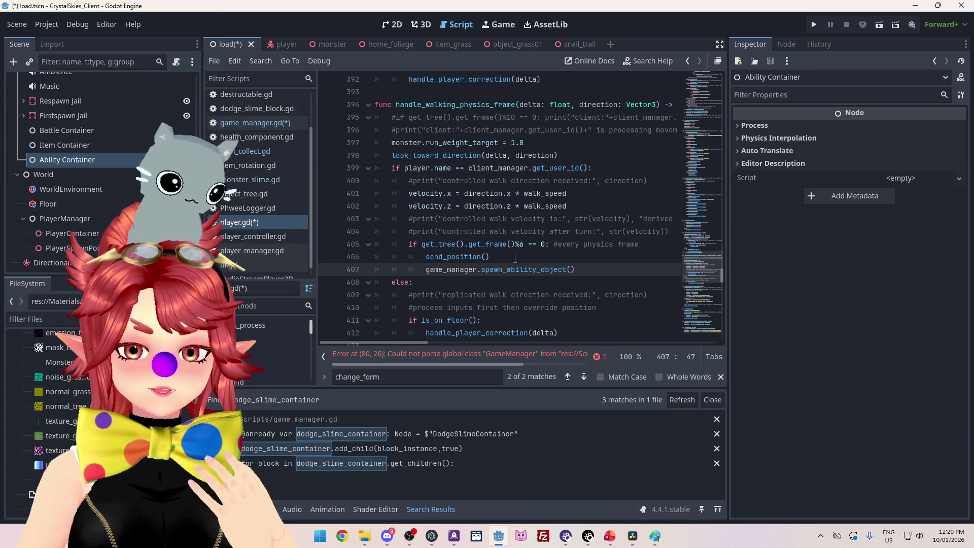
{"action": "left_click", "coordinate": [515, 257]}
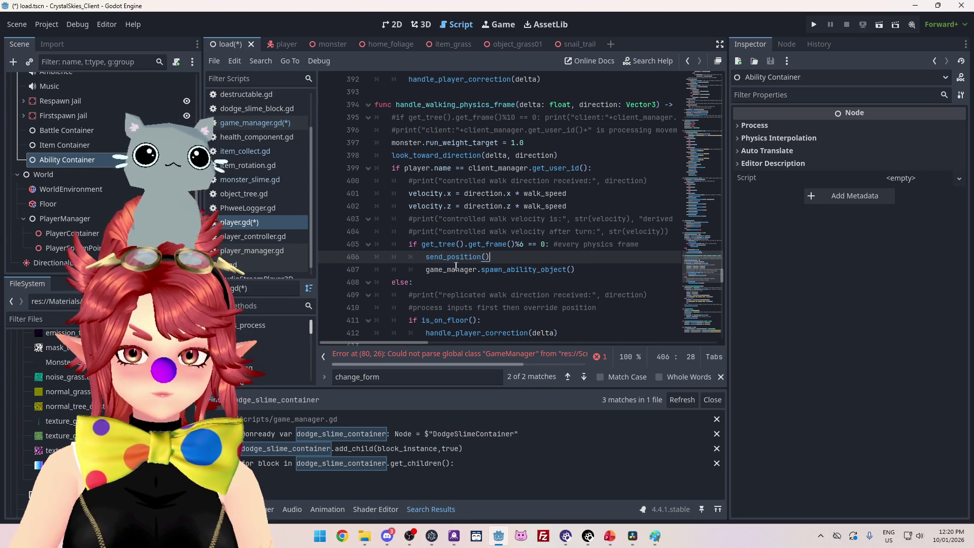
{"action": "left_click", "coordinate": [571, 271]}
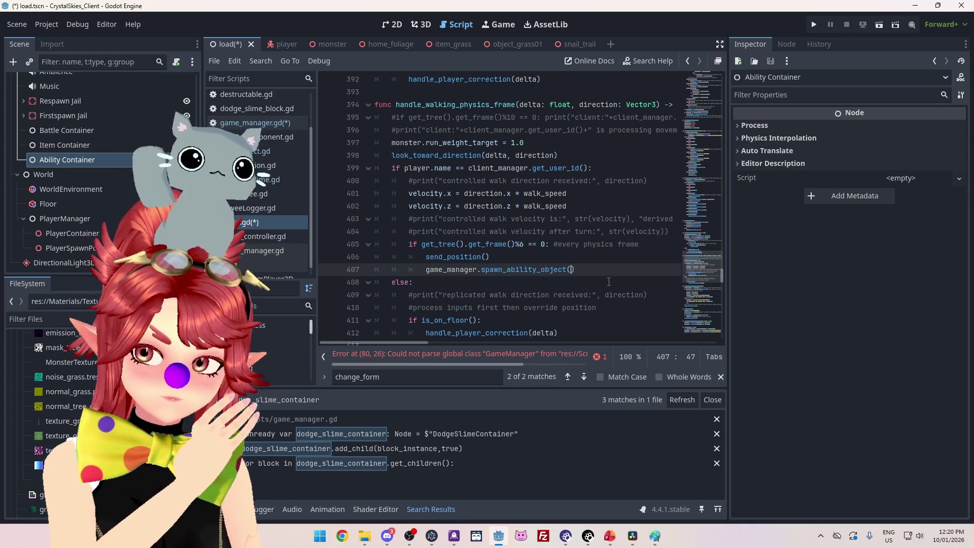
{"action": "type", "text": "p"}
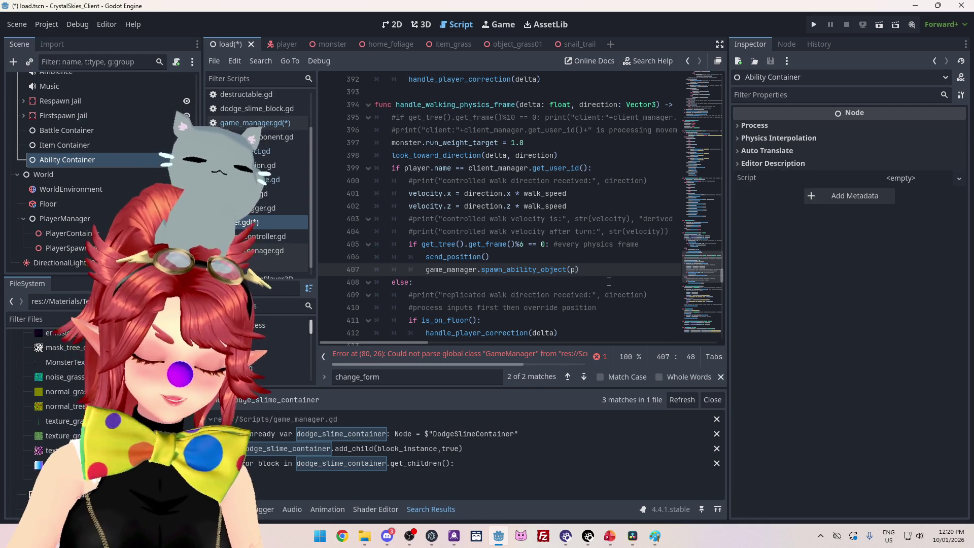
{"action": "type", "text": "layer.form"}
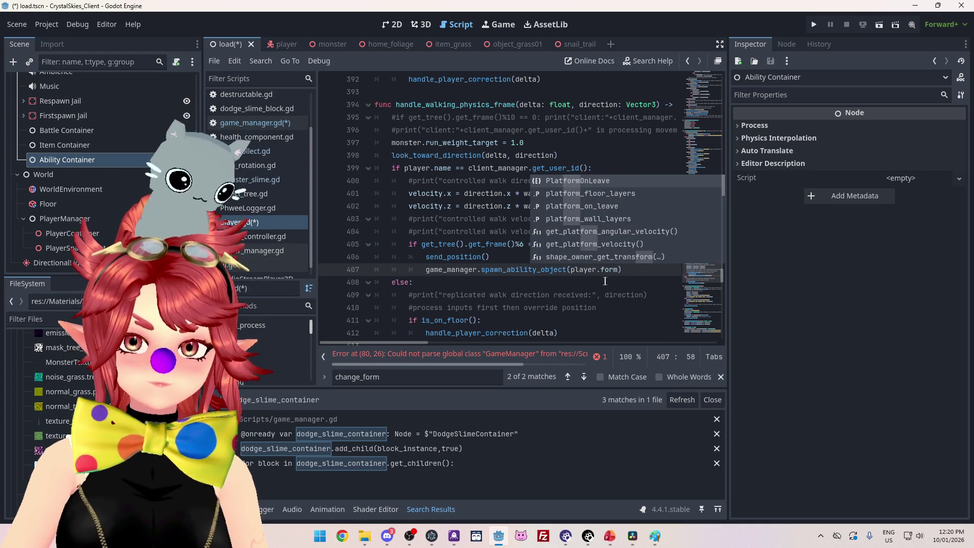
{"action": "left_click", "coordinate": [541, 295]}
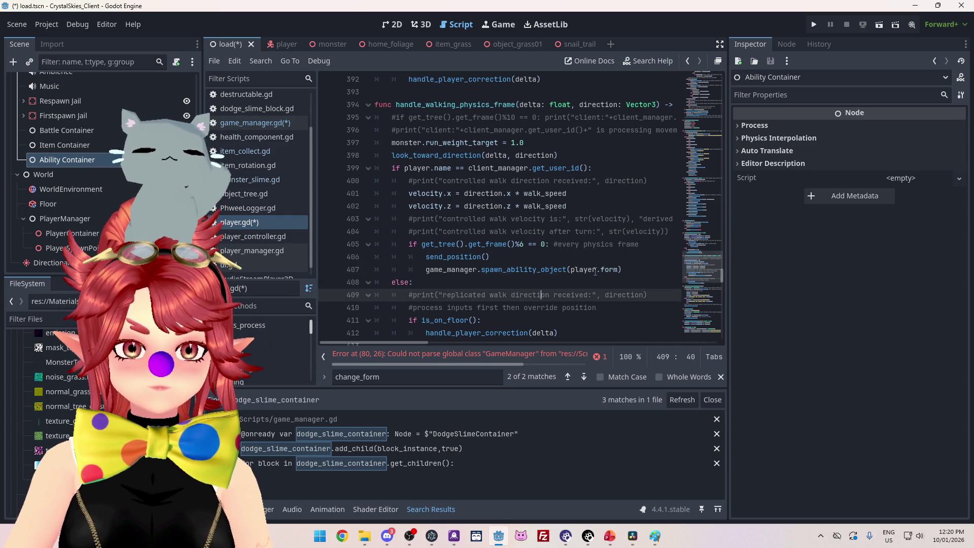
{"action": "key", "text": "ctrl+s"}
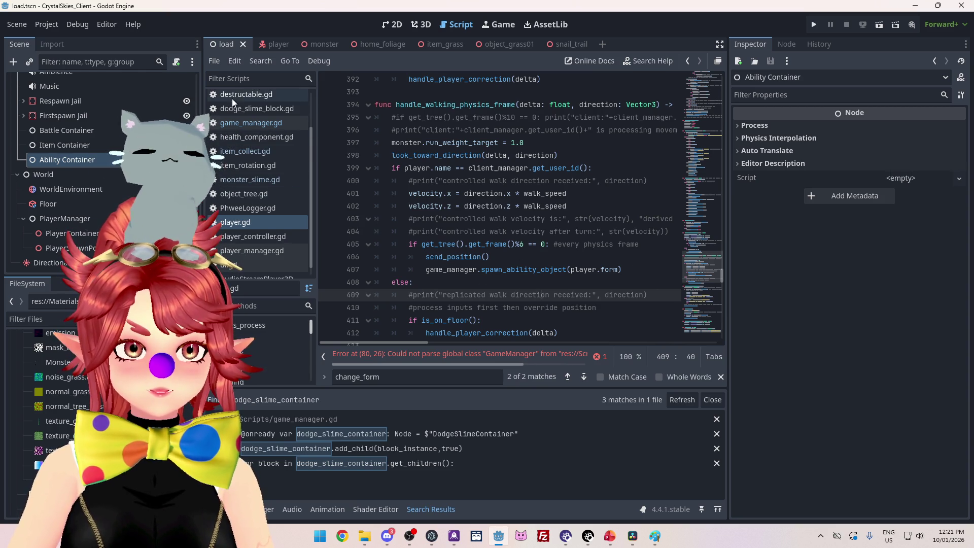
{"action": "left_click", "coordinate": [242, 124]}
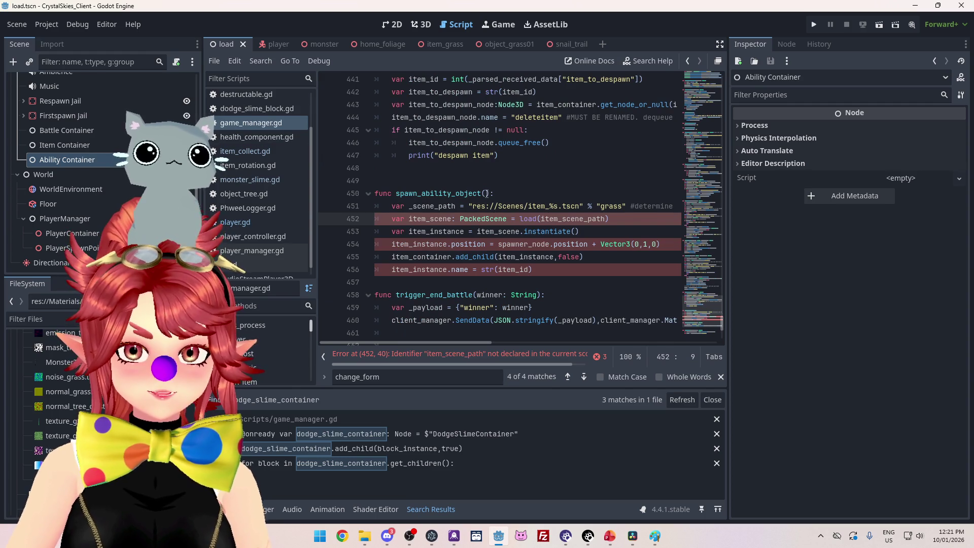
Step: Add a 'form: String' parameter to spawn_ability_object in game_manager.gd
{"action": "left_click", "coordinate": [486, 194]}
{"action": "type", "text": "form"}
{"action": "type", "text": ": strin"}
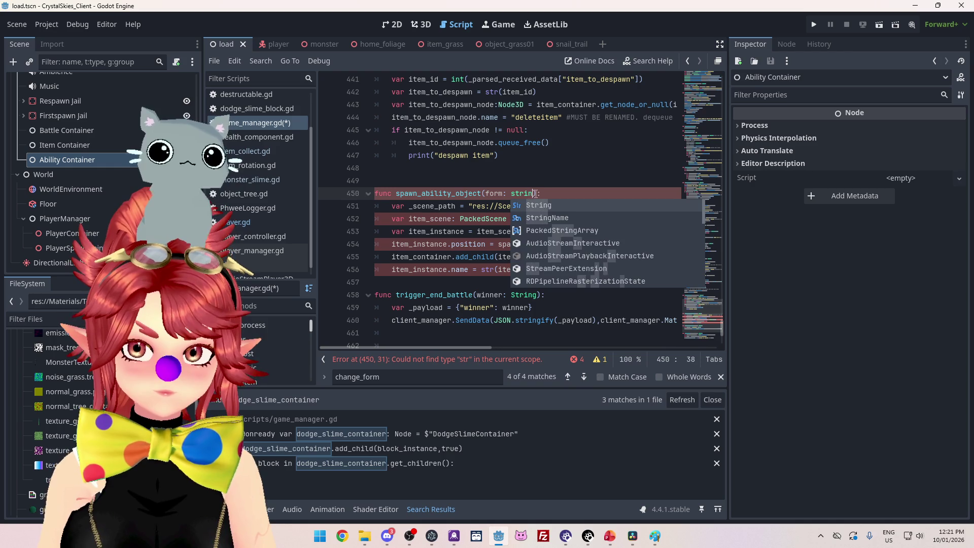
{"action": "key", "text": "Return"}
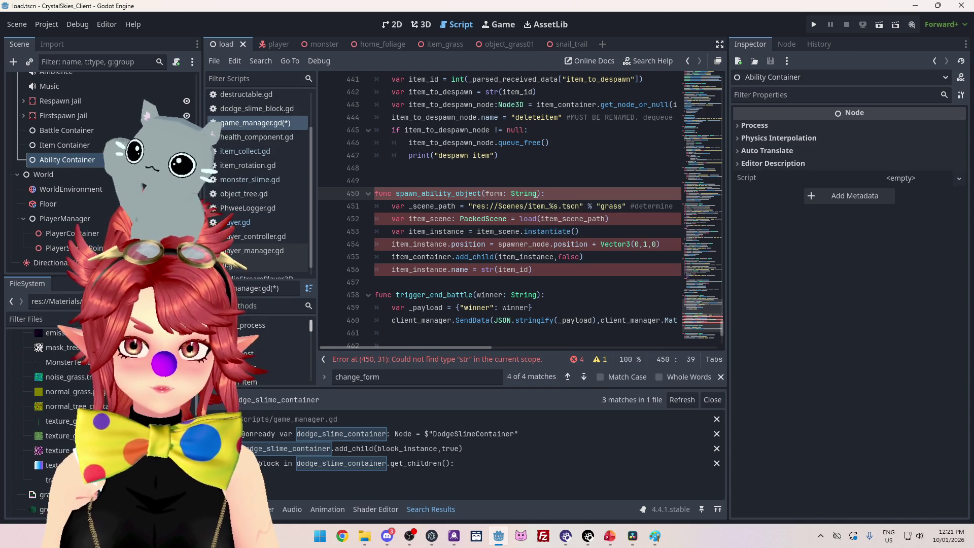
Step: Rename _scene_path to ability_scene_path and insert a blank line above it
{"action": "left_click", "coordinate": [410, 207]}
{"action": "mouse_move", "coordinate": [527, 231]}
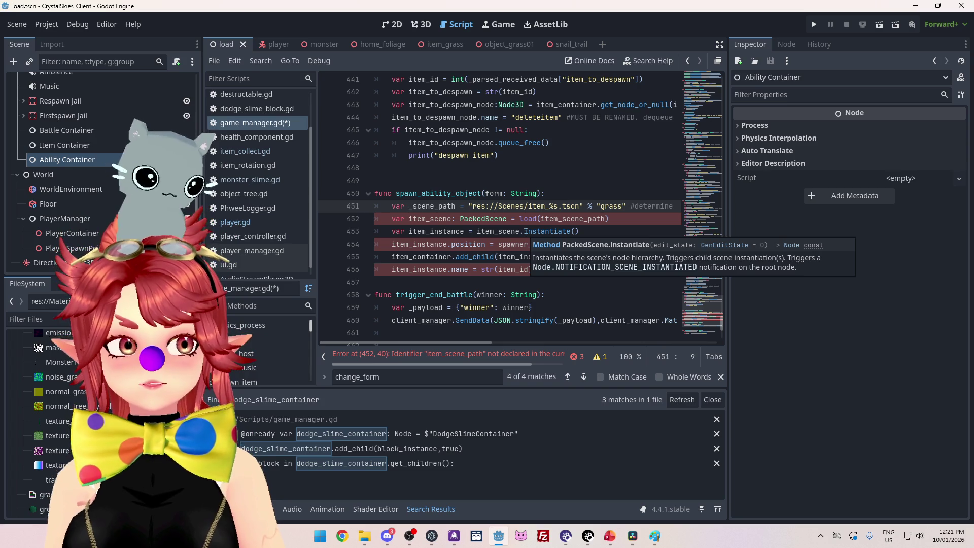
{"action": "type", "text": "object"}
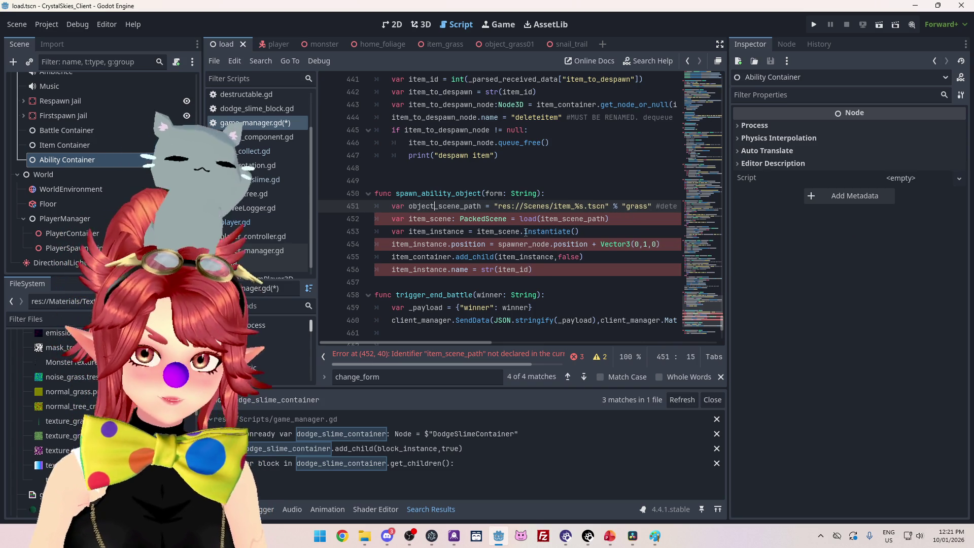
{"action": "left_click", "coordinate": [538, 270]}
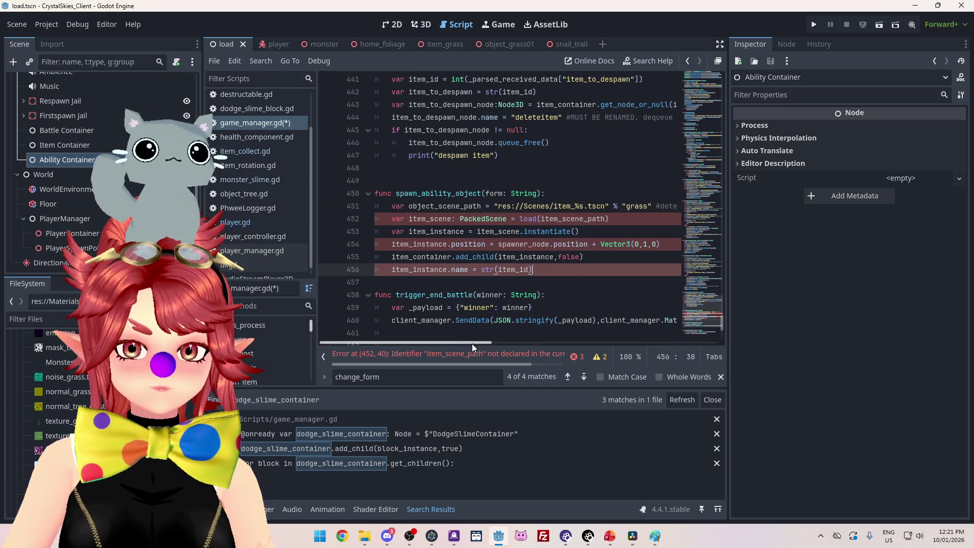
{"action": "left_click_drag", "start_coordinate": [409, 207], "coordinate": [435, 206]}
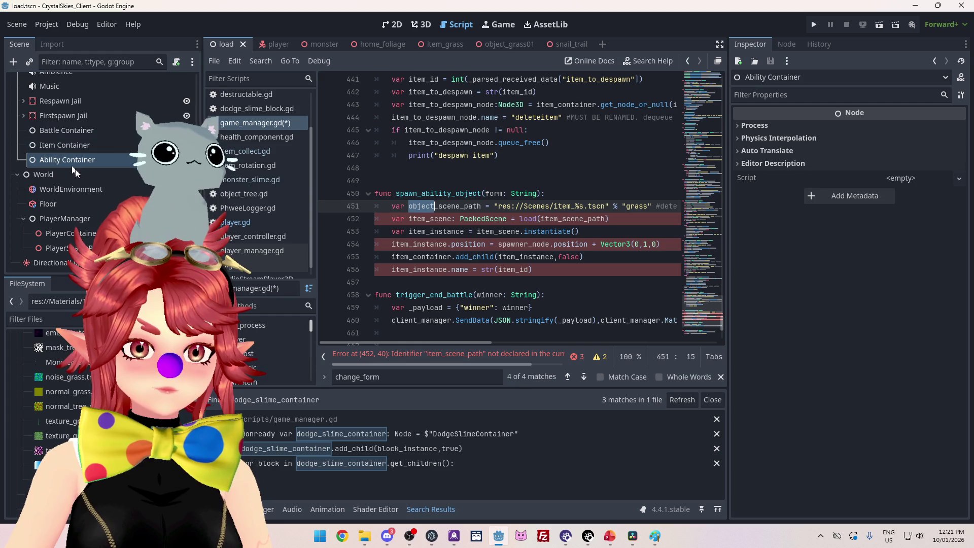
{"action": "type", "text": "ability"}
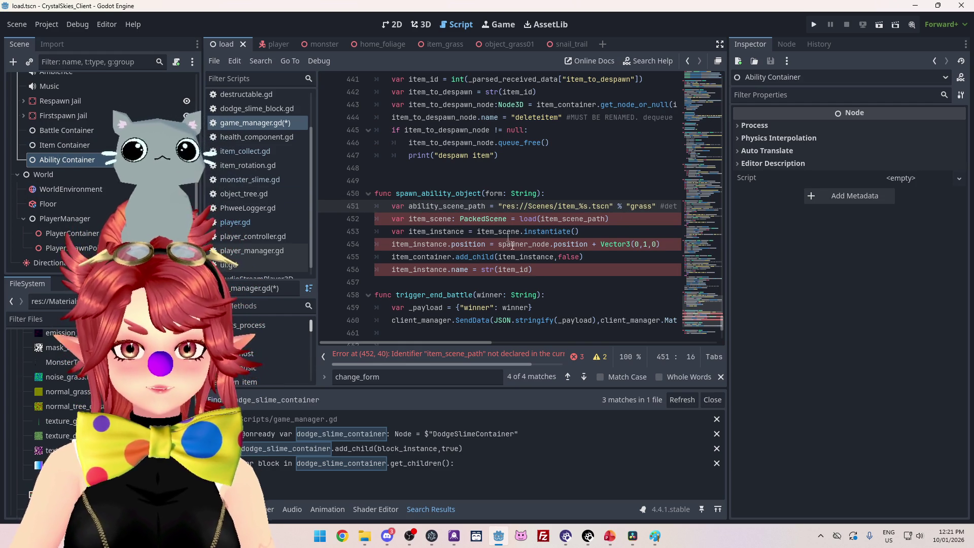
{"action": "mouse_move", "coordinate": [479, 341]}
{"action": "left_mouse_down"}
{"action": "mouse_move", "coordinate": [497, 339]}
{"action": "mouse_move", "coordinate": [467, 333]}
{"action": "left_mouse_up"}
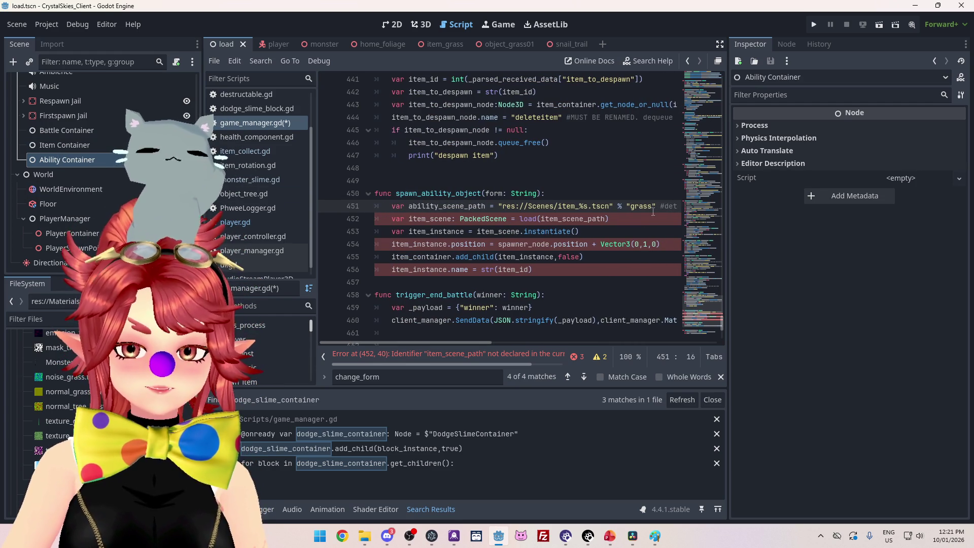
{"action": "left_click", "coordinate": [390, 206]}
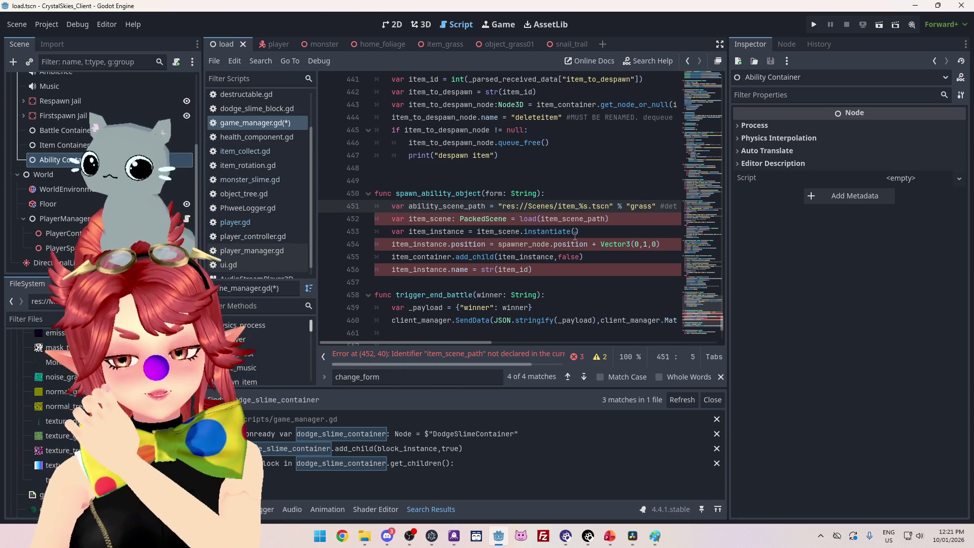
{"action": "key", "text": "Return"}
{"action": "key", "text": "Up"}
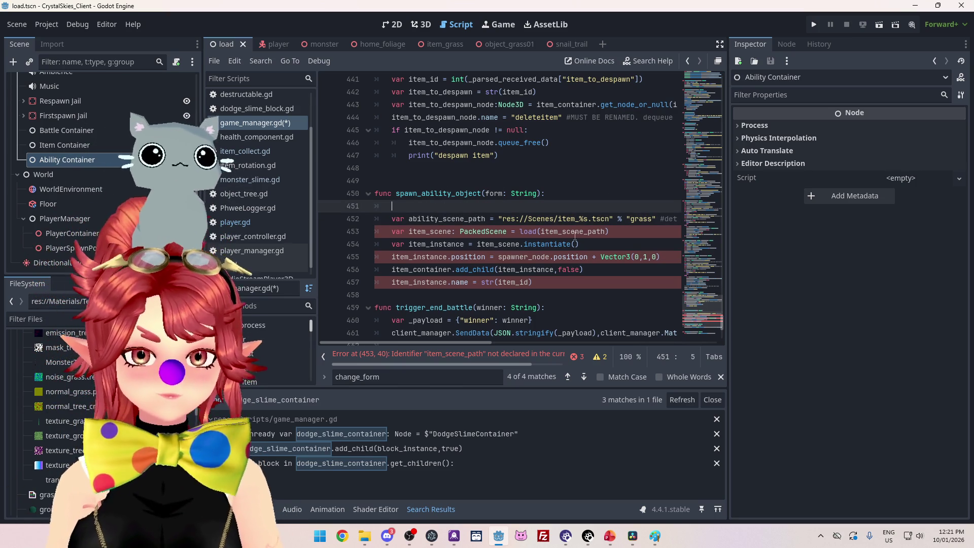
Step: Add a 'match form:' block with an empty "Snail": case, then return to player.gd
{"action": "type", "text": "match form:"}
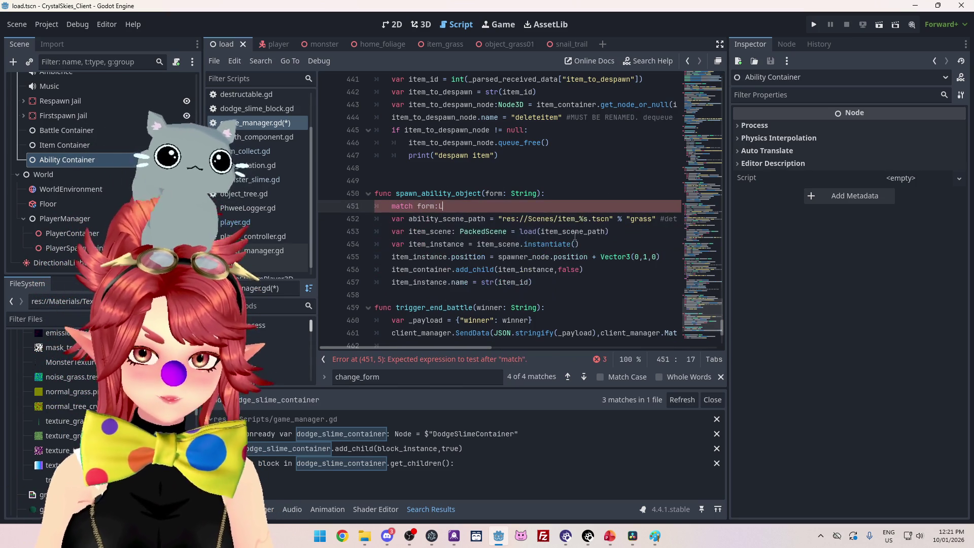
{"action": "key", "text": "Return"}
{"action": "type", "text": "\"Snail\":"}
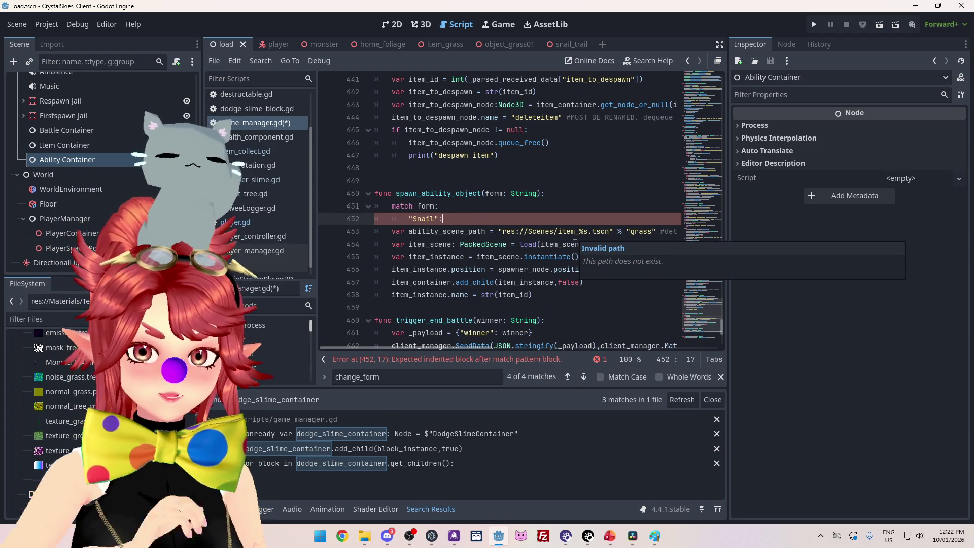
{"action": "key", "text": "Return"}
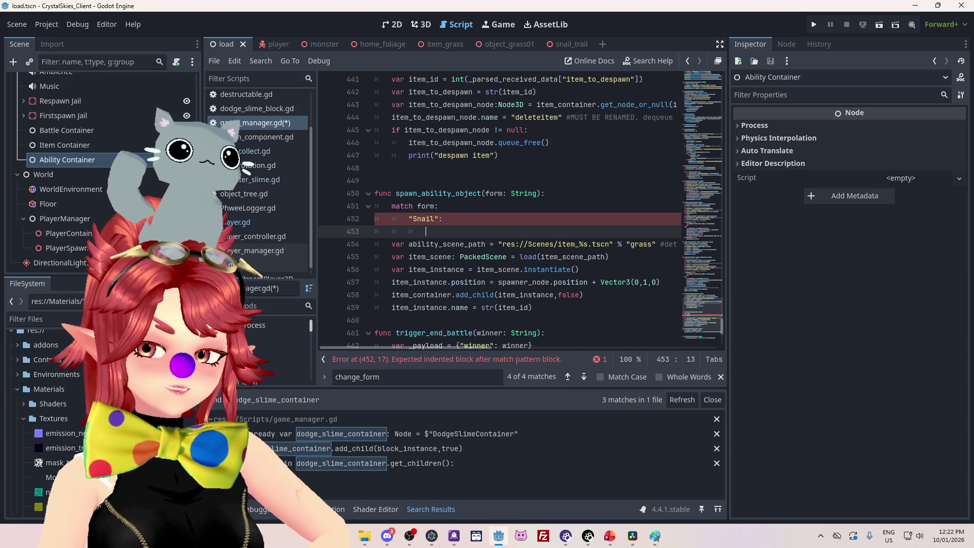
{"action": "left_click", "coordinate": [287, 224]}
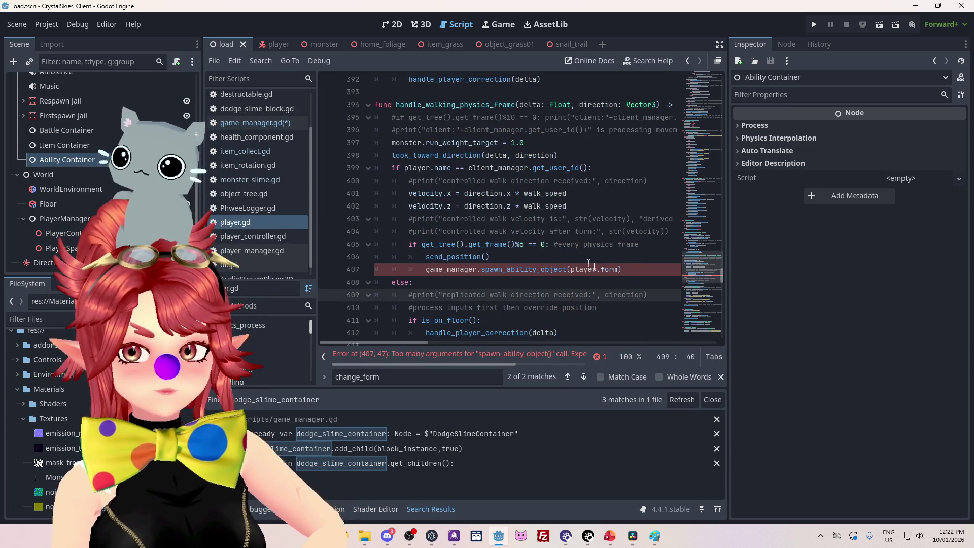
Step: After send_position(), add match player.form with a "Snail" case calling spawn_ability_object("snail_trail")
{"action": "left_click", "coordinate": [507, 256]}
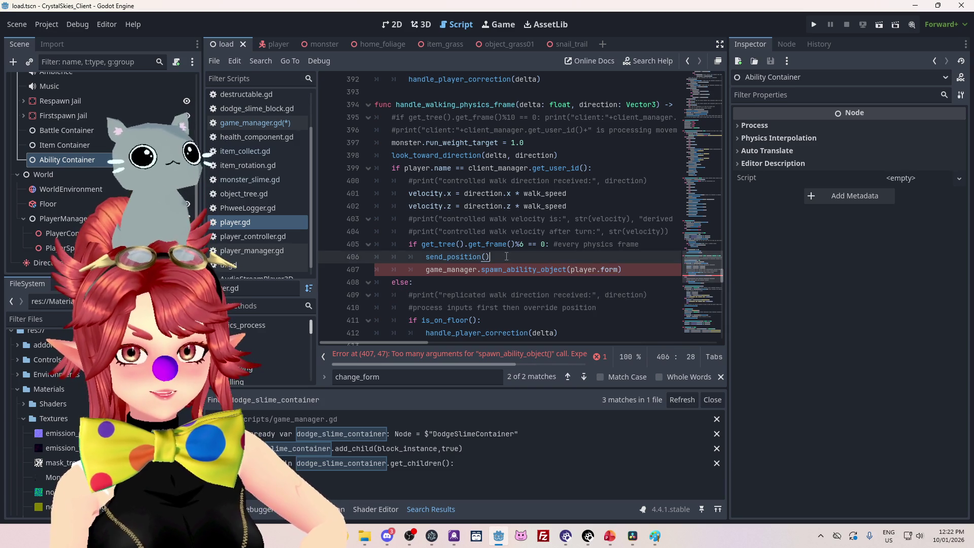
{"action": "key", "text": "Return"}
{"action": "type", "text": "match"}
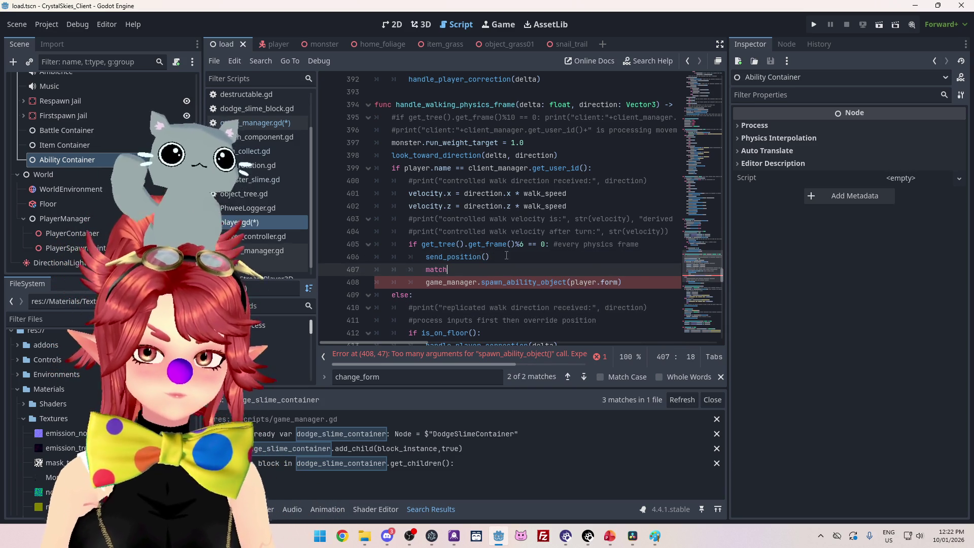
{"action": "type", "text": " player.form"}
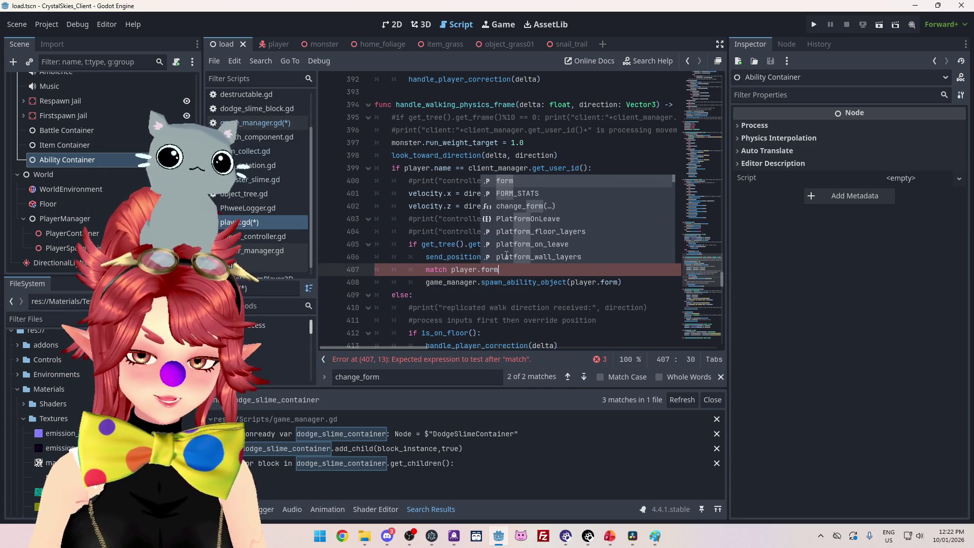
{"action": "scroll", "coordinate": [506, 256], "scroll_direction": "down", "scroll_amount": 1}
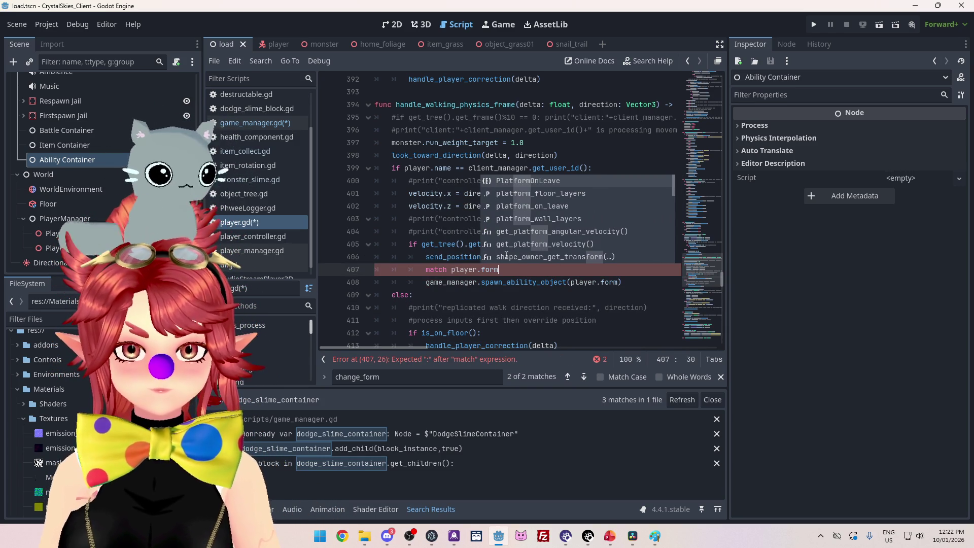
{"action": "type", "text": ":"}
{"action": "key", "text": "Return"}
{"action": "type", "text": "\"Snail\":"}
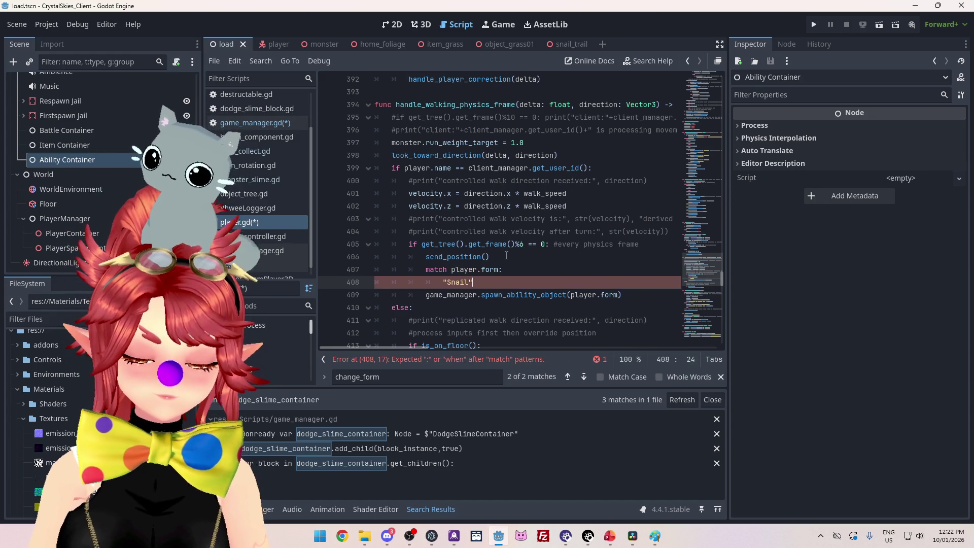
{"action": "left_click", "coordinate": [425, 299]}
{"action": "type", "text": "\"snail_trail\""}
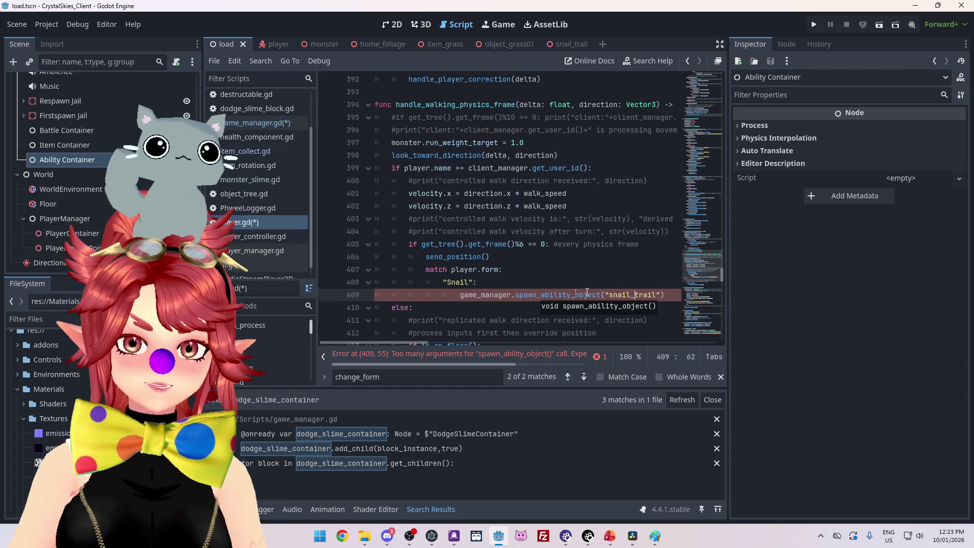
{"action": "left_click", "coordinate": [510, 275]}
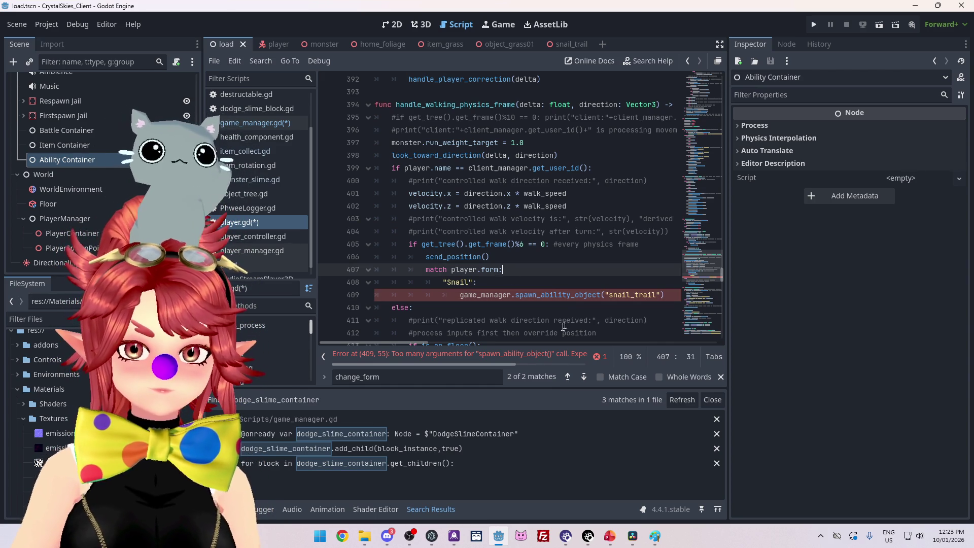
{"action": "left_click", "coordinate": [638, 296]}
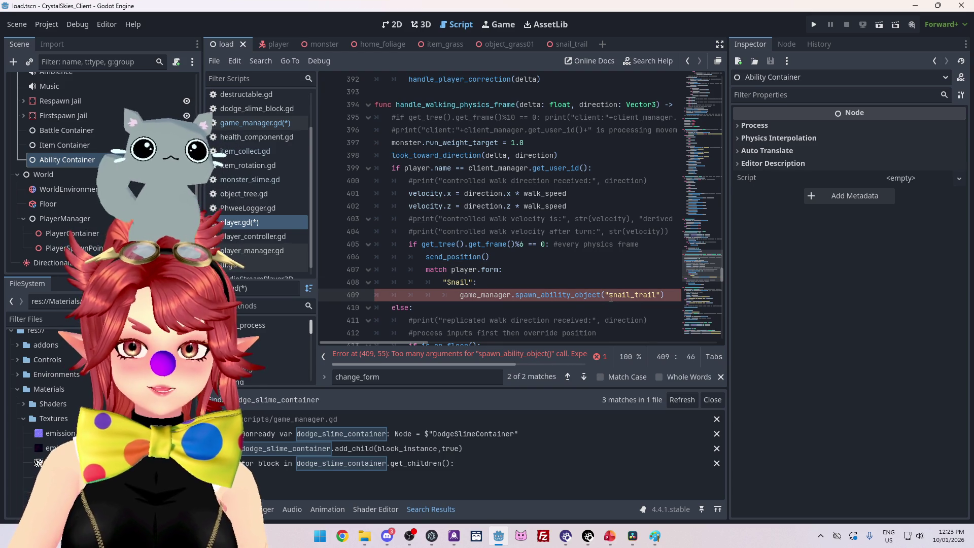
{"action": "scroll", "coordinate": [546, 270], "scroll_direction": "down", "scroll_amount": 1}
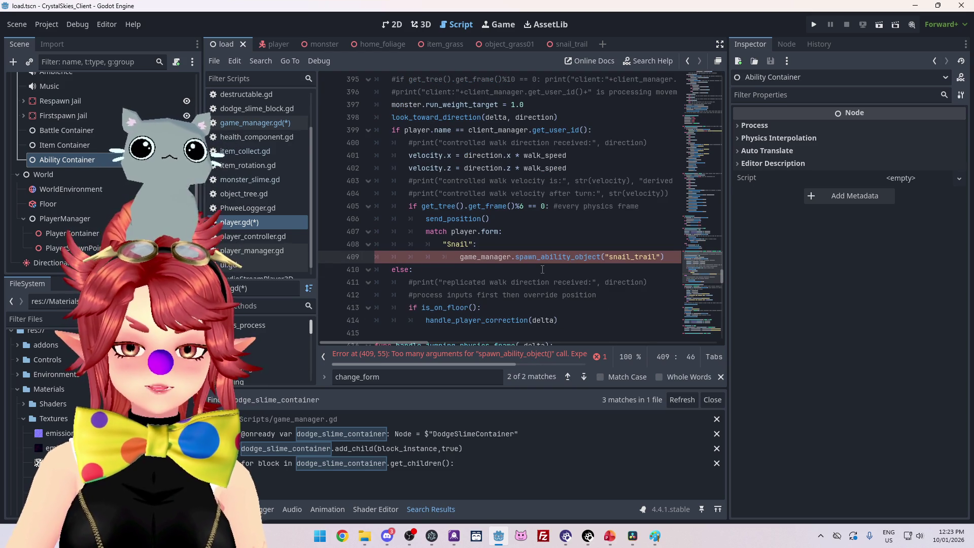
{"action": "scroll", "coordinate": [543, 270], "scroll_direction": "up", "scroll_amount": 1}
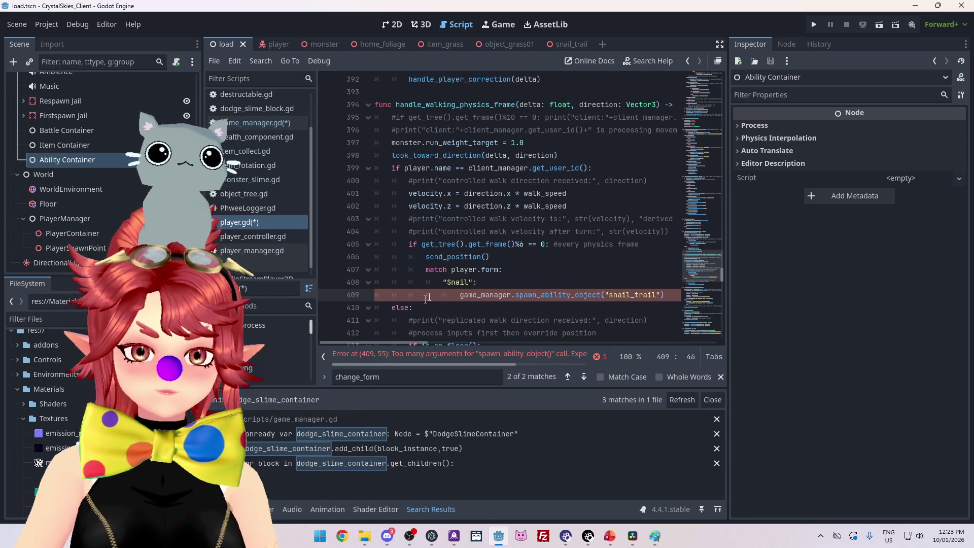
Step: Jump from the call to the spawn_ability_object definition in game_manager.gd and save the scripts
{"action": "left_click", "coordinate": [564, 297]}
{"action": "left_click", "coordinate": [565, 299], "text": "ctrl"}
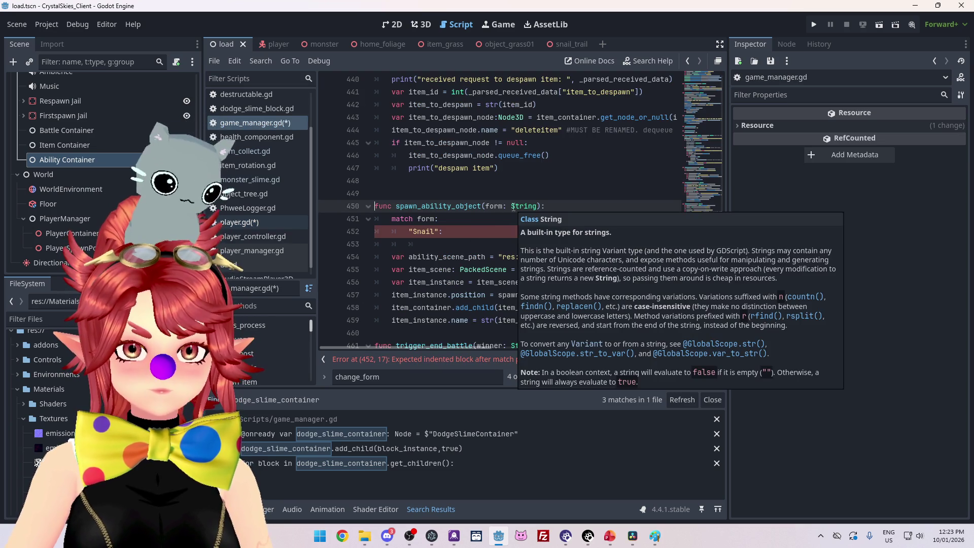
{"action": "key", "text": "ctrl+s"}
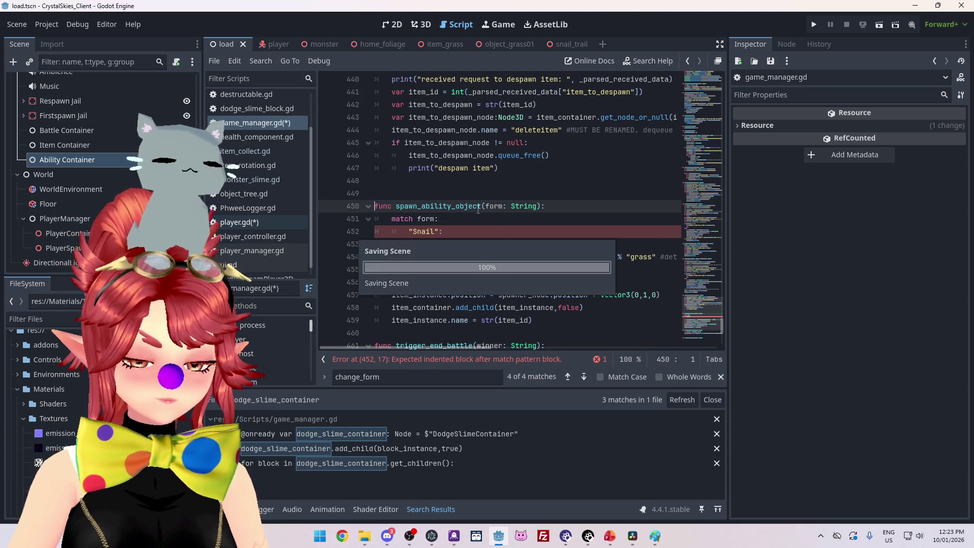
{"action": "left_click", "coordinate": [302, 220]}
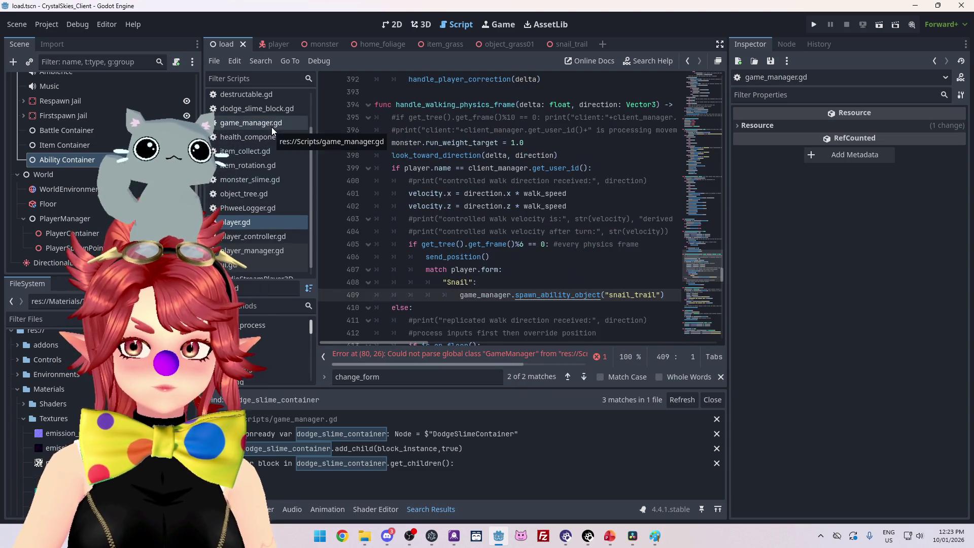
{"action": "left_click", "coordinate": [272, 127]}
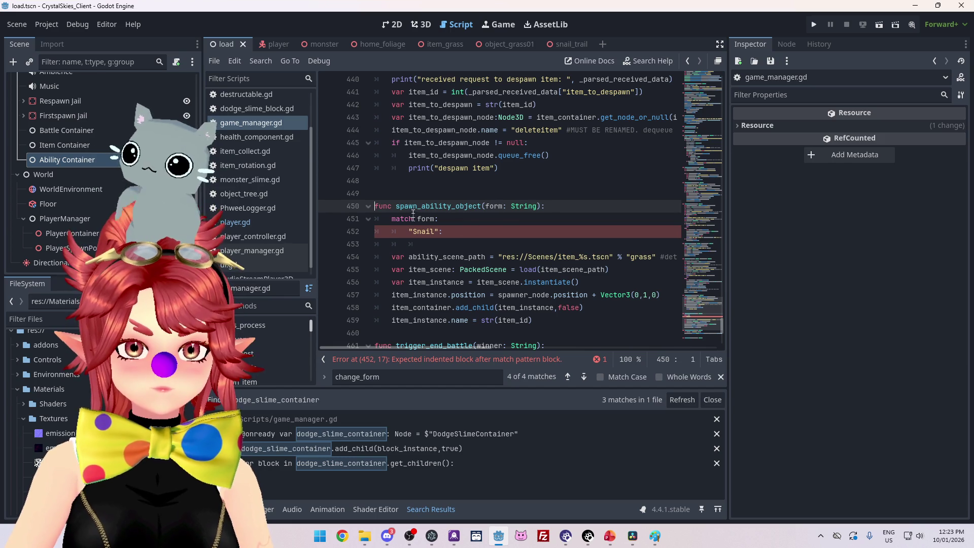
Step: Rename the form parameter to abilty, delete the match block, and open the snail_trail scene
{"action": "double_click", "coordinate": [495, 206]}
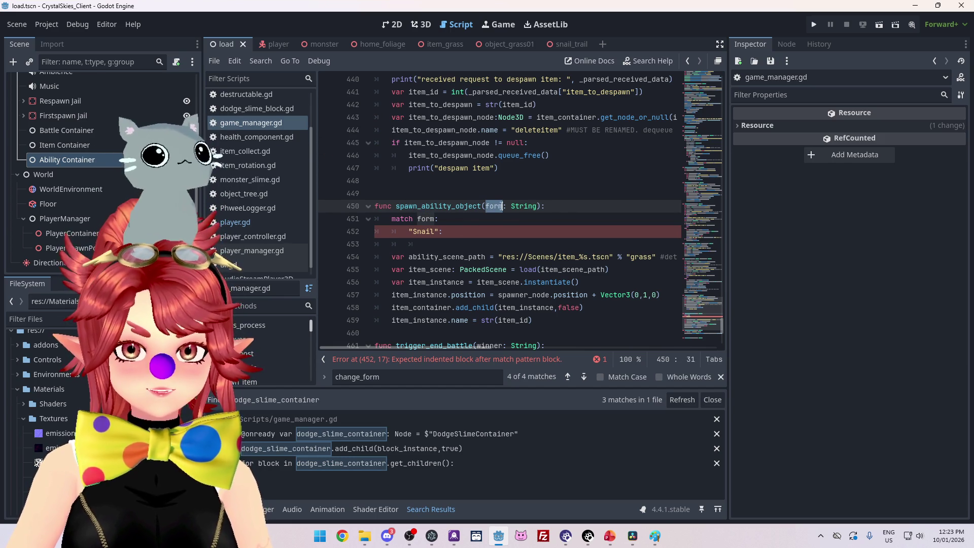
{"action": "type", "text": "abilty"}
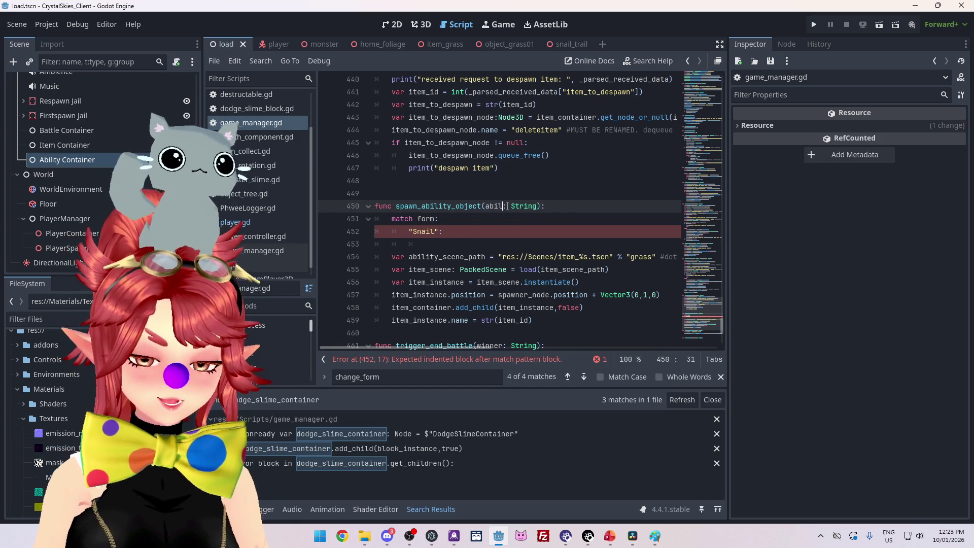
{"action": "double_click", "coordinate": [427, 218]}
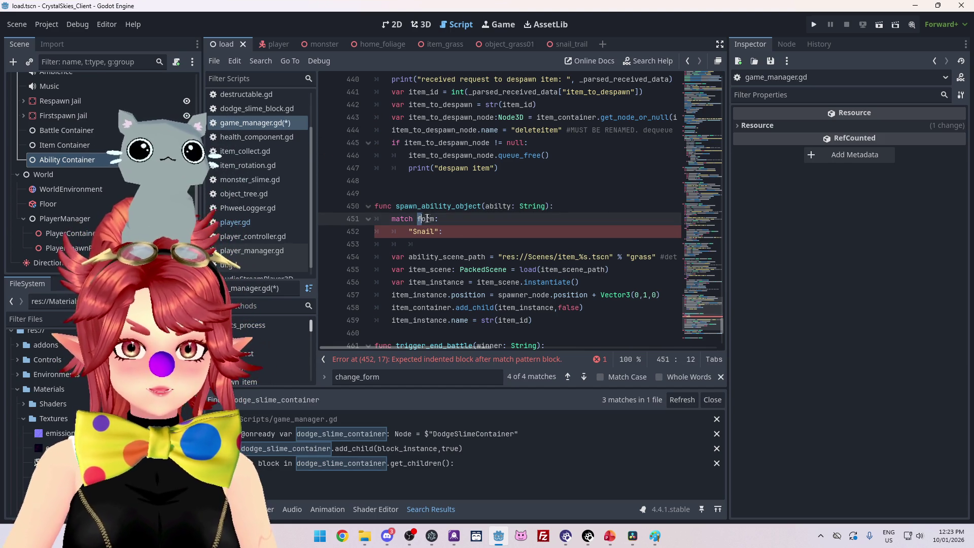
{"action": "left_click_drag", "start_coordinate": [443, 231], "coordinate": [359, 222]}
{"action": "key", "text": "Delete"}
{"action": "key", "text": "Delete"}
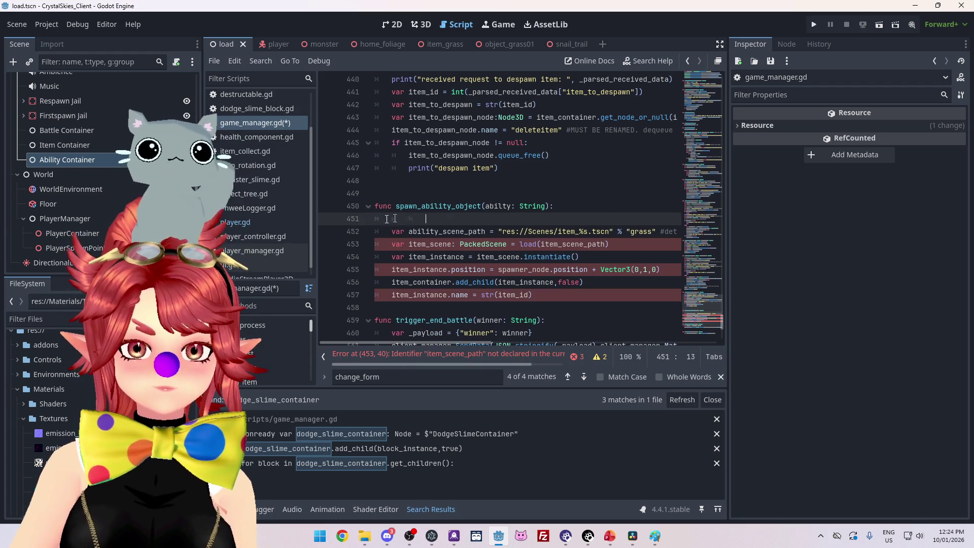
{"action": "key", "text": "Delete"}
{"action": "left_click_drag", "start_coordinate": [449, 344], "coordinate": [488, 346]}
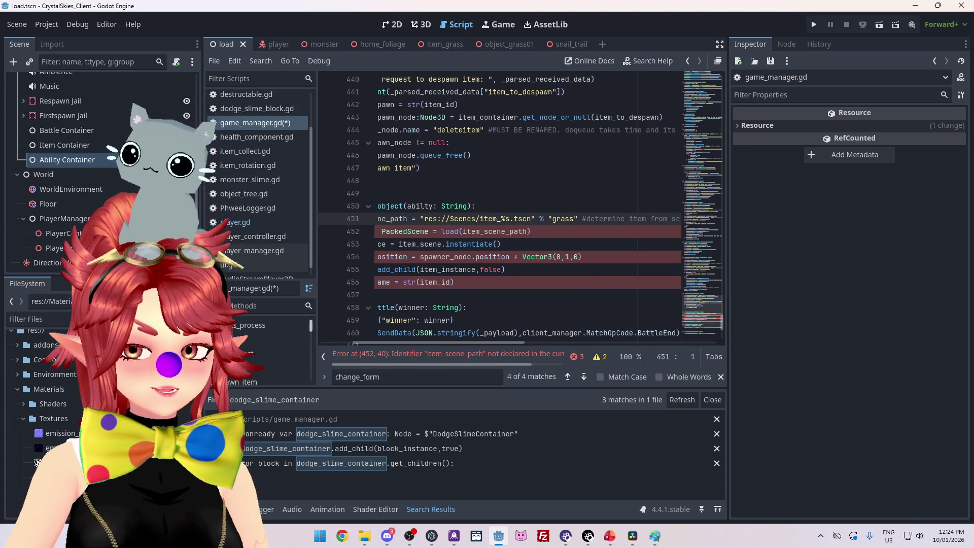
{"action": "left_click", "coordinate": [570, 44]}
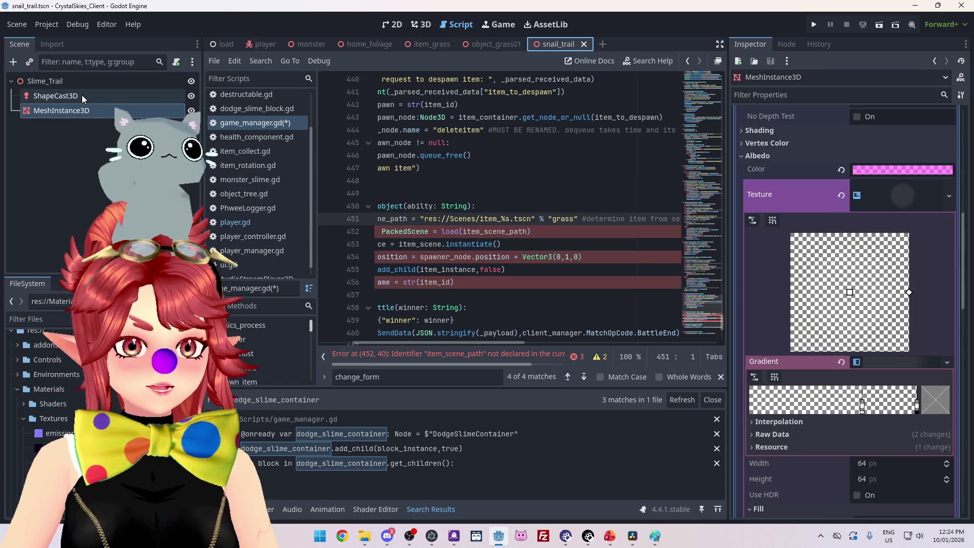
{"action": "double_click", "coordinate": [44, 81]}
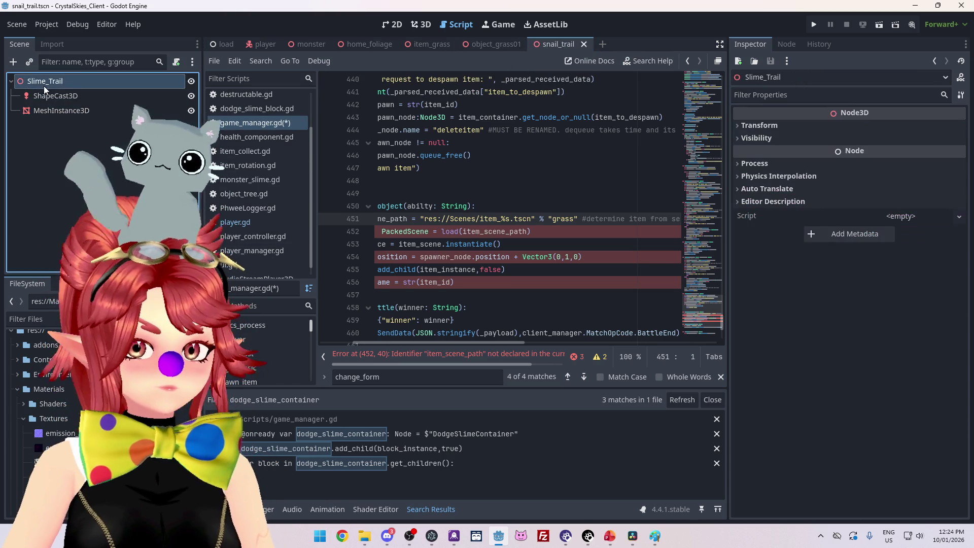
Step: Rename the root node Slime_Trail to Snail_Trail and save the scene
{"action": "left_click", "coordinate": [43, 82]}
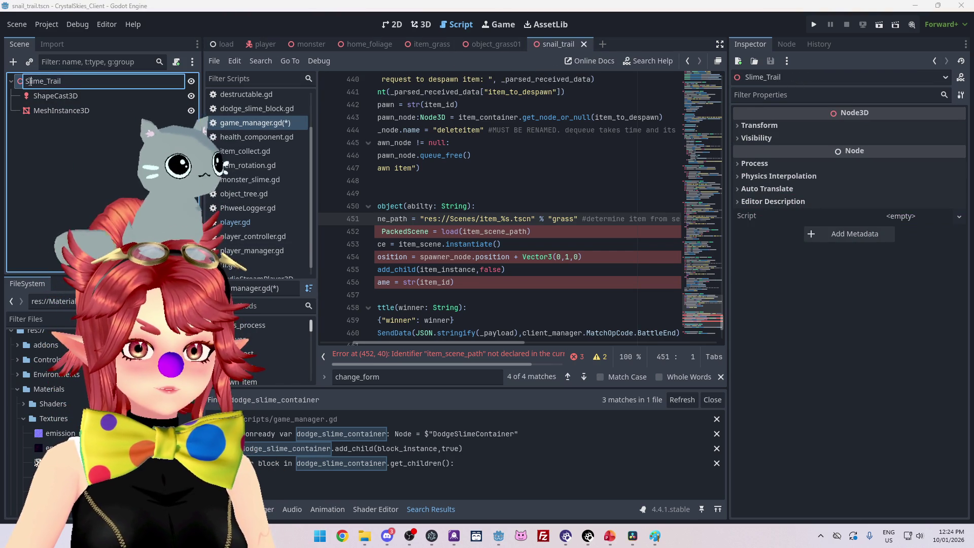
{"action": "type", "text": "Snail"}
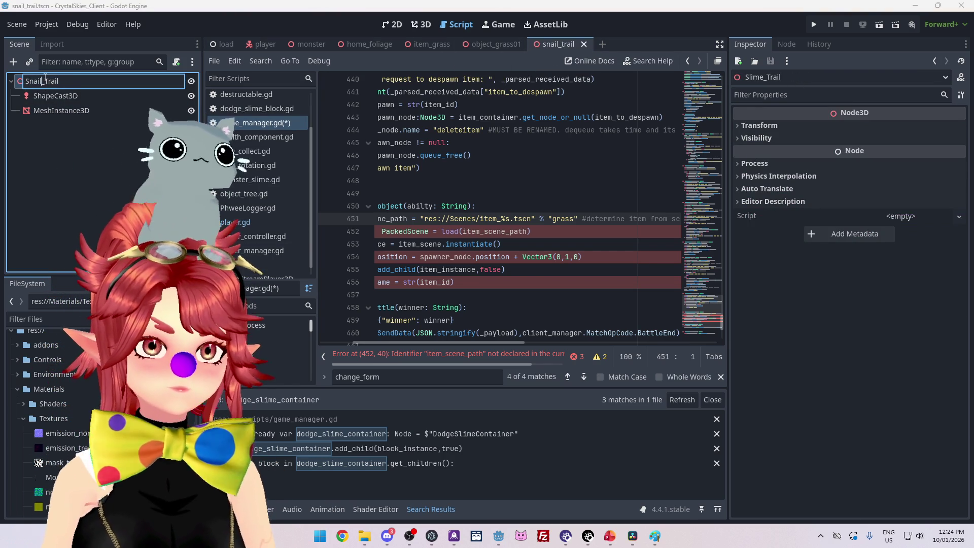
{"action": "key", "text": "Return"}
{"action": "key", "text": "ctrl+s"}
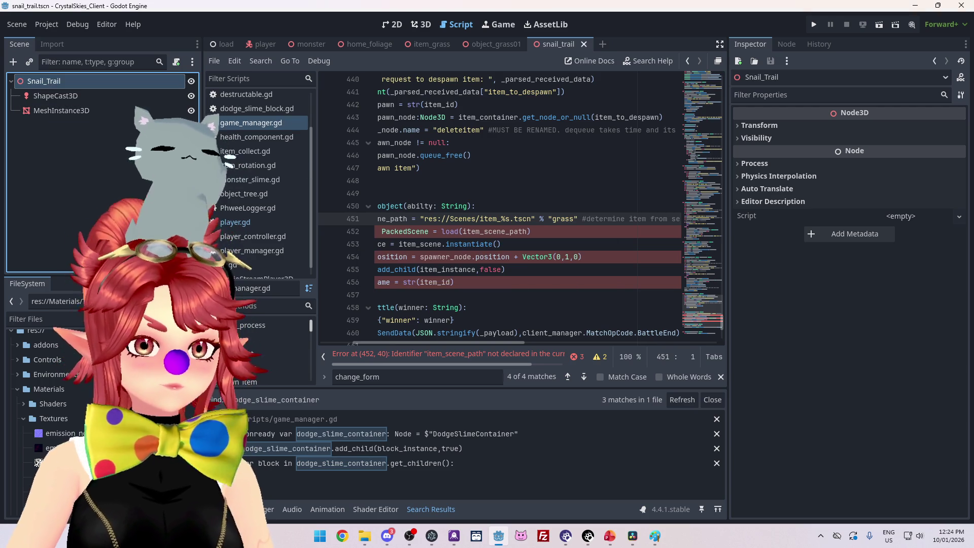
Step: Collapse the Textures, Materials and Music folders, browse the Scenes folder, and close snail_trail
{"action": "left_click", "coordinate": [23, 418]}
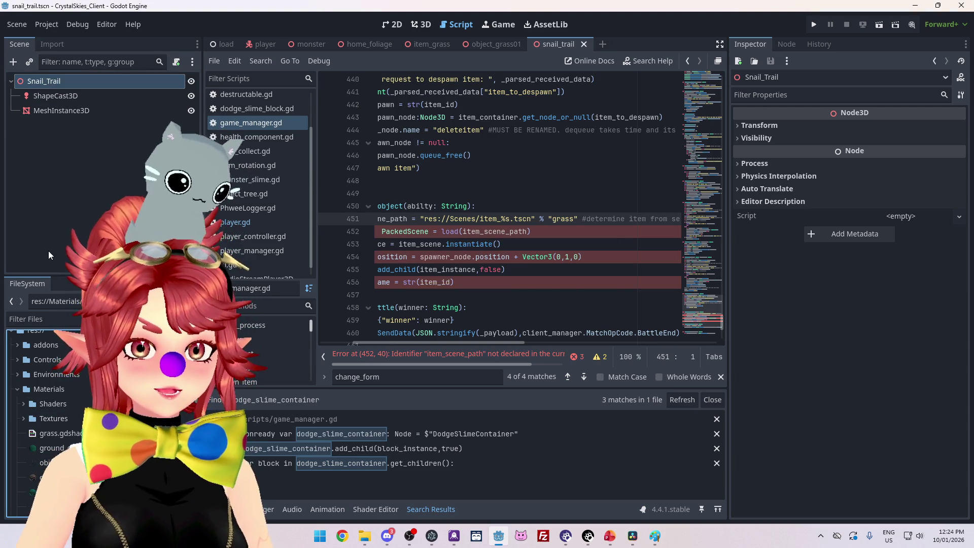
{"action": "left_click", "coordinate": [17, 389]}
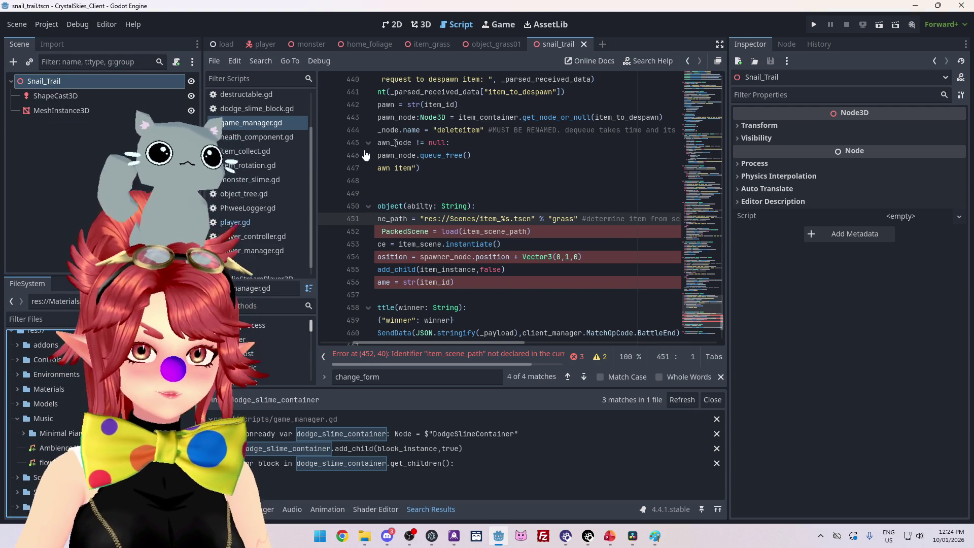
{"action": "left_click", "coordinate": [19, 420]}
{"action": "left_click", "coordinate": [16, 477]}
{"action": "scroll", "coordinate": [51, 431], "scroll_direction": "down", "scroll_amount": 10}
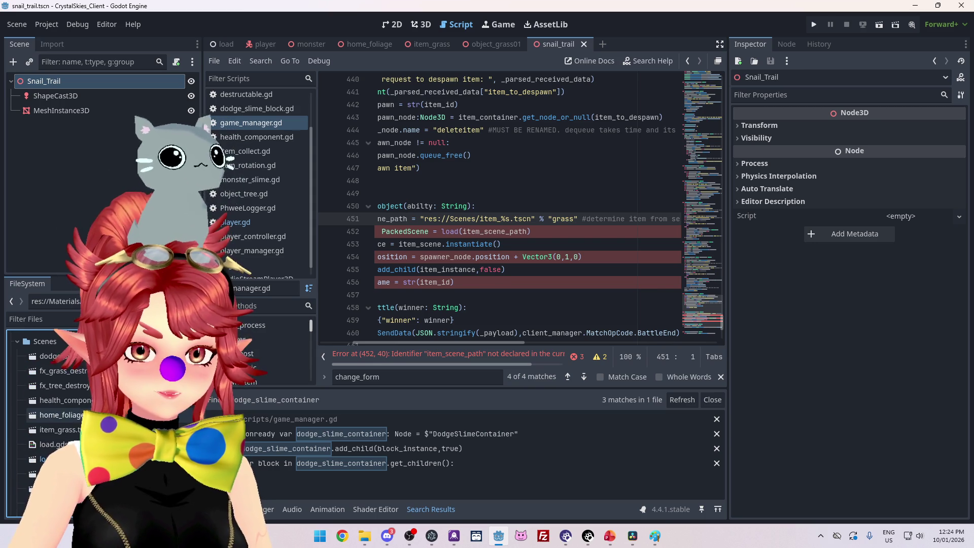
{"action": "scroll", "coordinate": [51, 432], "scroll_direction": "down", "scroll_amount": 5}
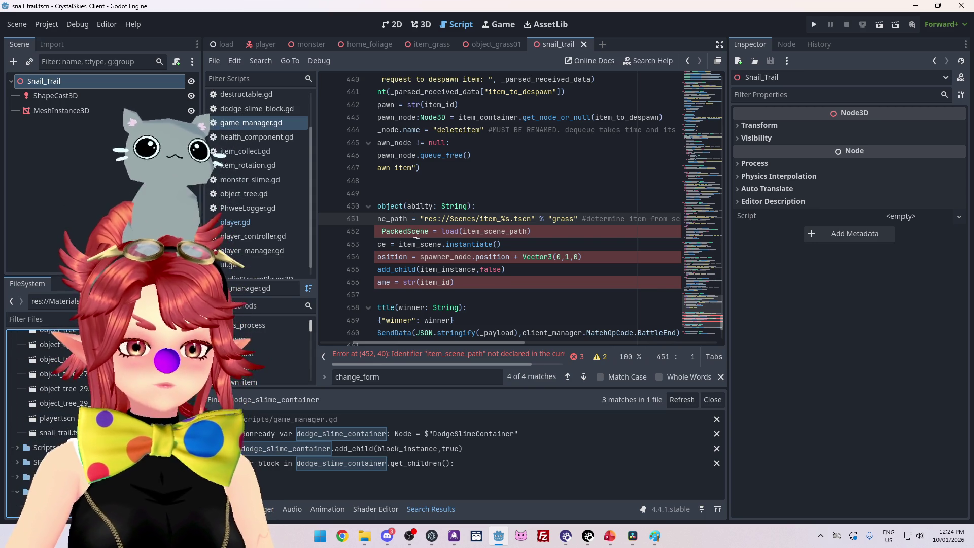
{"action": "mouse_move", "coordinate": [409, 233]}
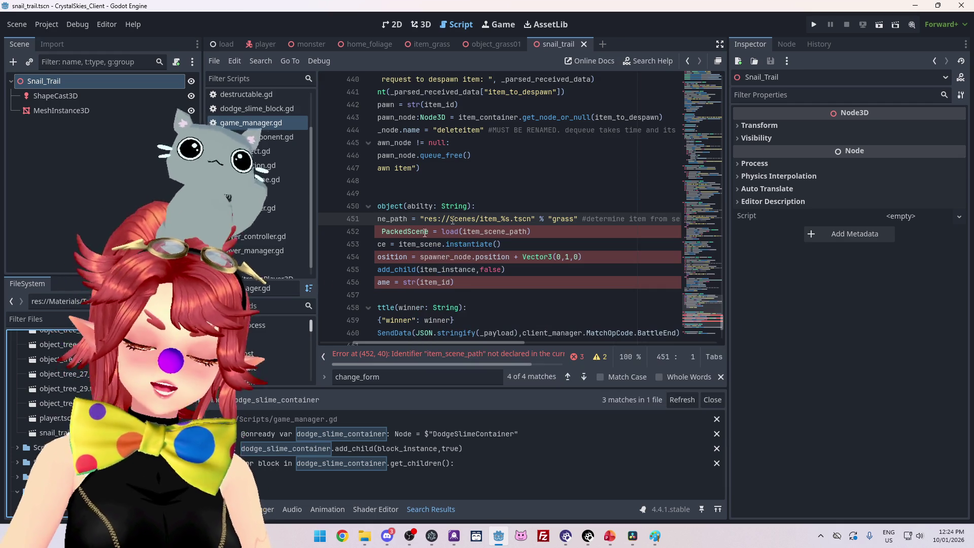
{"action": "mouse_move", "coordinate": [462, 219]}
{"action": "scroll", "coordinate": [86, 388], "scroll_direction": "up", "scroll_amount": 5}
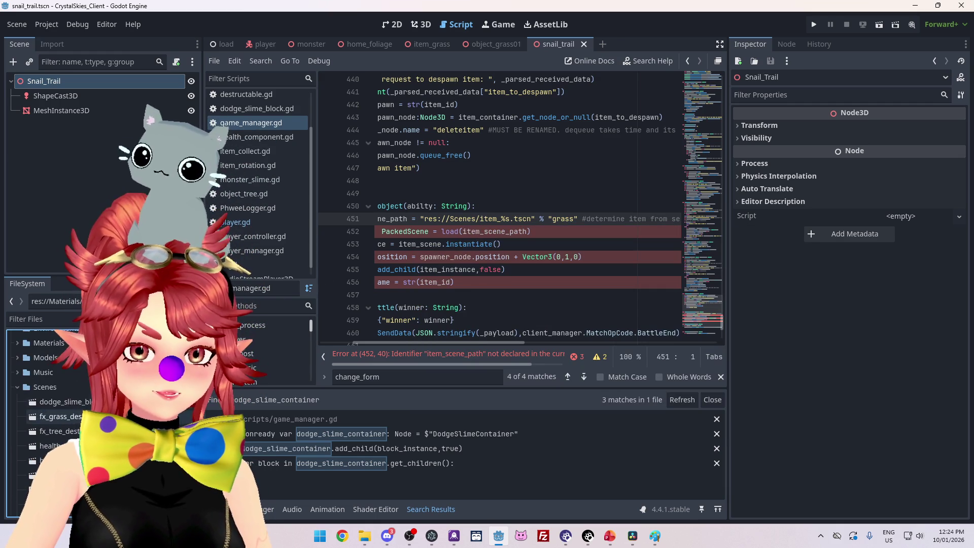
{"action": "scroll", "coordinate": [86, 388], "scroll_direction": "down", "scroll_amount": 5}
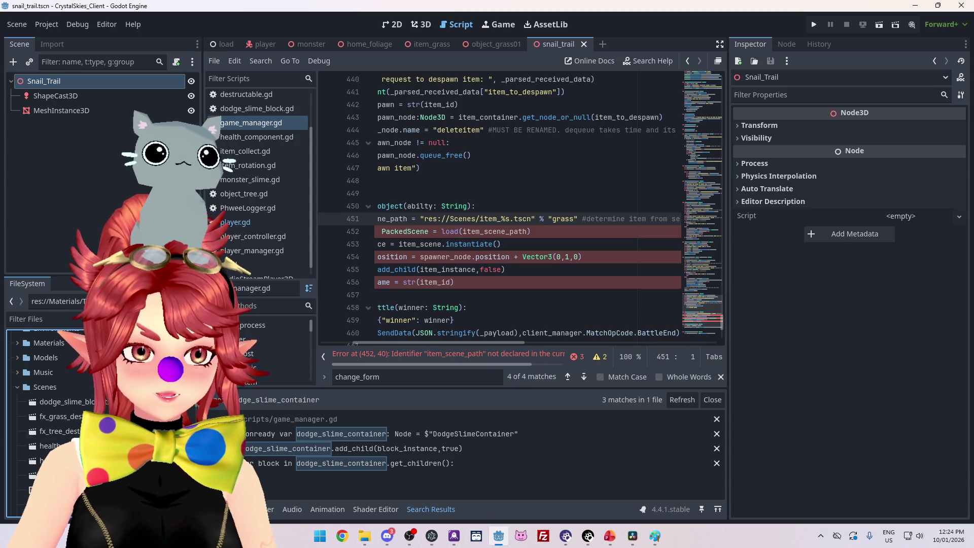
{"action": "scroll", "coordinate": [86, 388], "scroll_direction": "down", "scroll_amount": 5}
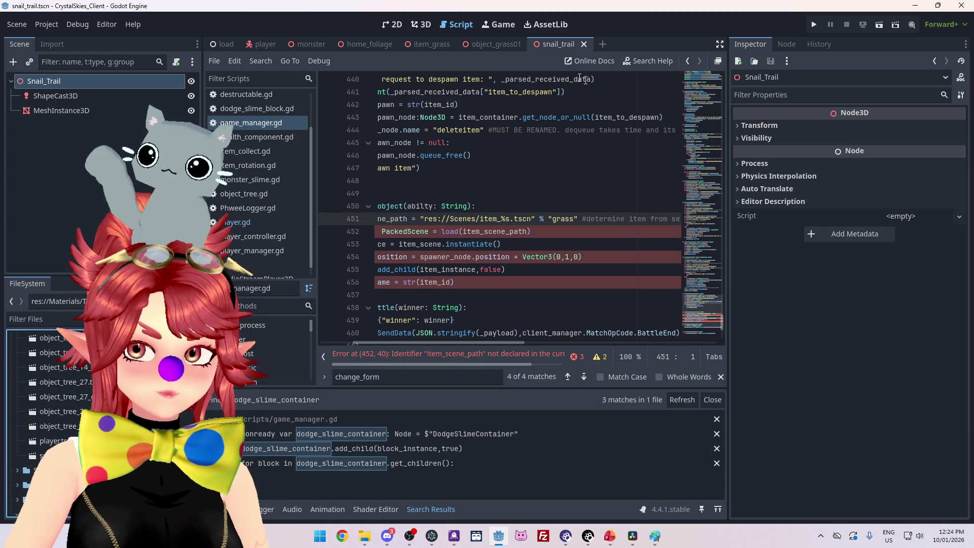
{"action": "left_click", "coordinate": [584, 44]}
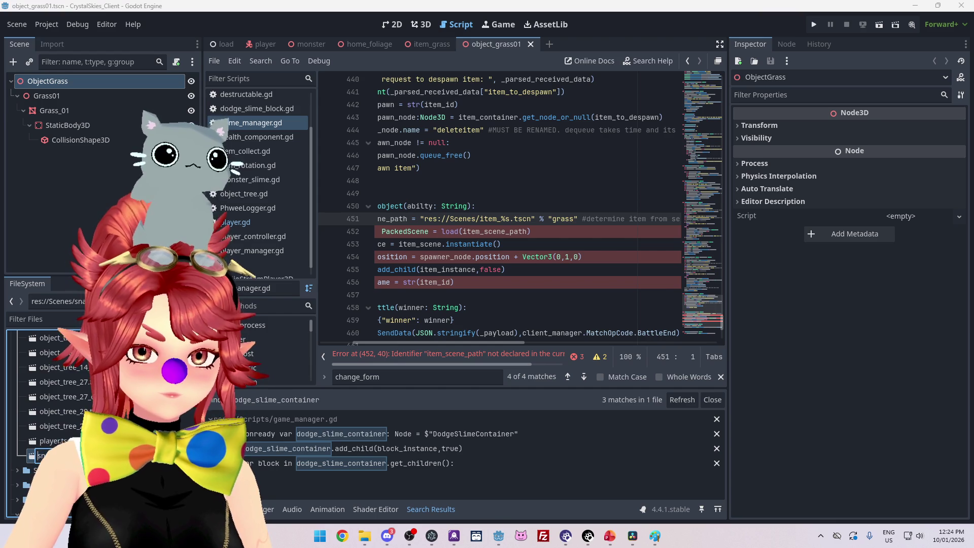
Step: Rename snail_trail.tscn to ability_snail_trail.tscn and open it, selecting its Snail_Trail root node
{"action": "type", "text": "abilitysnail"}
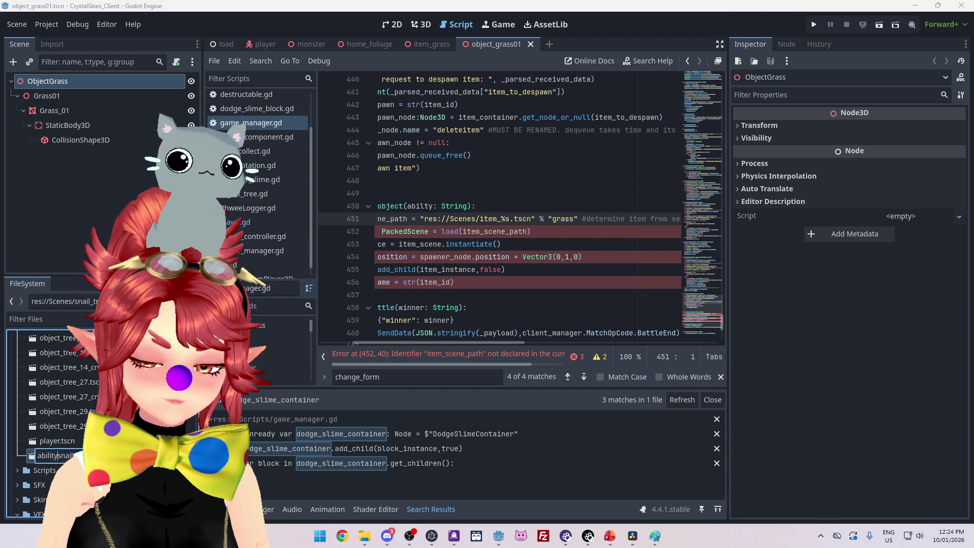
{"action": "key", "text": "Return"}
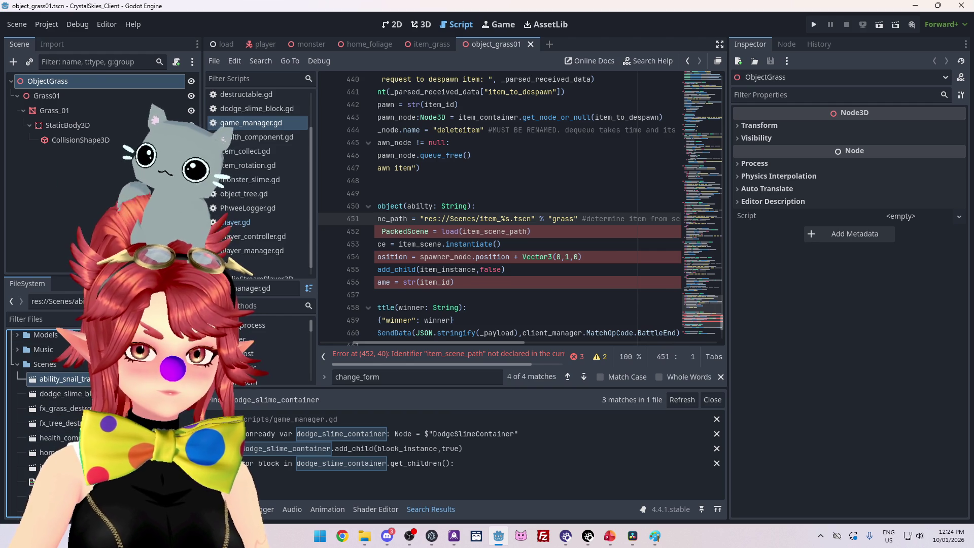
{"action": "double_click", "coordinate": [89, 381]}
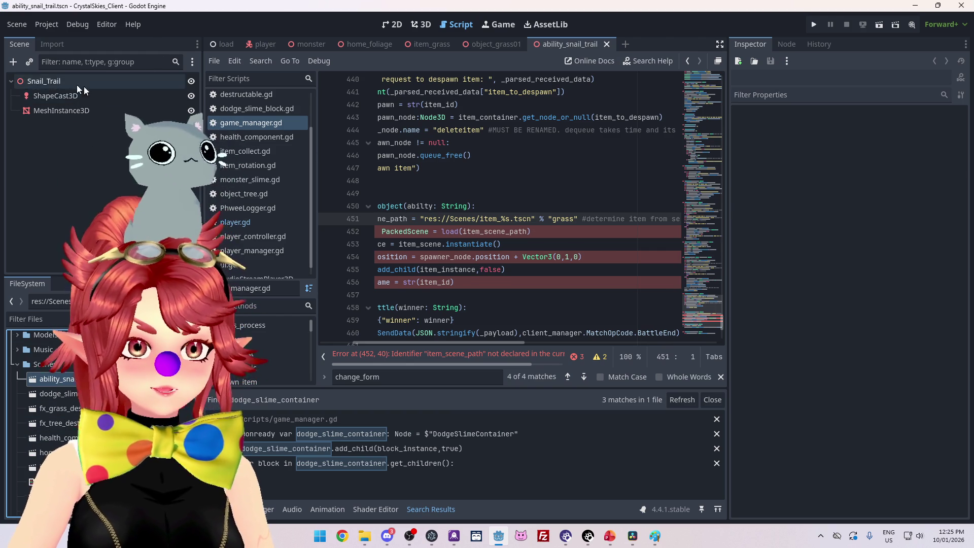
{"action": "left_click", "coordinate": [38, 82]}
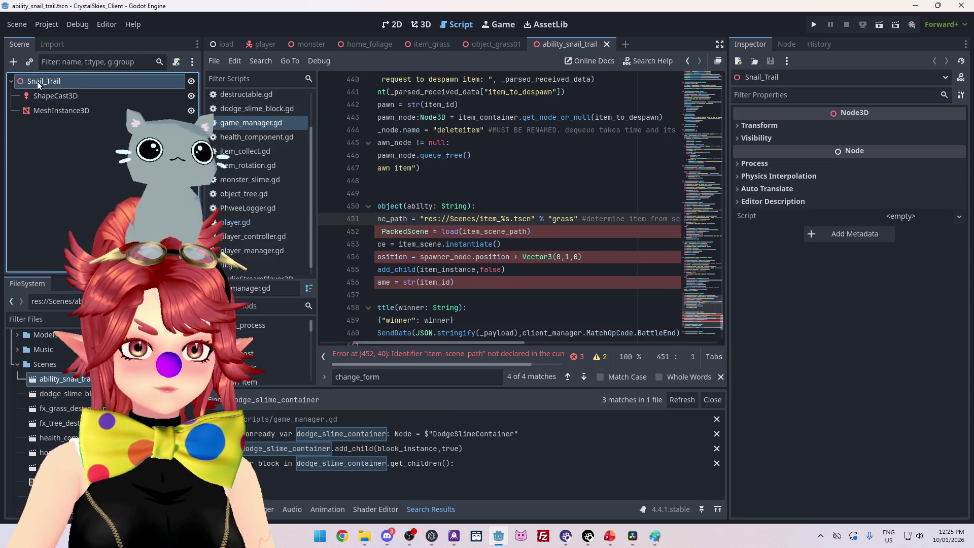
{"action": "double_click", "coordinate": [487, 219]}
Step: Change the scene path prefix to ability_ and replace the hard-coded "grass" argument with abilty
{"action": "type", "text": "abilit"}
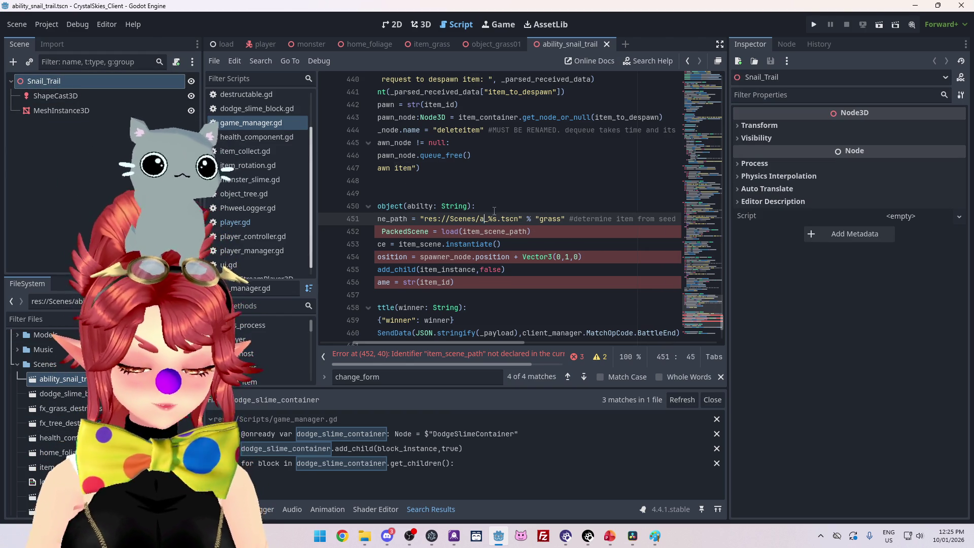
{"action": "type", "text": "y"}
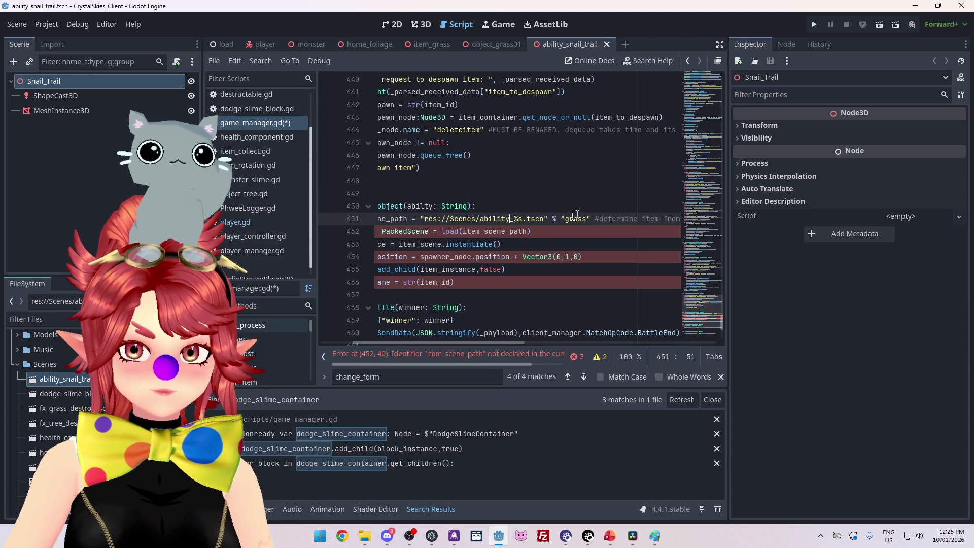
{"action": "left_click", "coordinate": [410, 206]}
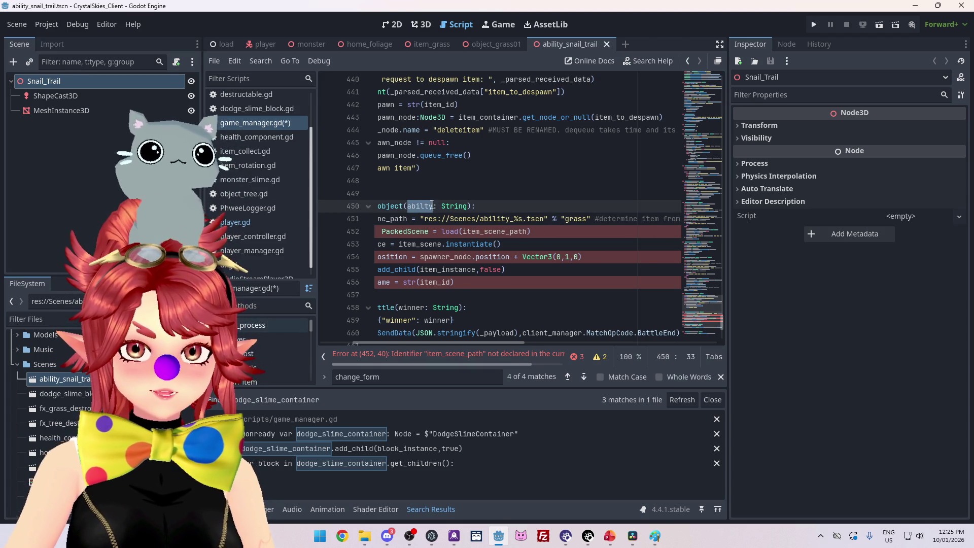
{"action": "left_click", "coordinate": [563, 219]}
{"action": "left_click", "coordinate": [589, 218], "text": "shift"}
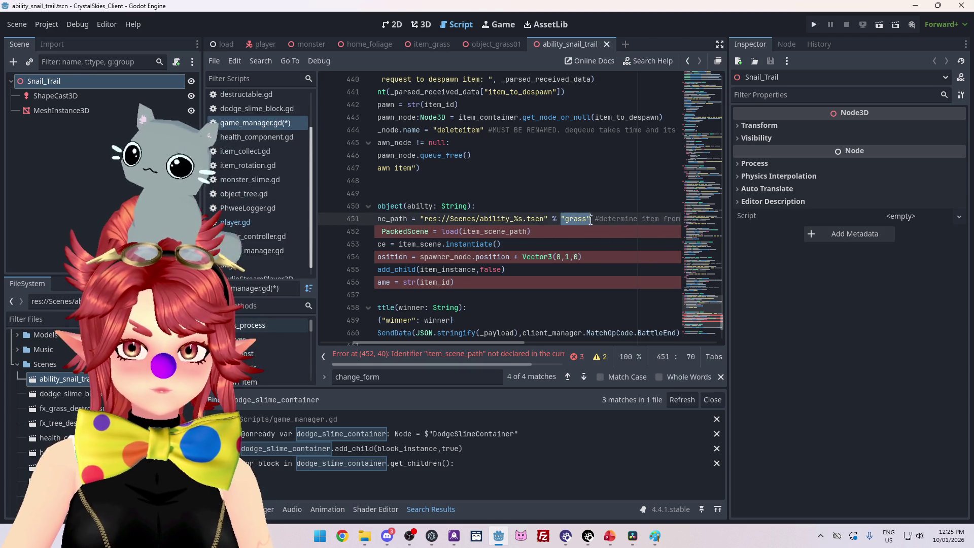
{"action": "type", "text": "abilty"}
{"action": "key", "text": "Down"}
{"action": "key", "text": "Down"}
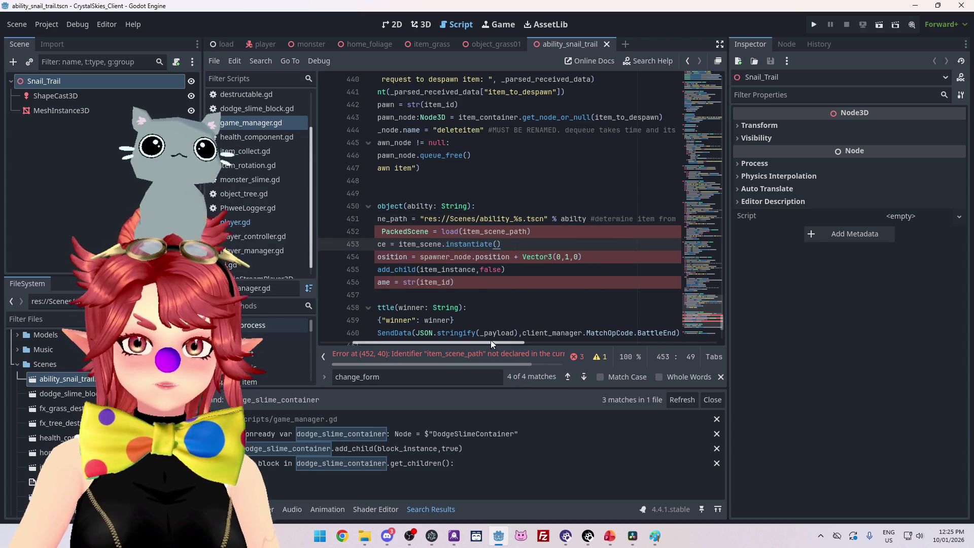
{"action": "scroll", "coordinate": [491, 340], "scroll_direction": "left", "scroll_amount": 3}
Step: Rename item_scene to ability_scene and make load() use ability_scene_path
{"action": "left_click", "coordinate": [410, 219]}
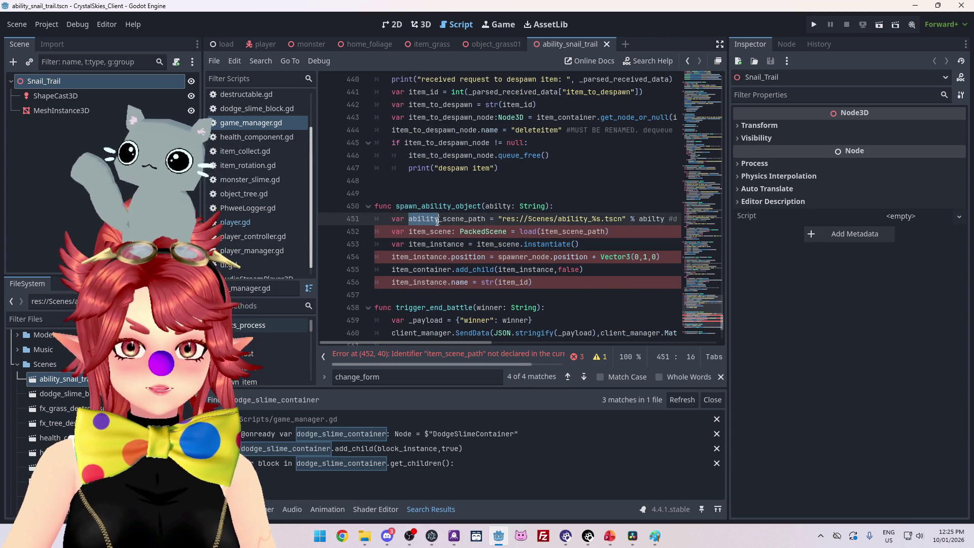
{"action": "left_click_drag", "start_coordinate": [410, 232], "coordinate": [427, 232]}
{"action": "type", "text": "ability"}
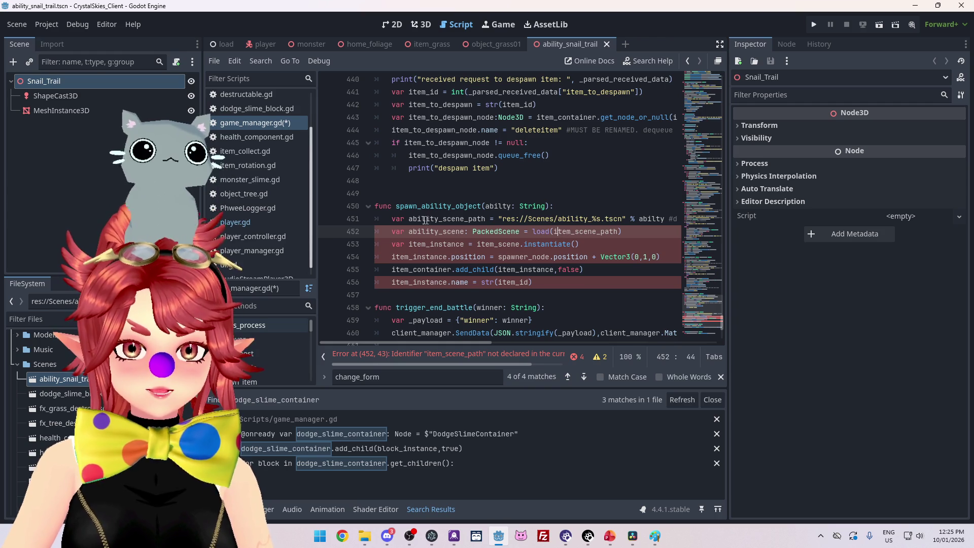
{"action": "mouse_move", "coordinate": [410, 219]}
{"action": "left_mouse_down"}
{"action": "mouse_move", "coordinate": [484, 218]}
{"action": "mouse_move", "coordinate": [410, 219]}
{"action": "left_mouse_up"}
{"action": "key", "text": "ctrl+c"}
{"action": "left_click", "coordinate": [555, 232]}
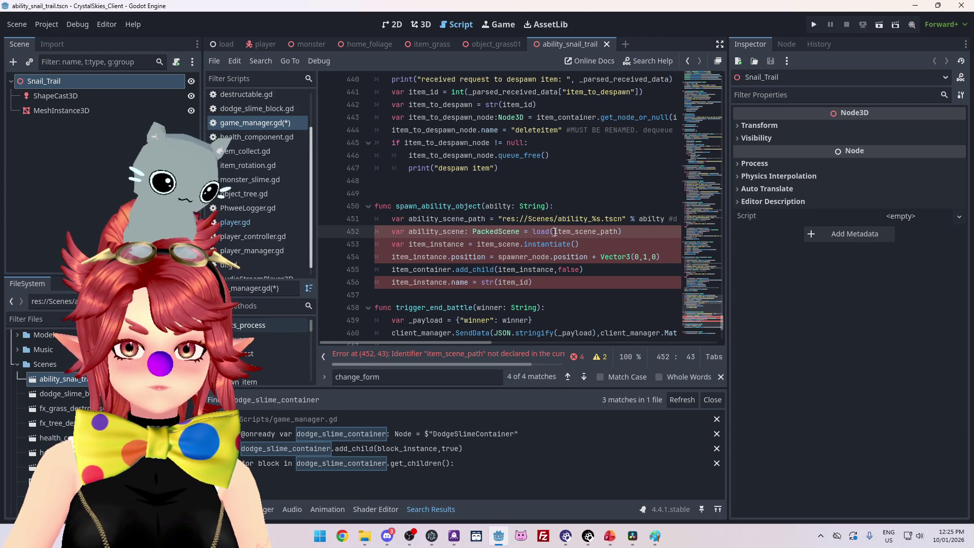
{"action": "key", "text": "ctrl+v"}
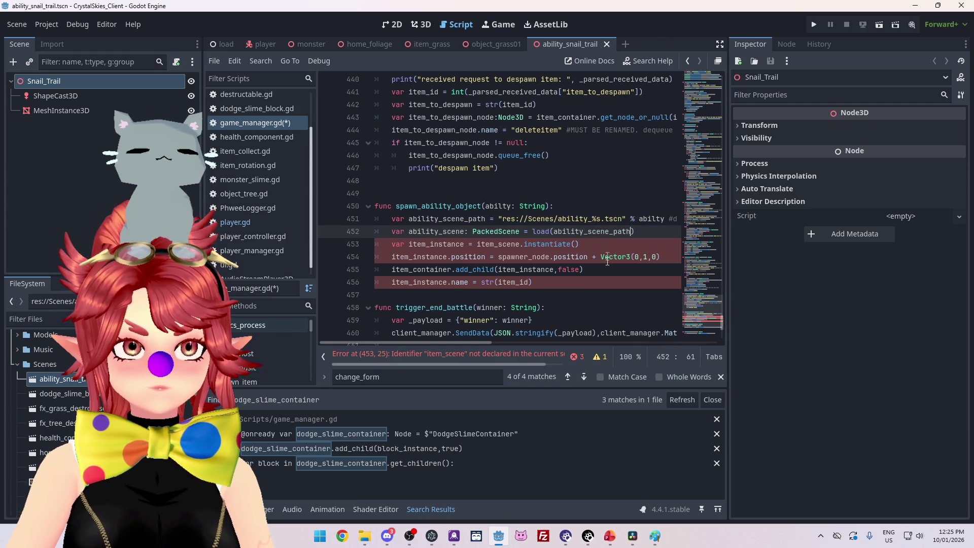
{"action": "left_click", "coordinate": [569, 249]}
{"action": "scroll", "coordinate": [469, 232], "scroll_direction": "down", "scroll_amount": 1}
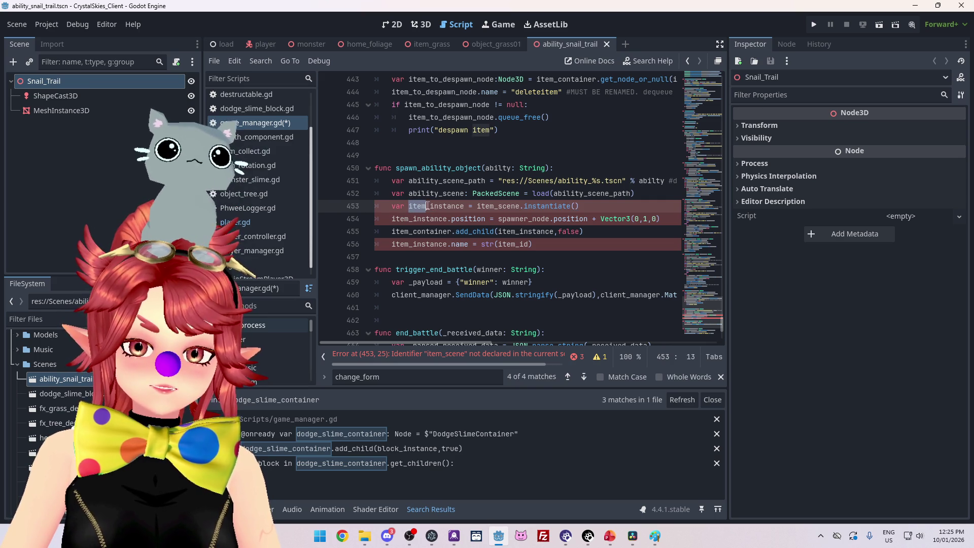
{"action": "type", "text": "ability"}
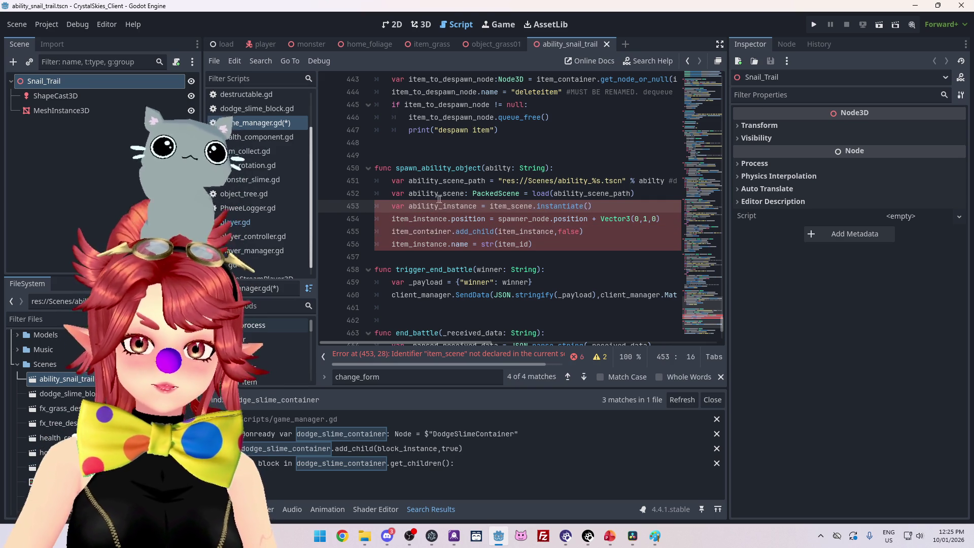
Step: Instantiate from ability_scene and rename the item_ prefixes on lines 454–456 to ability_
{"action": "left_click", "coordinate": [409, 194]}
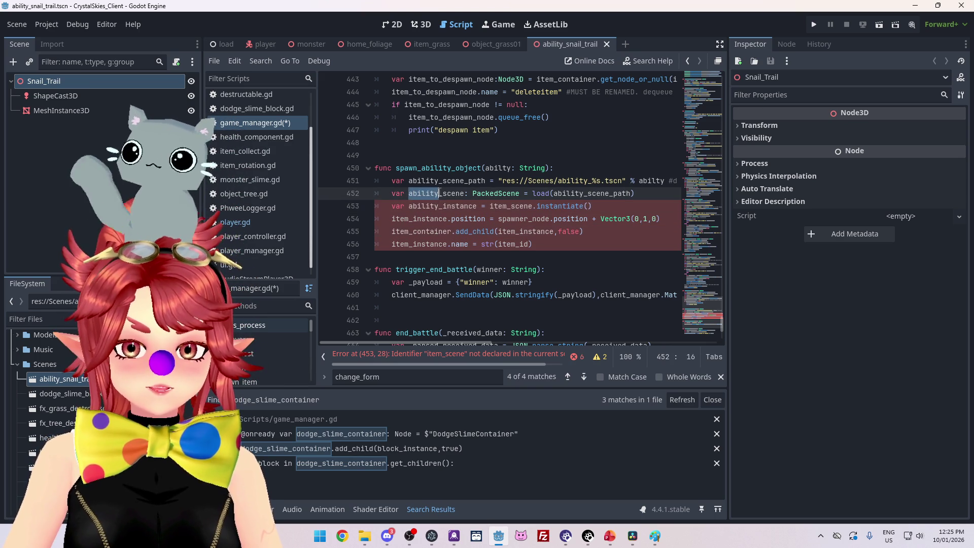
{"action": "double_click", "coordinate": [491, 206]}
{"action": "type", "text": "ability"}
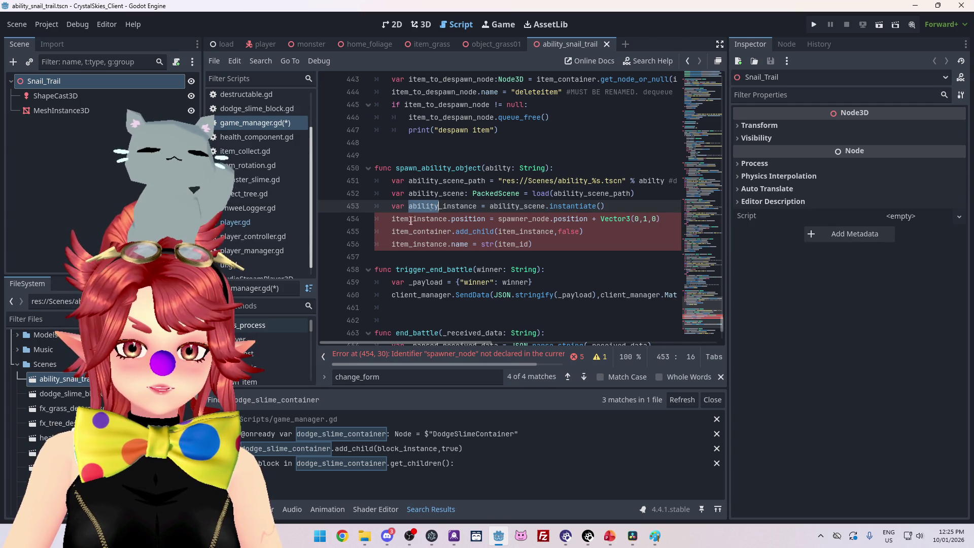
{"action": "left_click_drag", "start_coordinate": [393, 221], "coordinate": [409, 222]}
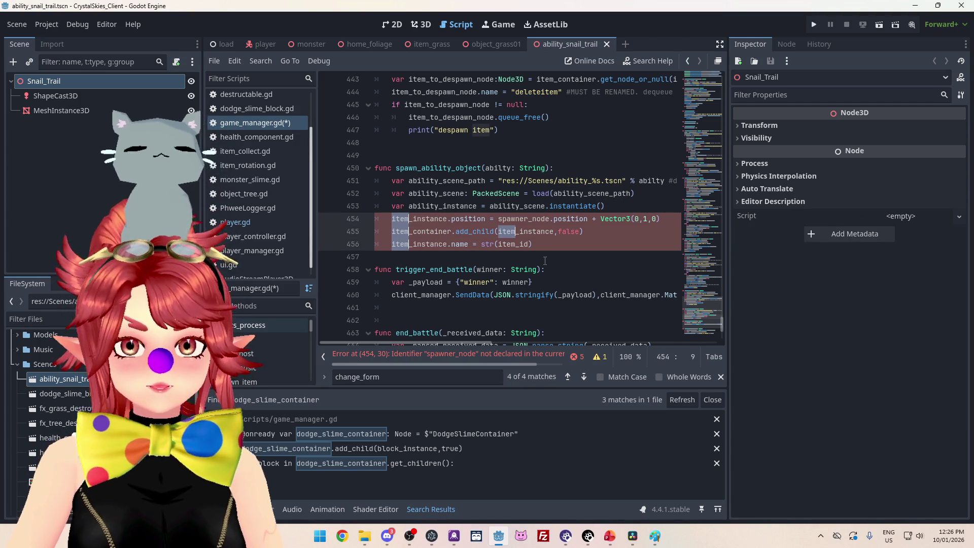
{"action": "type", "text": "ability"}
{"action": "left_click", "coordinate": [477, 221]}
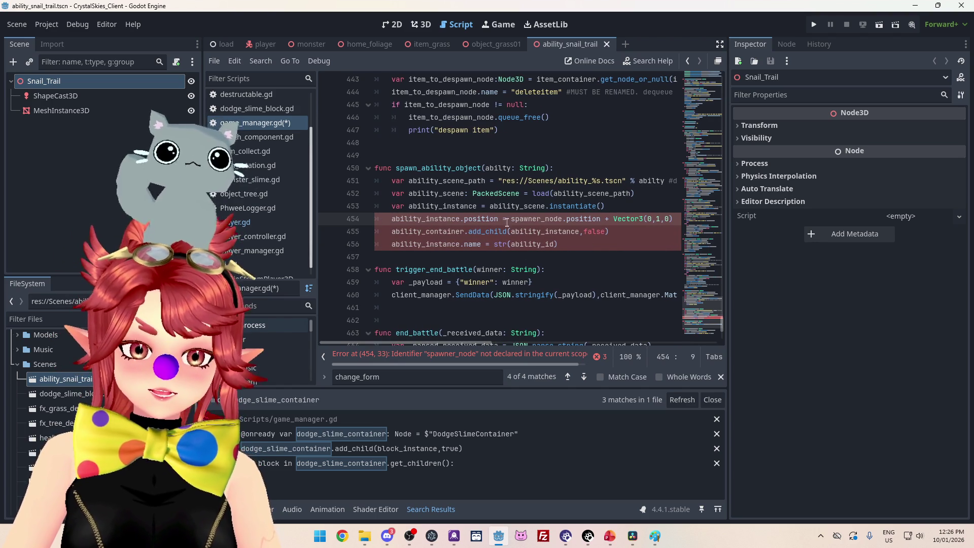
{"action": "left_click_drag", "start_coordinate": [611, 219], "coordinate": [677, 220]}
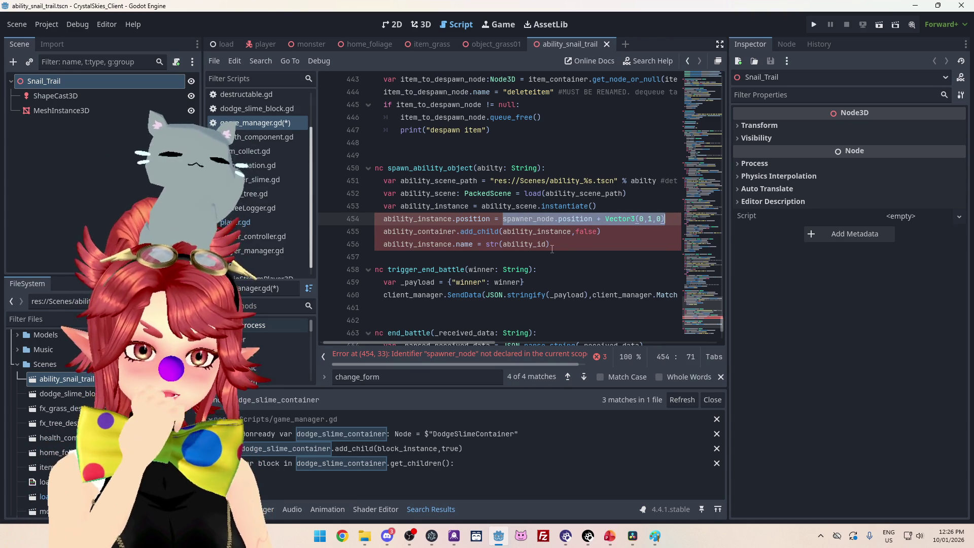
Step: Replace the spawner position with player.position and jump to player's declaration
{"action": "type", "text": "player"}
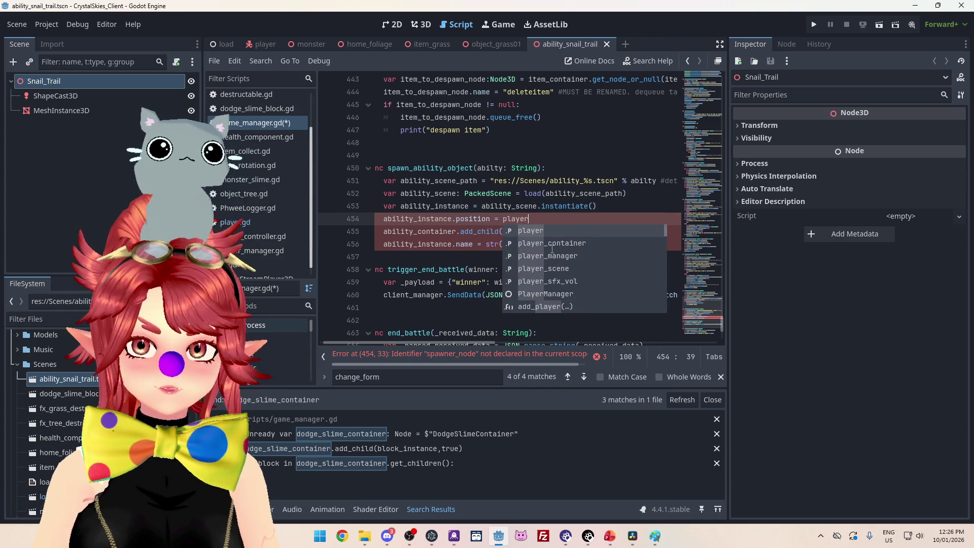
{"action": "type", "text": ".position"}
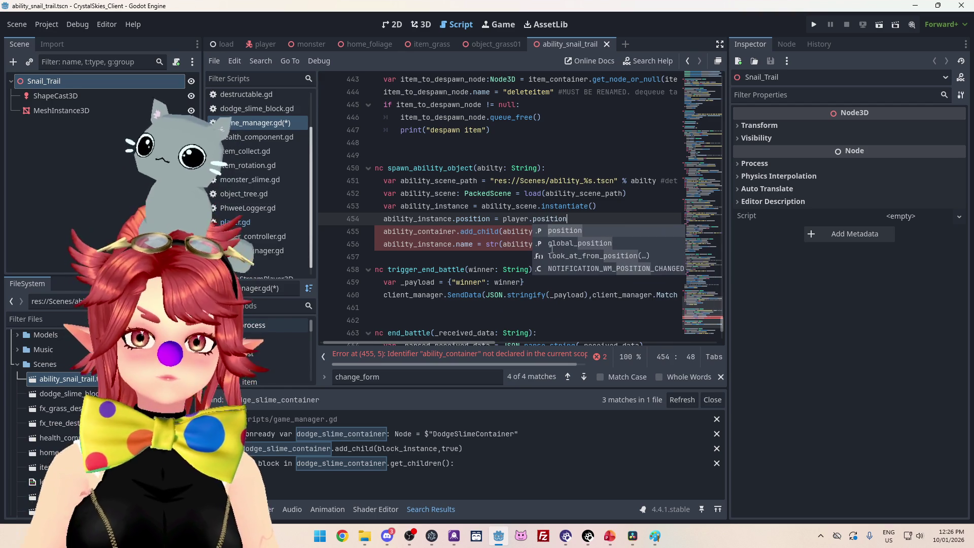
{"action": "left_click", "coordinate": [495, 195]}
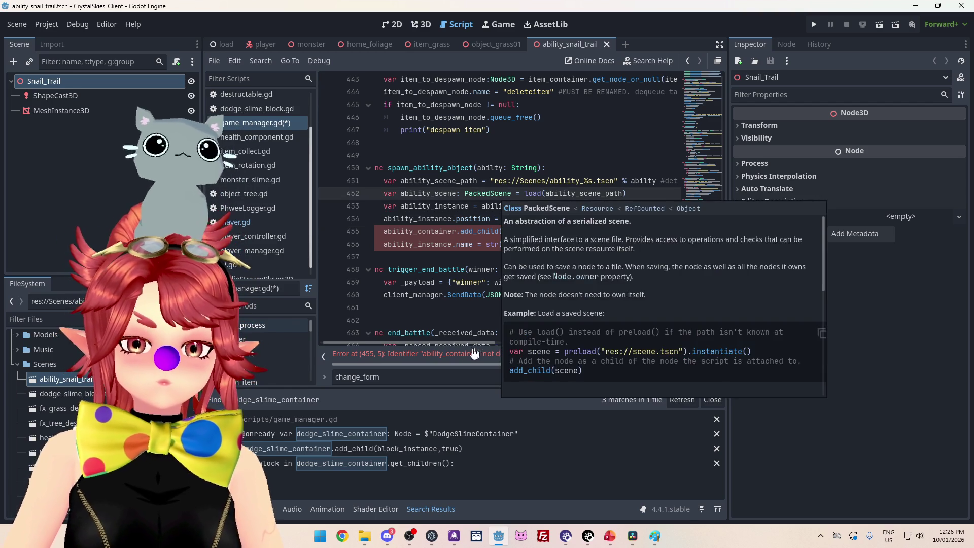
{"action": "left_click", "coordinate": [559, 219]}
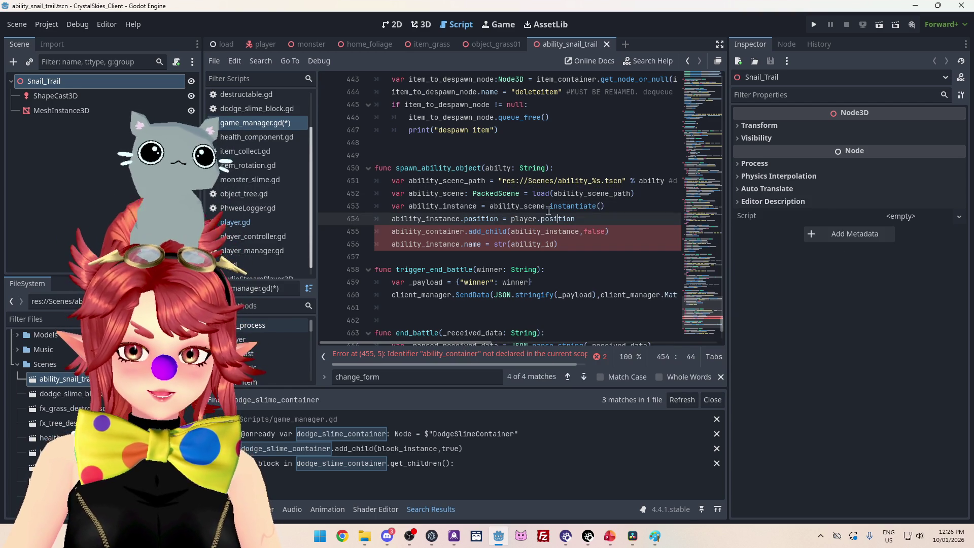
{"action": "mouse_move", "coordinate": [526, 221]}
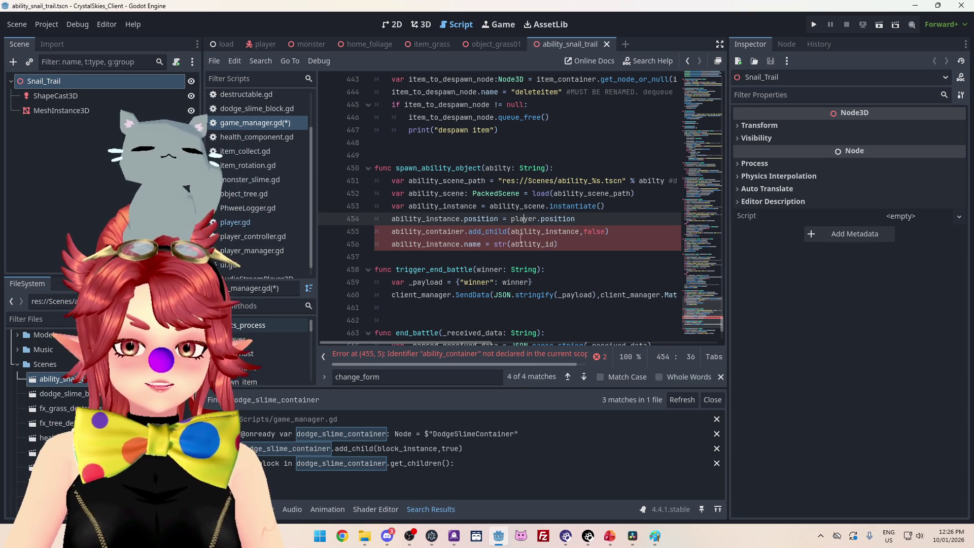
{"action": "mouse_move", "coordinate": [518, 238]}
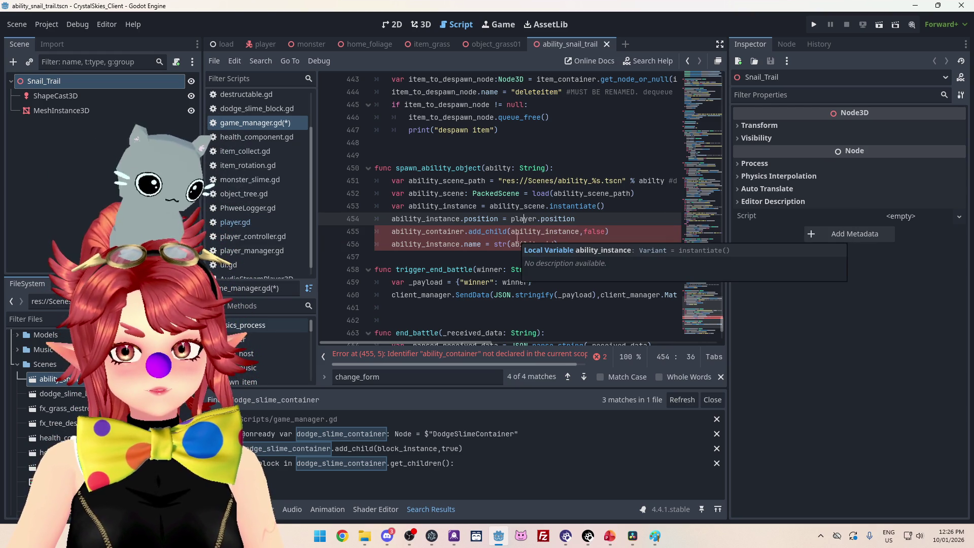
{"action": "left_click", "coordinate": [521, 223], "text": "ctrl"}
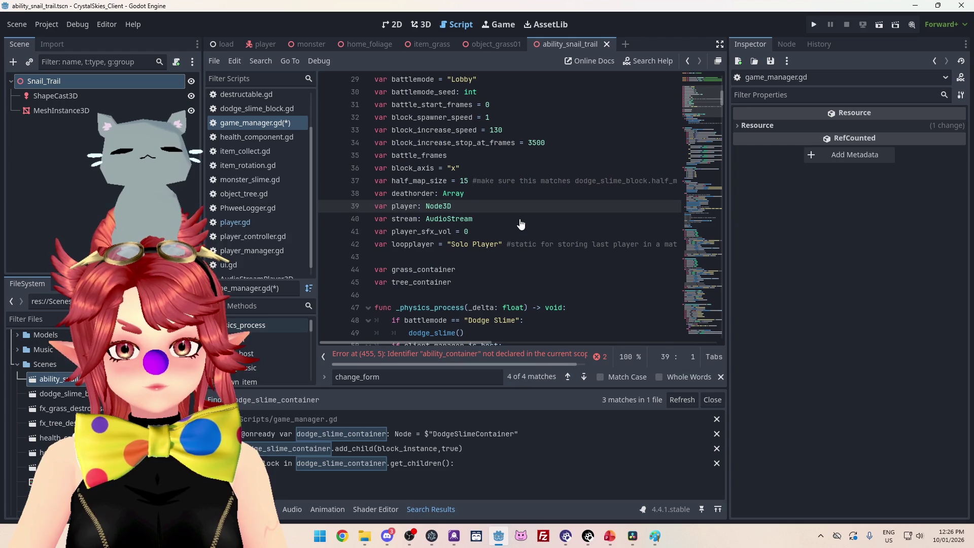
{"action": "scroll", "coordinate": [420, 202], "scroll_direction": "down", "scroll_amount": 4}
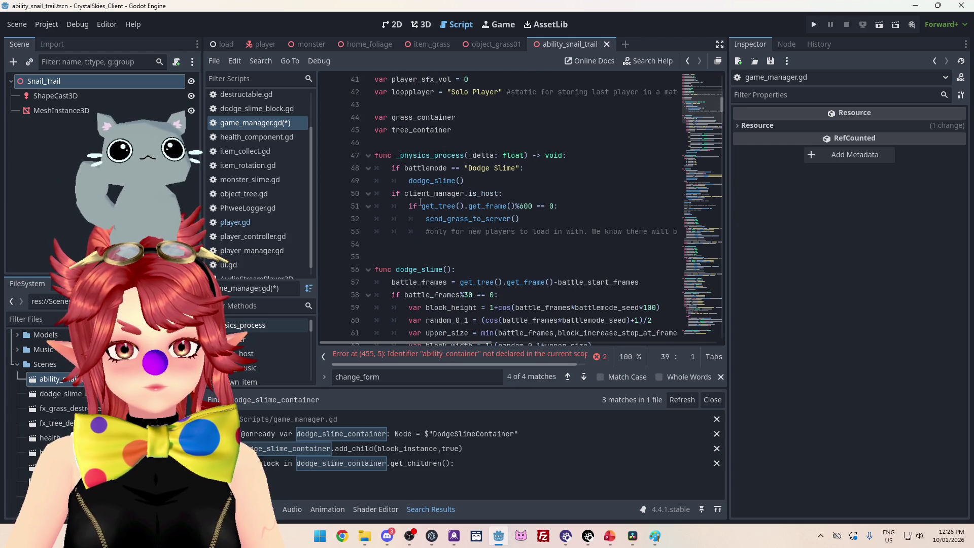
{"action": "scroll", "coordinate": [420, 202], "scroll_direction": "up", "scroll_amount": 4}
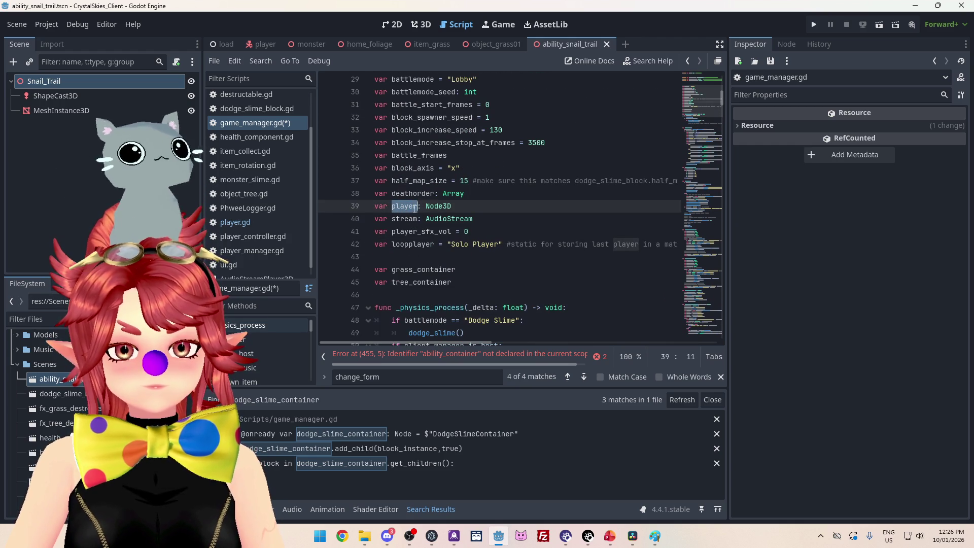
Step: Search all project files for player and review the game_manager.gd matches
{"action": "key", "text": "ctrl+shift+f"}
{"action": "left_click", "coordinate": [500, 306]}
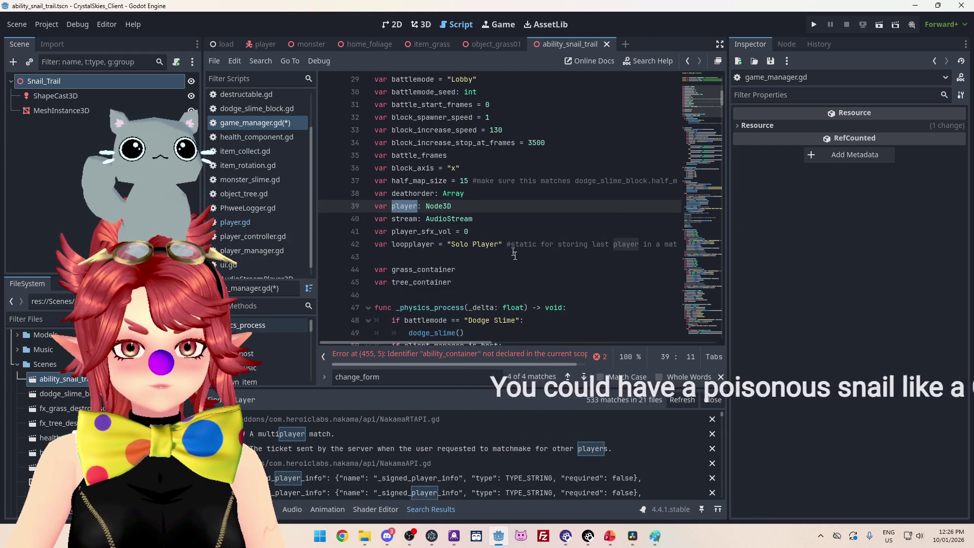
{"action": "scroll", "coordinate": [440, 473], "scroll_direction": "down", "scroll_amount": 10}
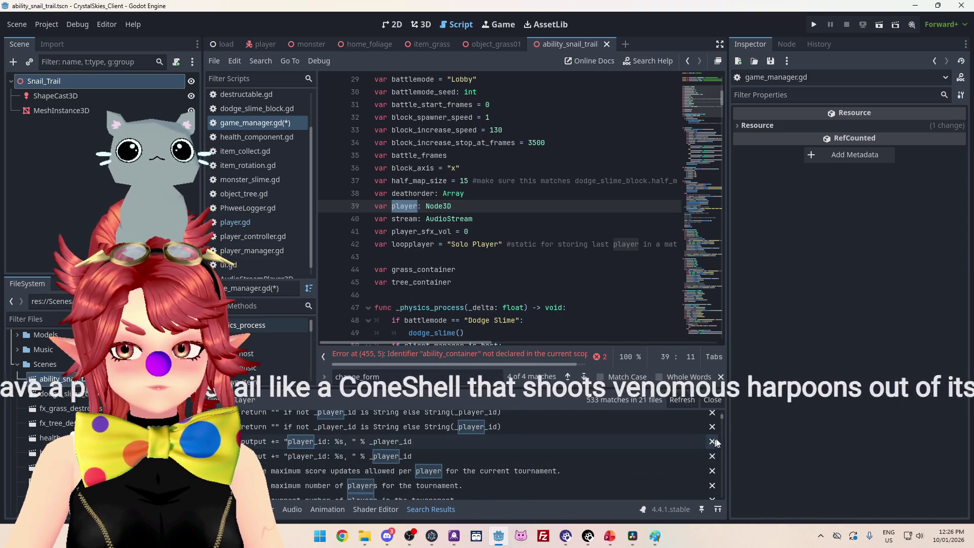
{"action": "left_click_drag", "start_coordinate": [721, 416], "coordinate": [726, 510]}
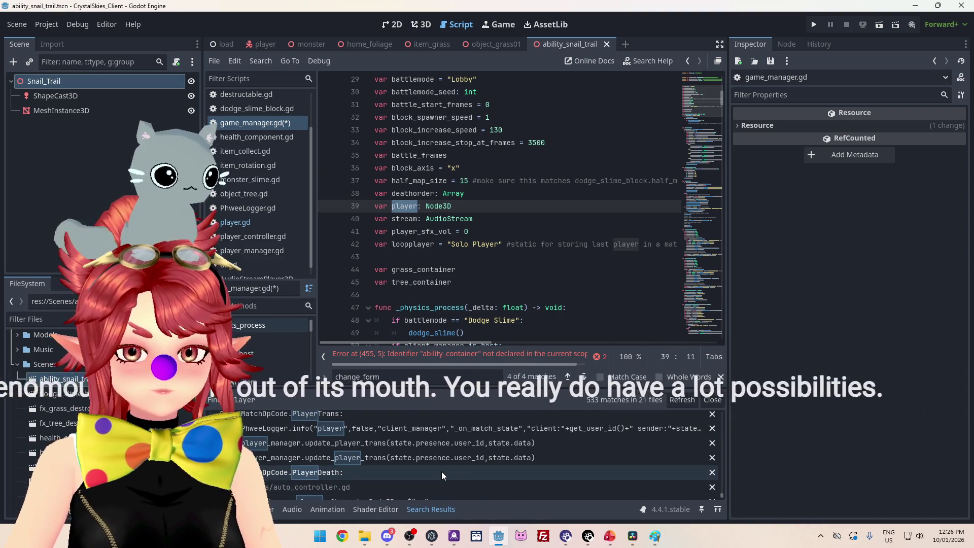
{"action": "scroll", "coordinate": [442, 470], "scroll_direction": "up", "scroll_amount": 3}
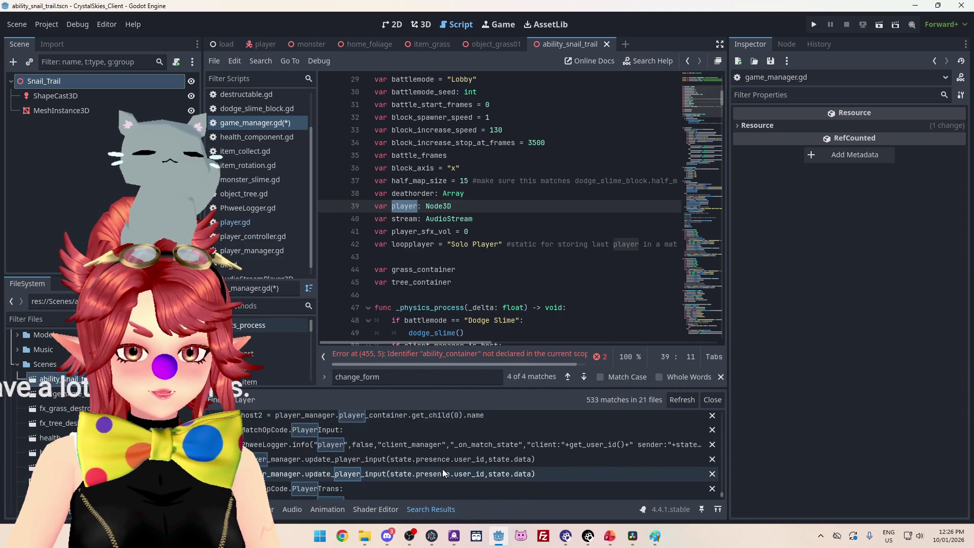
{"action": "scroll", "coordinate": [442, 469], "scroll_direction": "up", "scroll_amount": 10}
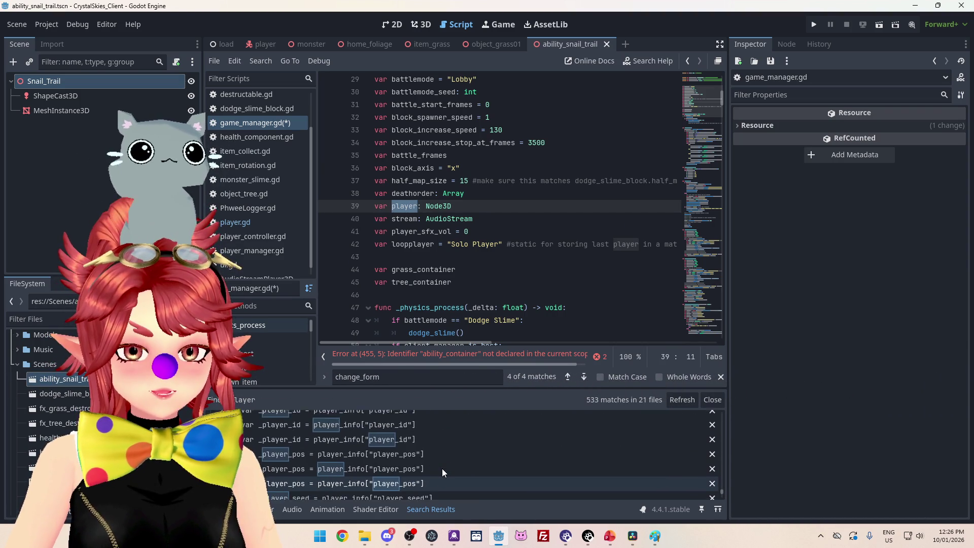
{"action": "scroll", "coordinate": [441, 467], "scroll_direction": "down", "scroll_amount": 10}
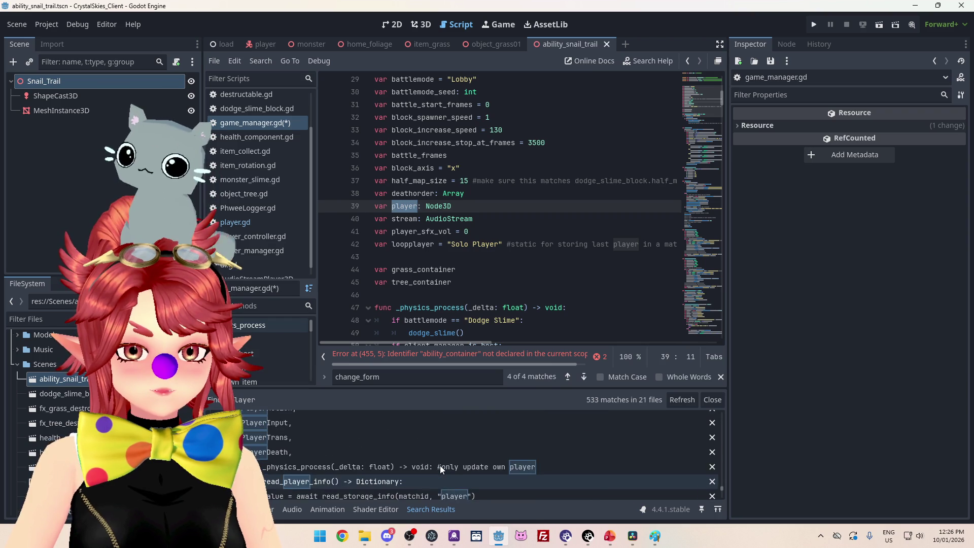
{"action": "scroll", "coordinate": [440, 465], "scroll_direction": "down", "scroll_amount": 10}
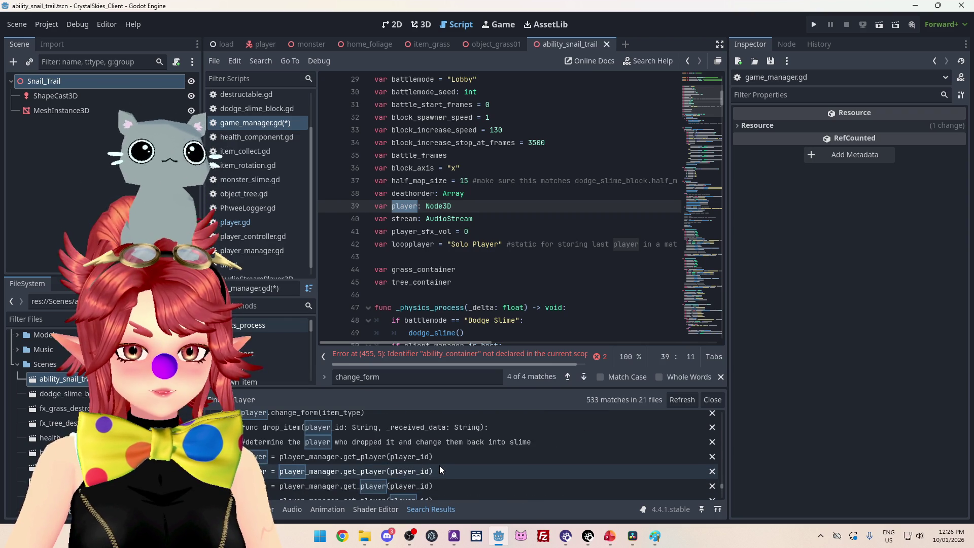
{"action": "scroll", "coordinate": [439, 465], "scroll_direction": "down", "scroll_amount": 10}
{"action": "scroll", "coordinate": [439, 468], "scroll_direction": "down", "scroll_amount": 10}
{"action": "scroll", "coordinate": [439, 469], "scroll_direction": "down", "scroll_amount": 10}
{"action": "scroll", "coordinate": [440, 466], "scroll_direction": "down", "scroll_amount": 15}
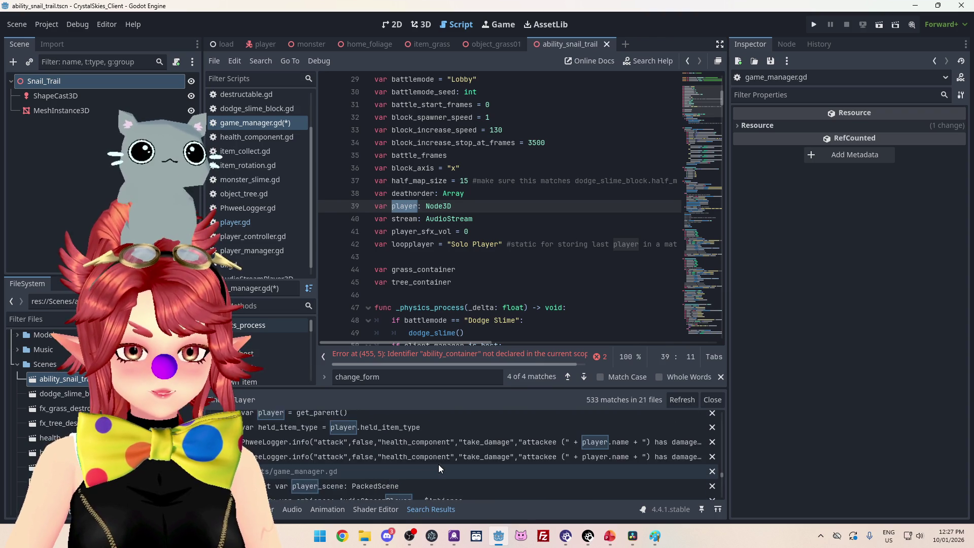
{"action": "scroll", "coordinate": [439, 464], "scroll_direction": "down", "scroll_amount": 2}
{"action": "left_click", "coordinate": [352, 438]}
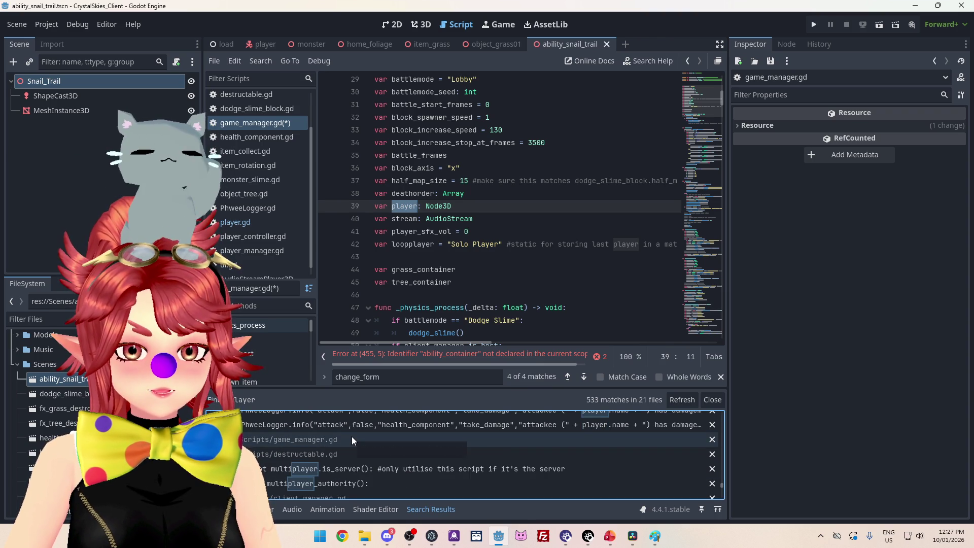
{"action": "left_click", "coordinate": [352, 437]}
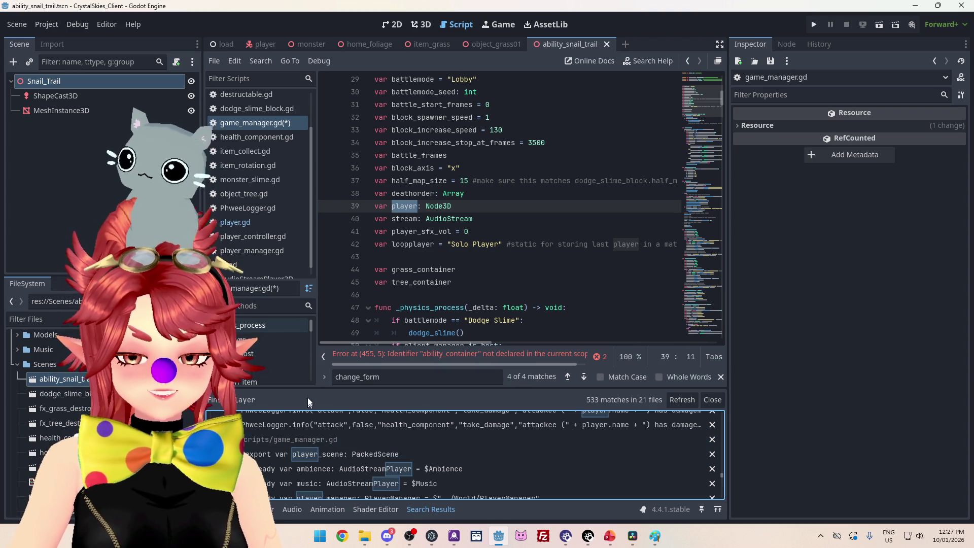
Step: Enlarge the search results and jump to line 455, where ability_container is flagged undeclared
{"action": "left_click_drag", "start_coordinate": [336, 387], "coordinate": [336, 247]}
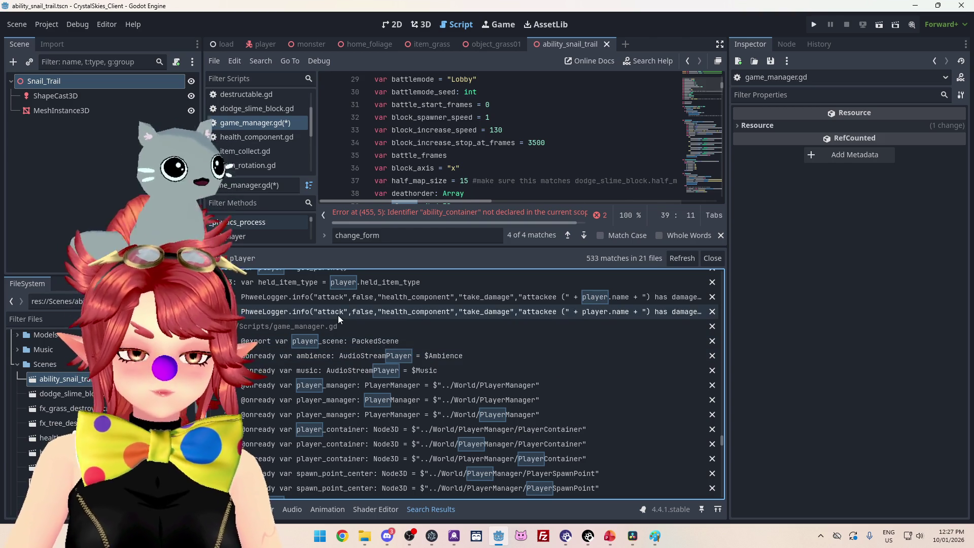
{"action": "scroll", "coordinate": [386, 351], "scroll_direction": "down", "scroll_amount": 5}
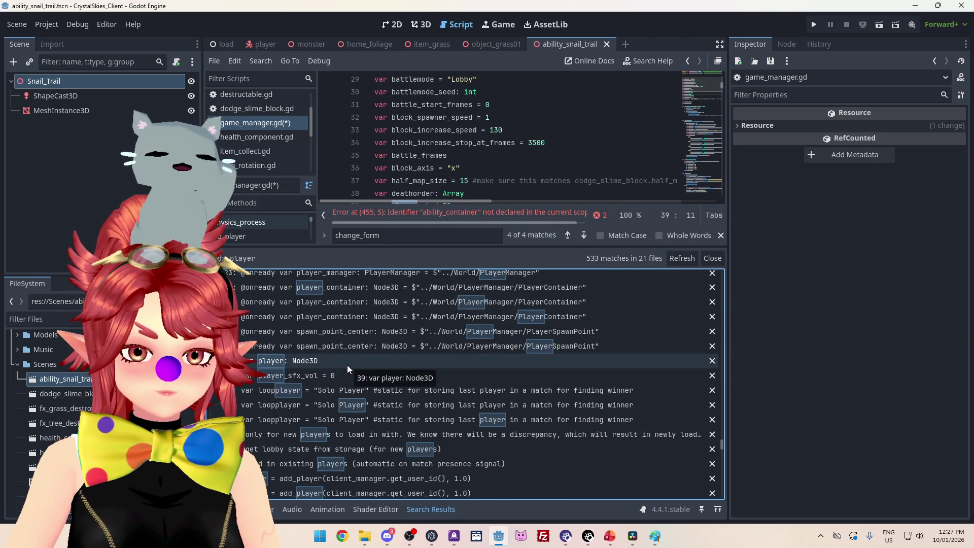
{"action": "scroll", "coordinate": [347, 364], "scroll_direction": "down", "scroll_amount": 1}
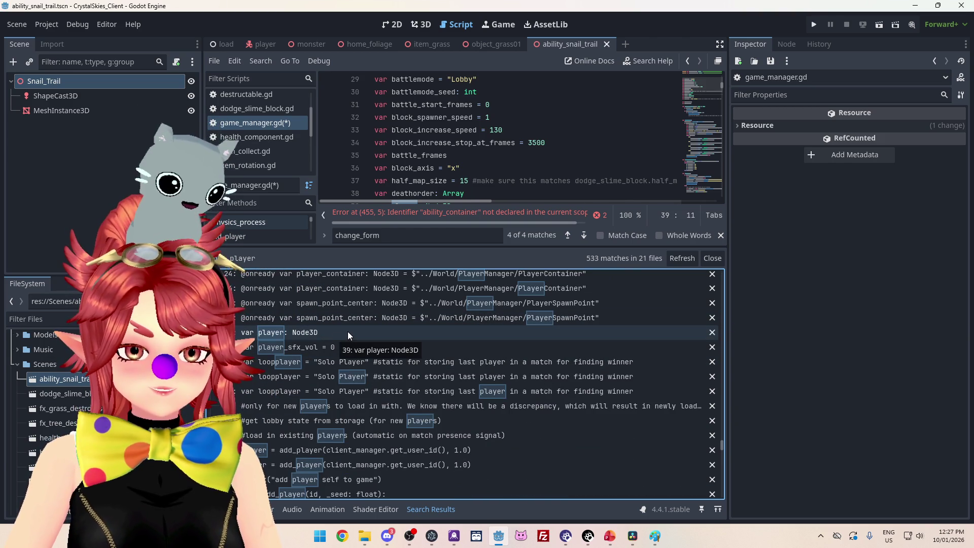
{"action": "scroll", "coordinate": [355, 363], "scroll_direction": "down", "scroll_amount": 1}
{"action": "scroll", "coordinate": [355, 365], "scroll_direction": "down", "scroll_amount": 1}
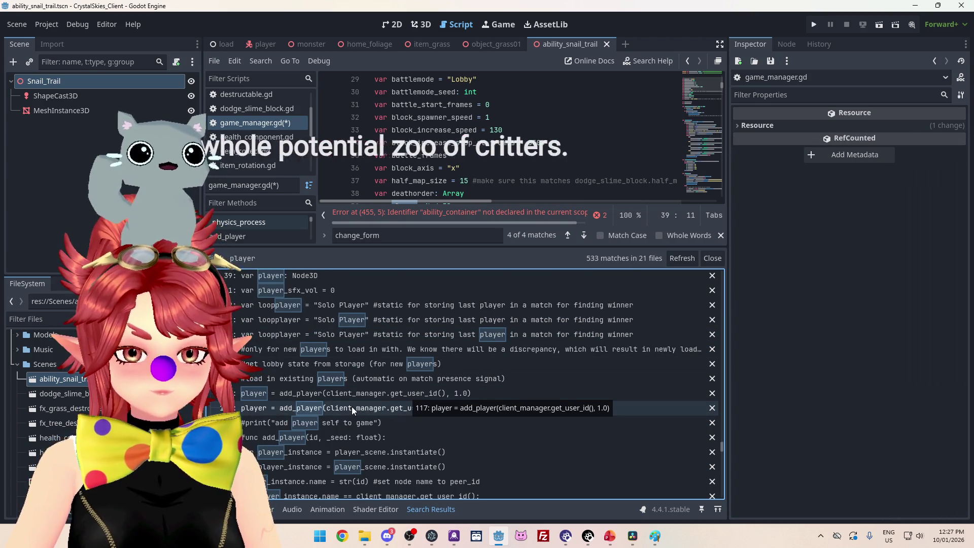
{"action": "scroll", "coordinate": [351, 406], "scroll_direction": "down", "scroll_amount": 1}
{"action": "scroll", "coordinate": [350, 391], "scroll_direction": "down", "scroll_amount": 3}
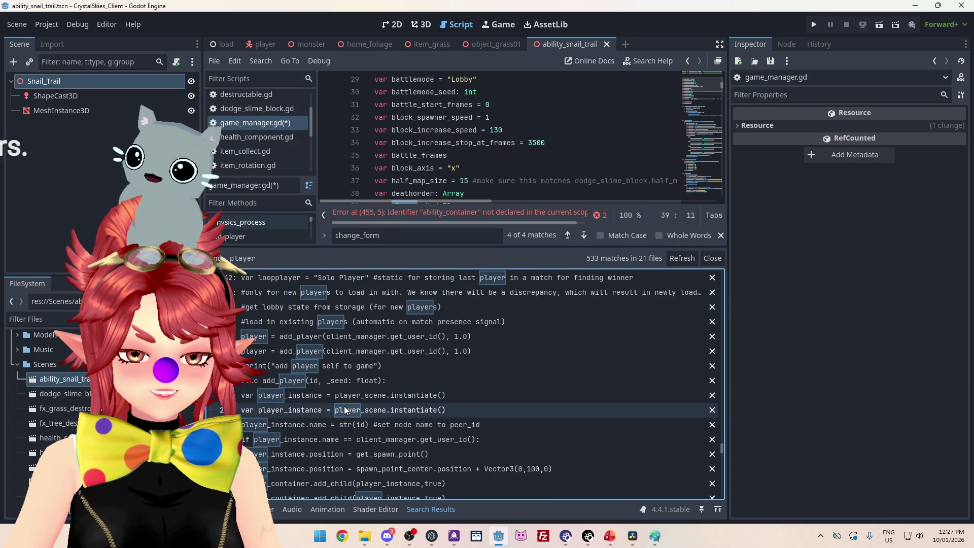
{"action": "scroll", "coordinate": [351, 391], "scroll_direction": "down", "scroll_amount": 5}
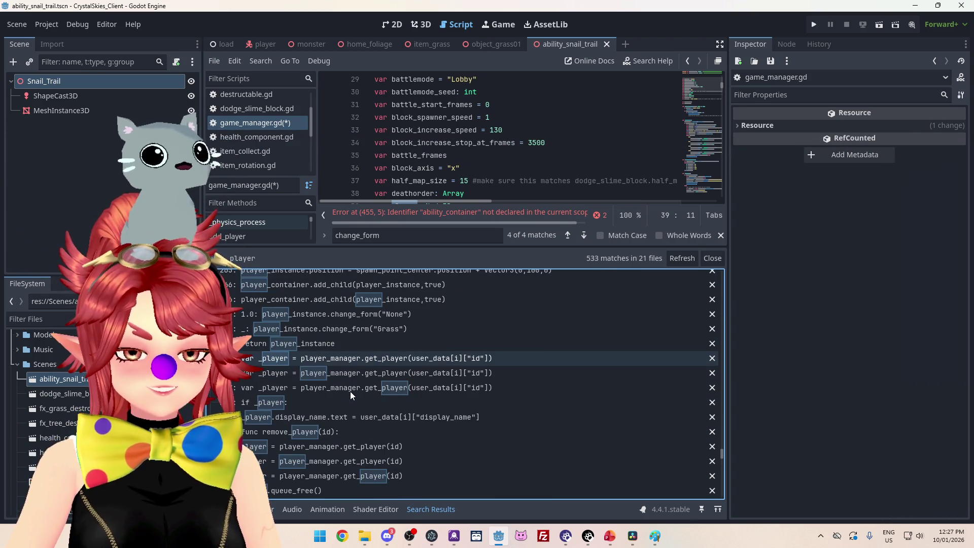
{"action": "scroll", "coordinate": [350, 391], "scroll_direction": "down", "scroll_amount": 2}
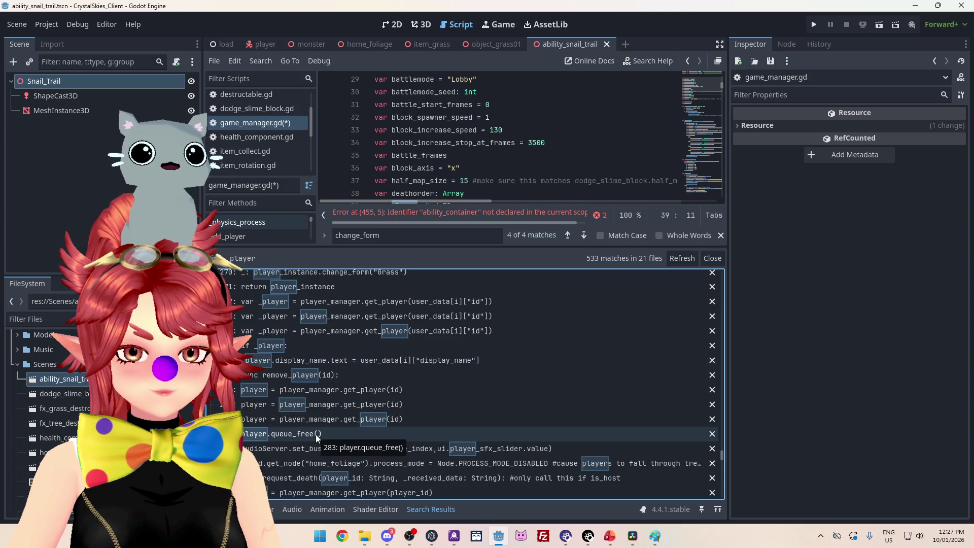
{"action": "left_click", "coordinate": [320, 391]}
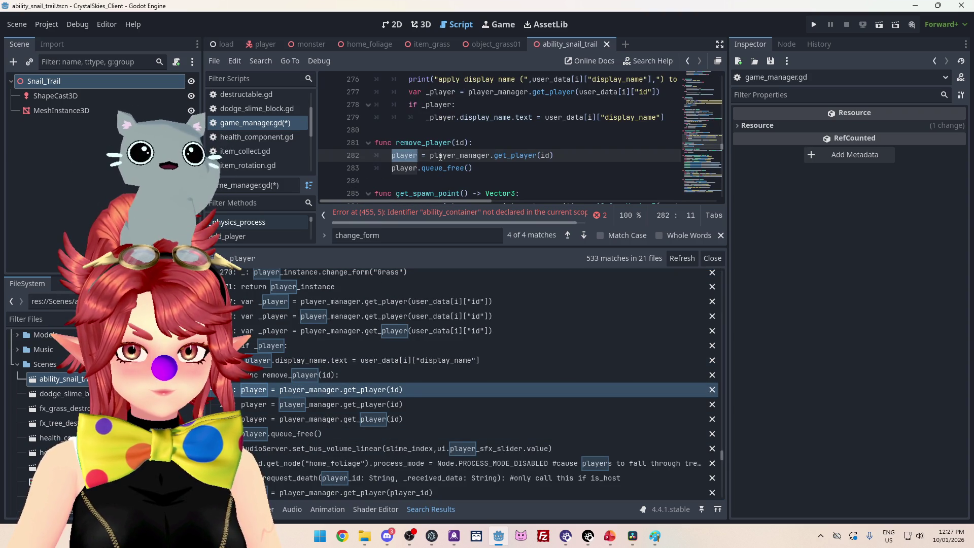
{"action": "left_click", "coordinate": [464, 214]}
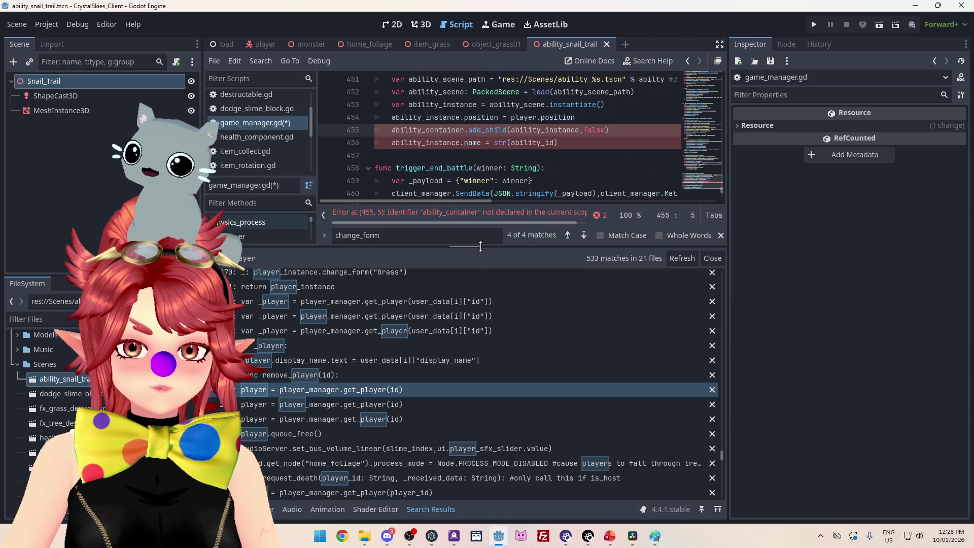
Step: Add ', player.position' to the snail_trail spawn_ability_object call in player.gd and save it
{"action": "left_click_drag", "start_coordinate": [464, 246], "coordinate": [479, 342]}
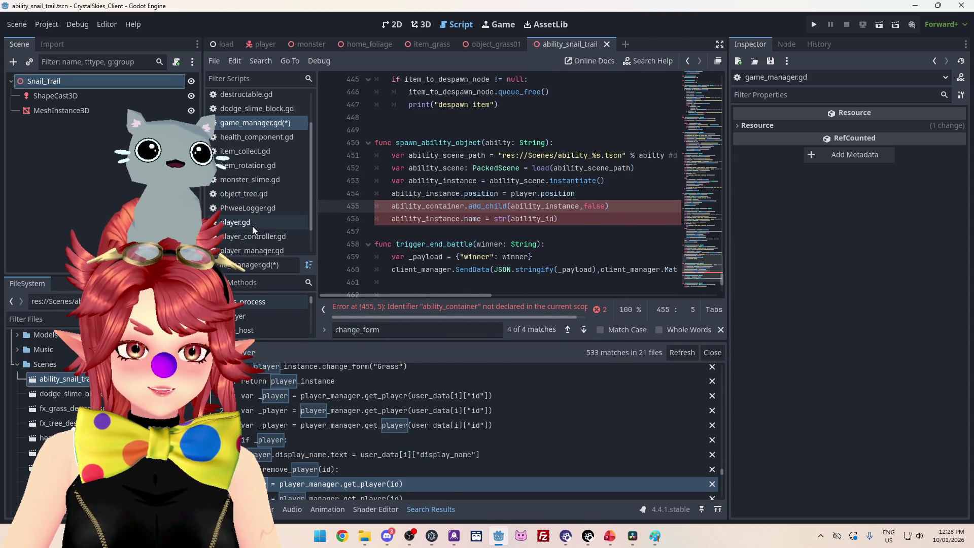
{"action": "left_click", "coordinate": [252, 226]}
{"action": "scroll", "coordinate": [550, 176], "scroll_direction": "down", "scroll_amount": 4}
{"action": "scroll", "coordinate": [552, 172], "scroll_direction": "up", "scroll_amount": 2}
{"action": "left_click", "coordinate": [661, 218]}
{"action": "type", "text": ", "}
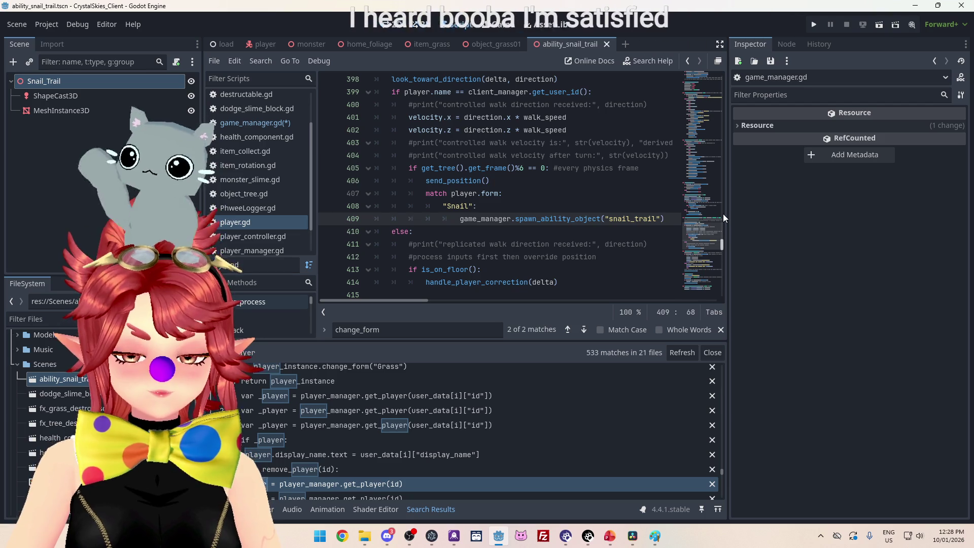
{"action": "type", "text": "player.position"}
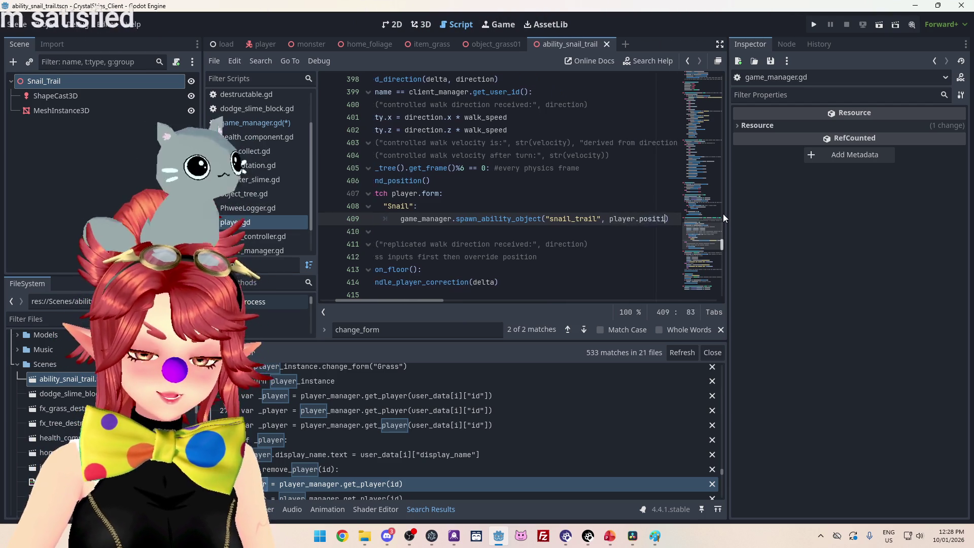
{"action": "left_click", "coordinate": [535, 181]}
{"action": "key", "text": "ctrl+s"}
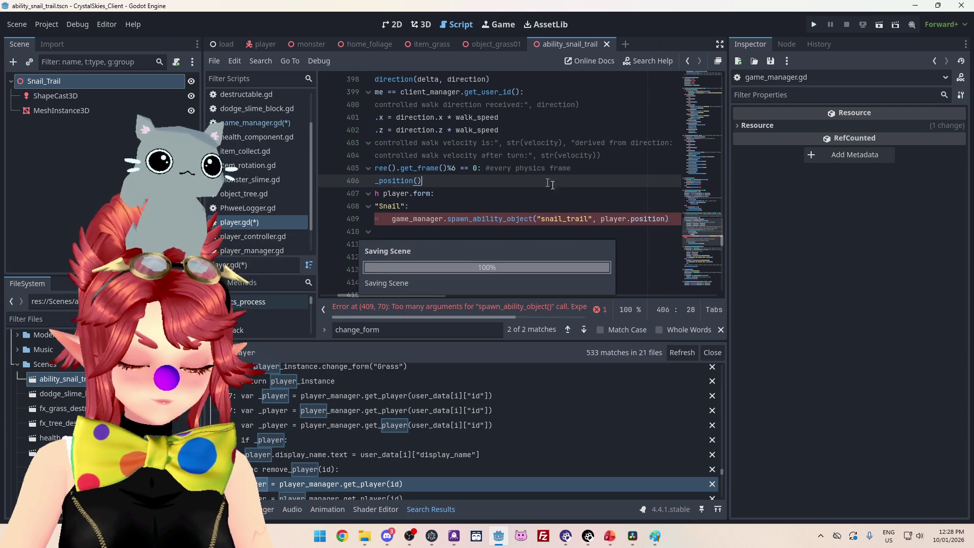
{"action": "left_click", "coordinate": [259, 122]}
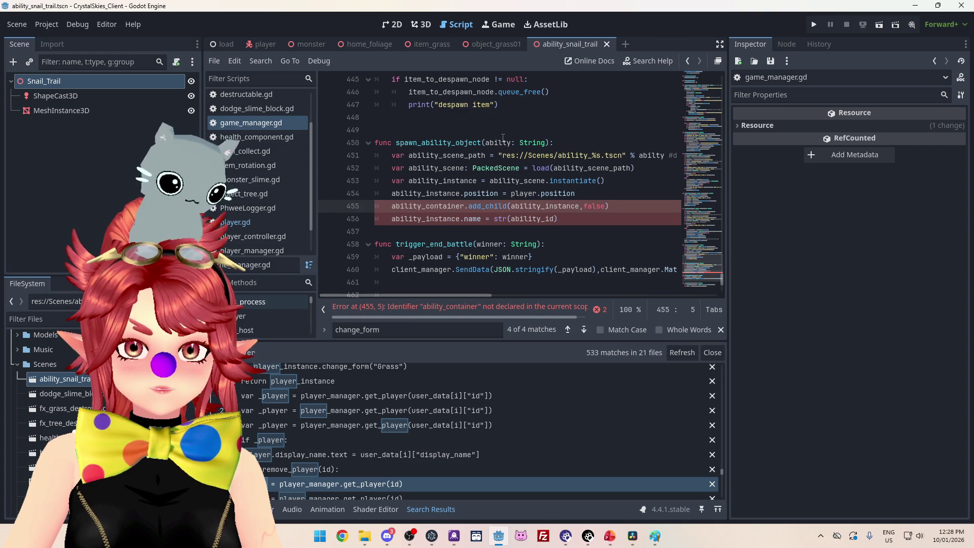
{"action": "left_click", "coordinate": [550, 143]}
{"action": "type", "text": ","}
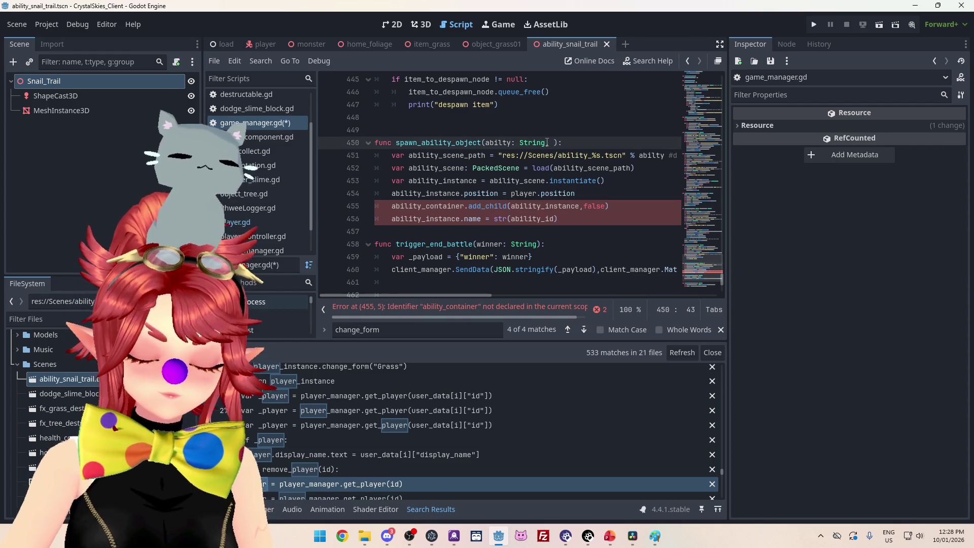
Step: Add a 'pos: Vector3' parameter to the spawn_ability_object signature on line 450
{"action": "type", "text": "pos:"}
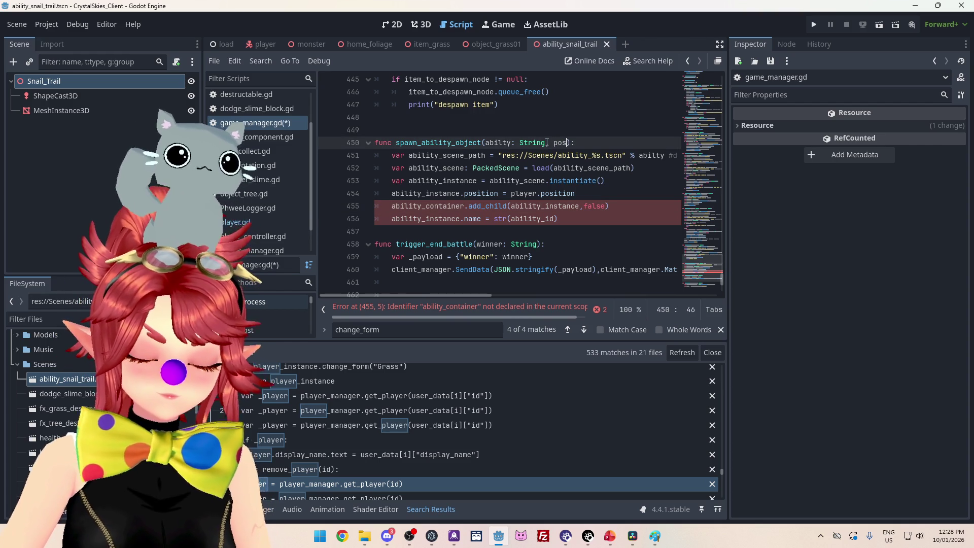
{"action": "type", "text": " V"}
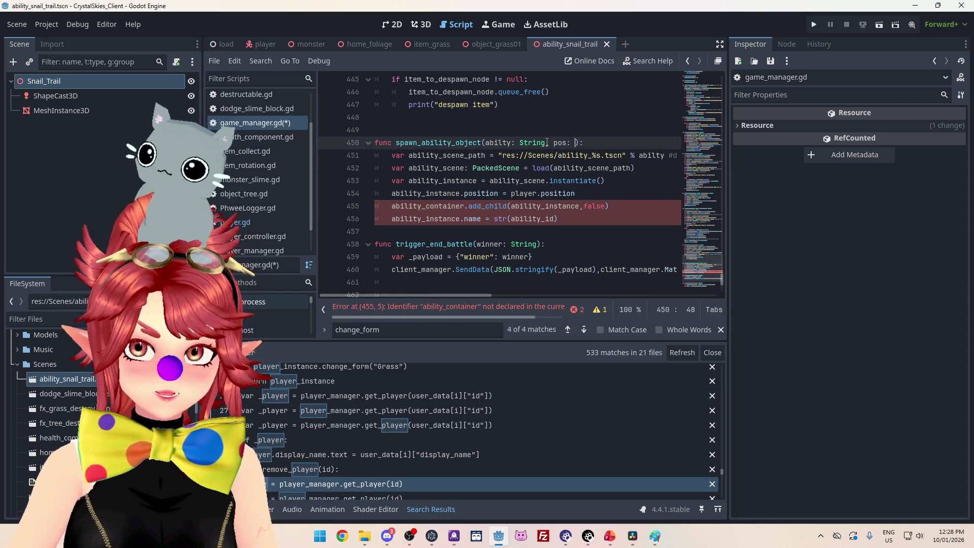
{"action": "type", "text": "ector"}
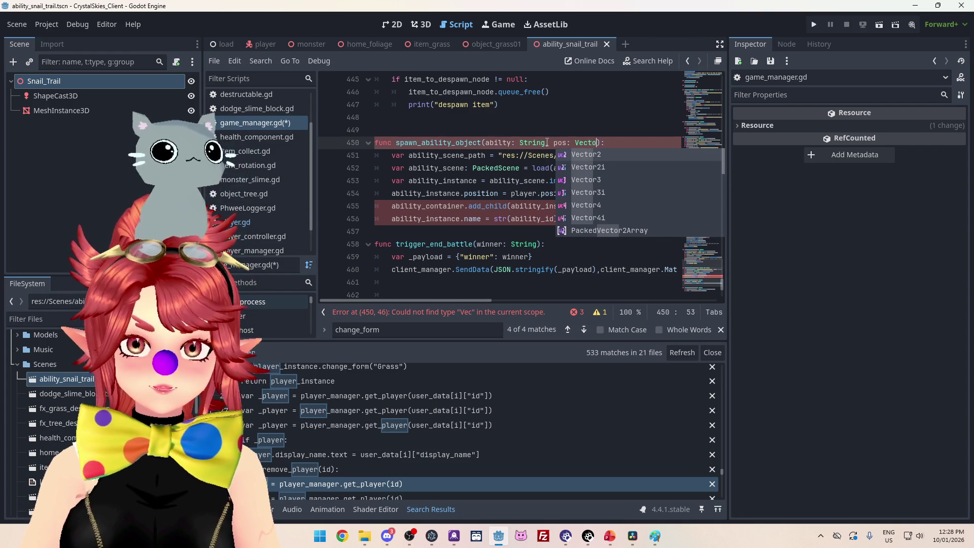
{"action": "key", "text": "Down"}
{"action": "key", "text": "Down"}
{"action": "key", "text": "Return"}
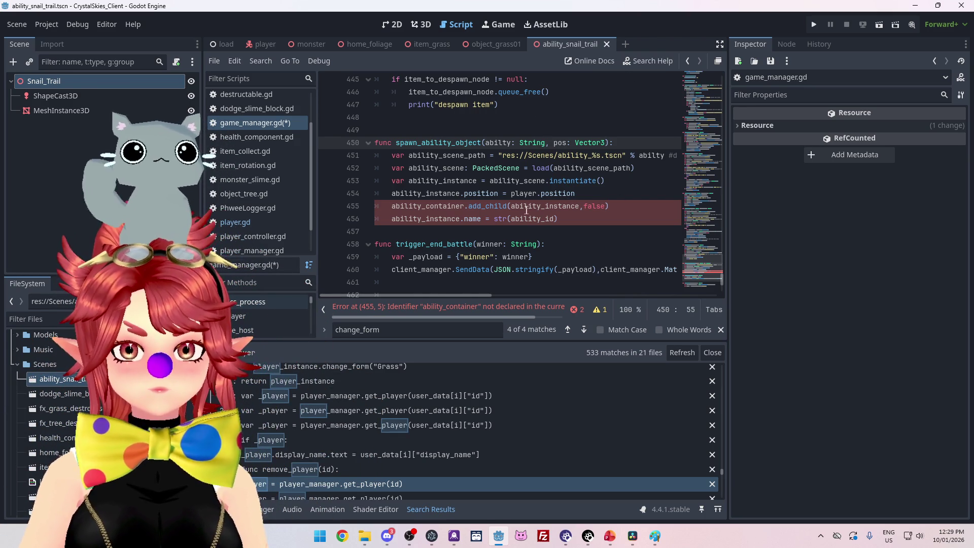
{"action": "mouse_move", "coordinate": [422, 200]}
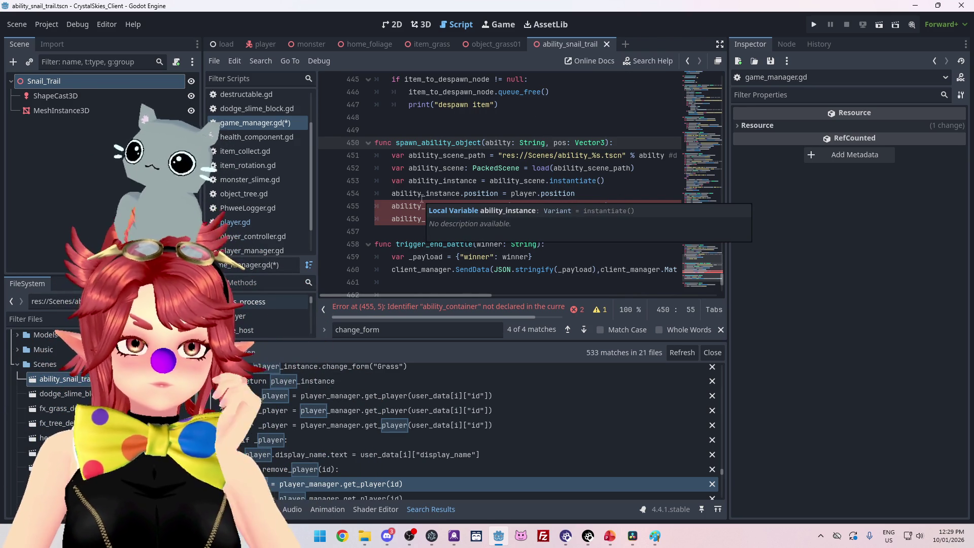
{"action": "left_click", "coordinate": [618, 183]}
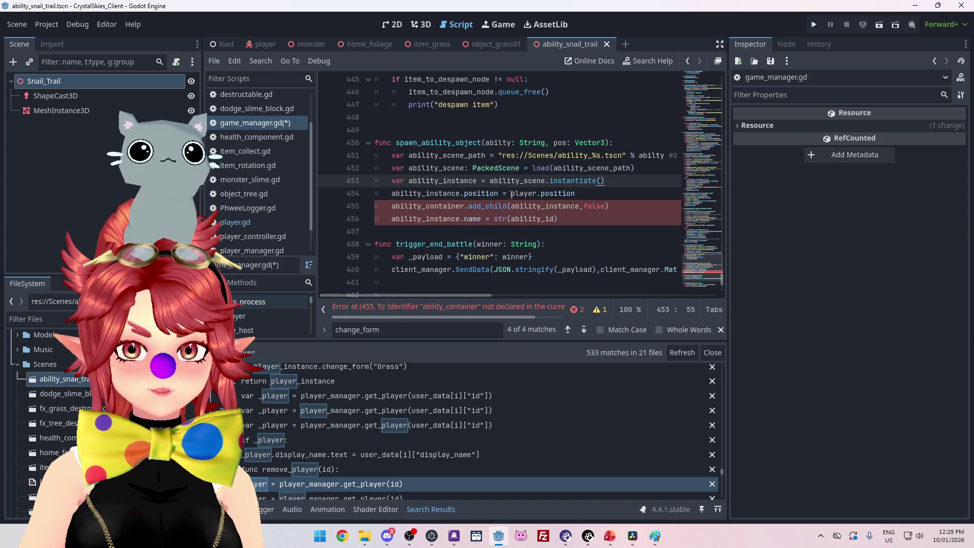
Step: Set ability_instance.position to the parameter, renamed _pos on lines 450 and 454
{"action": "left_click_drag", "start_coordinate": [512, 195], "coordinate": [569, 192]}
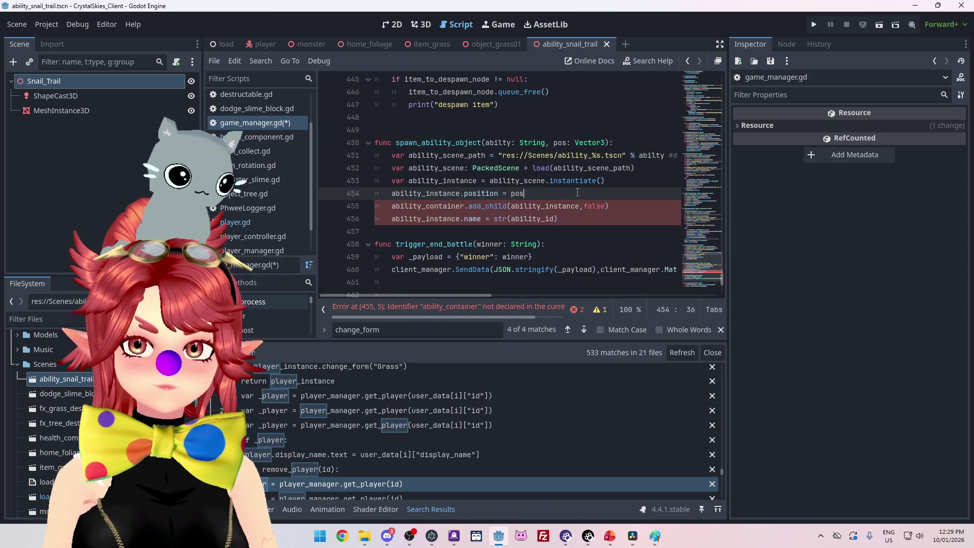
{"action": "left_click", "coordinate": [462, 168]}
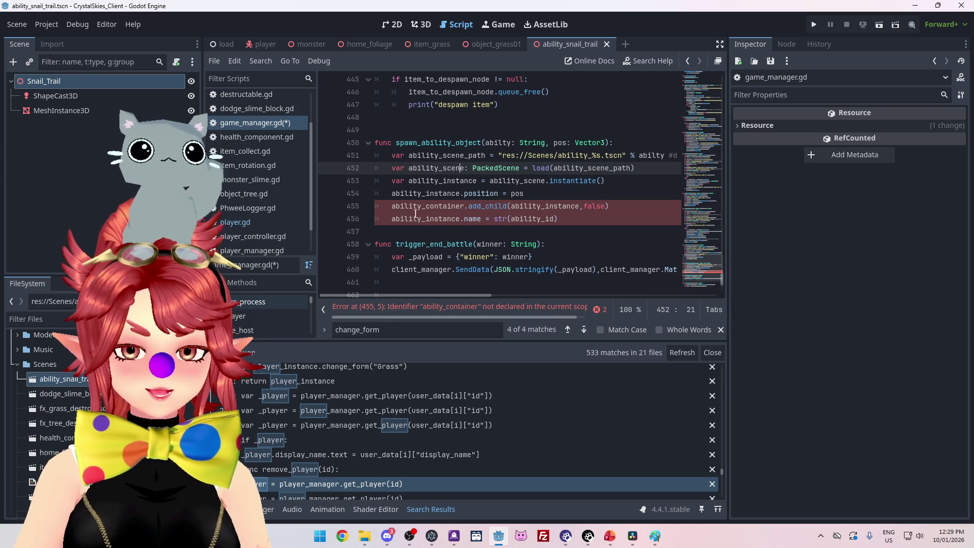
{"action": "left_click", "coordinate": [554, 142]}
{"action": "type", "text": "_"}
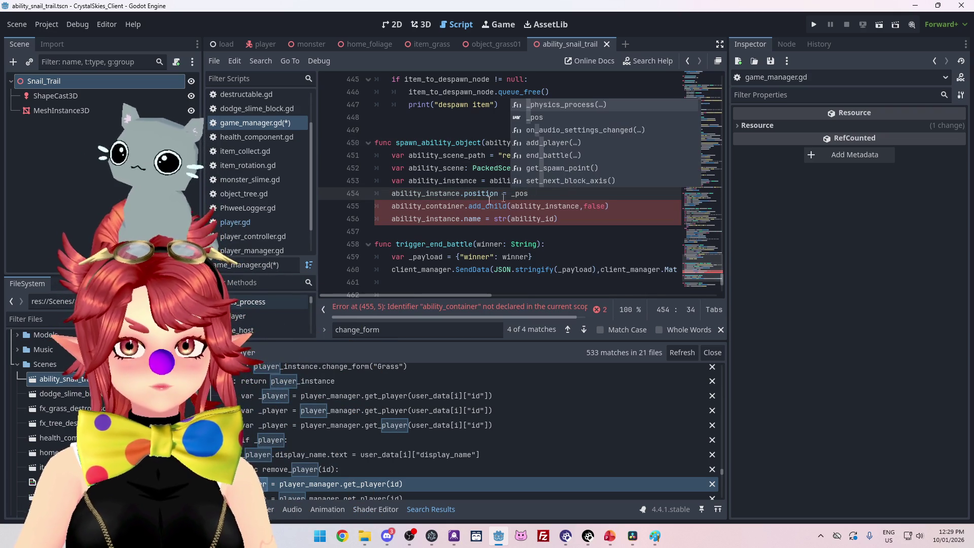
{"action": "left_click", "coordinate": [413, 206]}
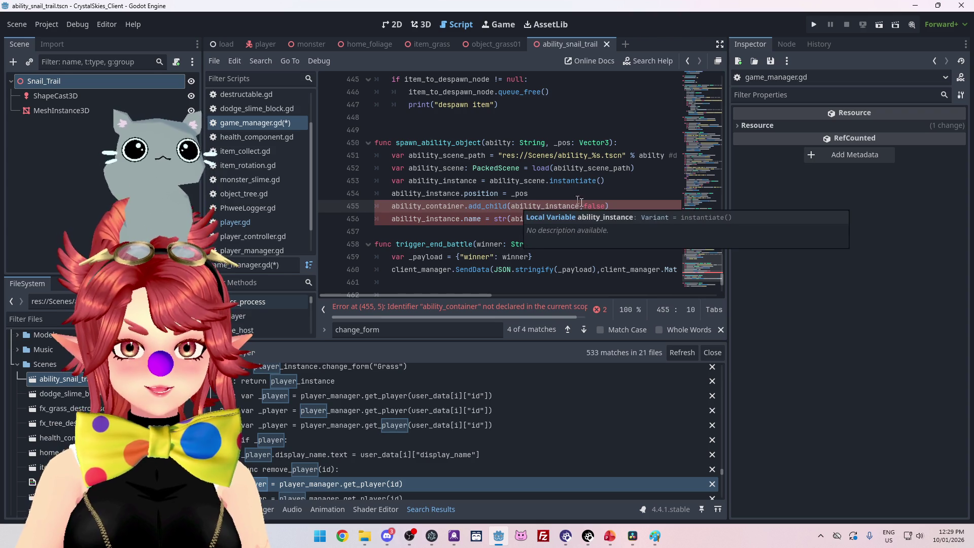
{"action": "mouse_move", "coordinate": [540, 203]}
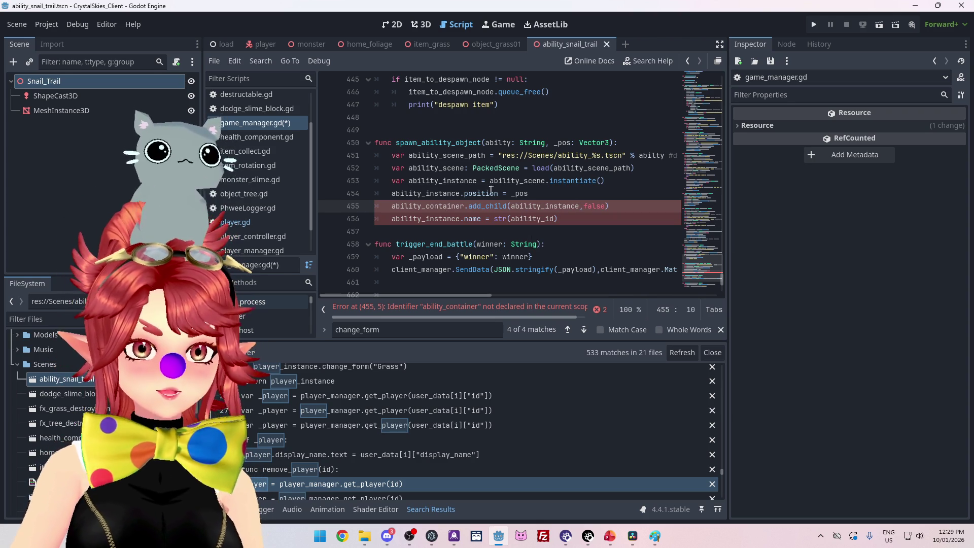
{"action": "left_click", "coordinate": [222, 48]}
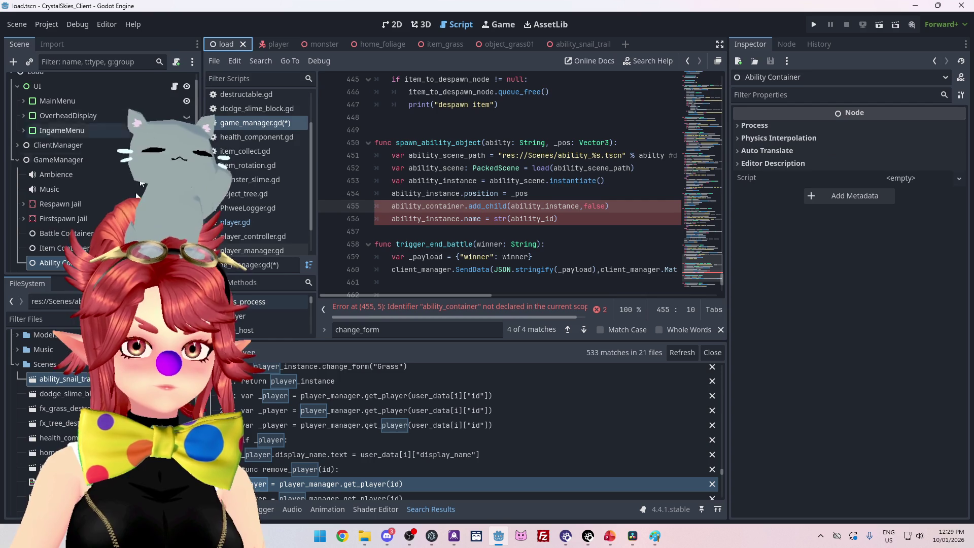
{"action": "left_click_drag", "start_coordinate": [724, 276], "coordinate": [735, 68]}
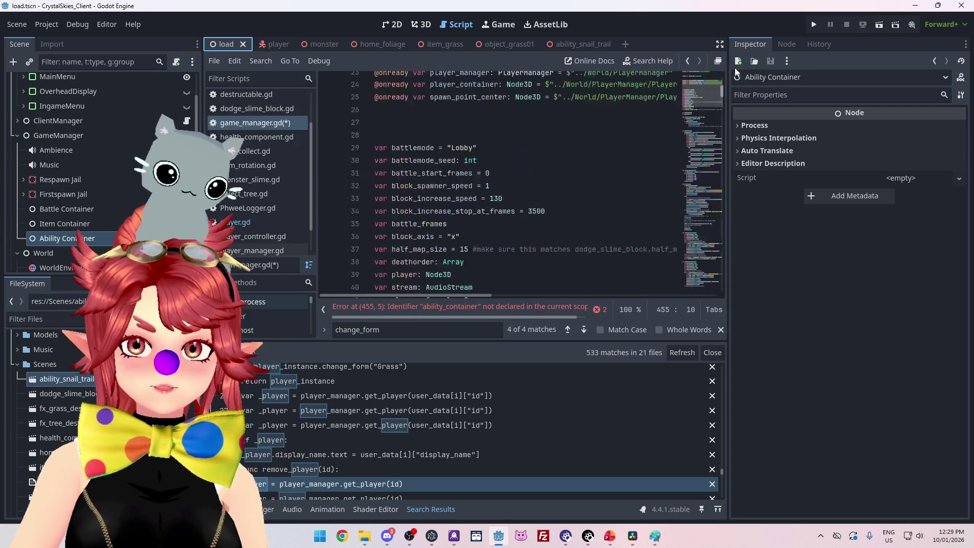
{"action": "scroll", "coordinate": [607, 169], "scroll_direction": "down", "scroll_amount": 2}
{"action": "scroll", "coordinate": [607, 169], "scroll_direction": "down", "scroll_amount": 1}
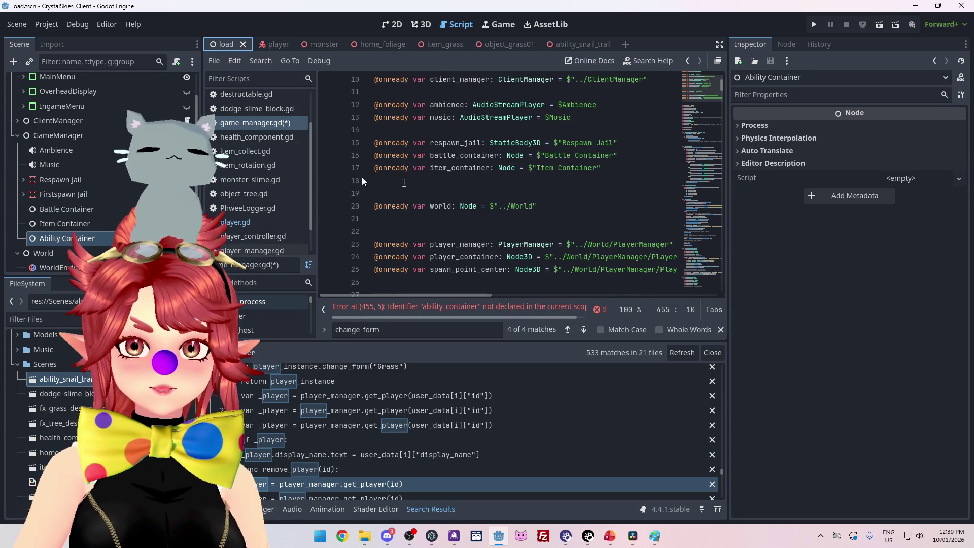
{"action": "left_click_drag", "start_coordinate": [56, 239], "coordinate": [384, 187]}
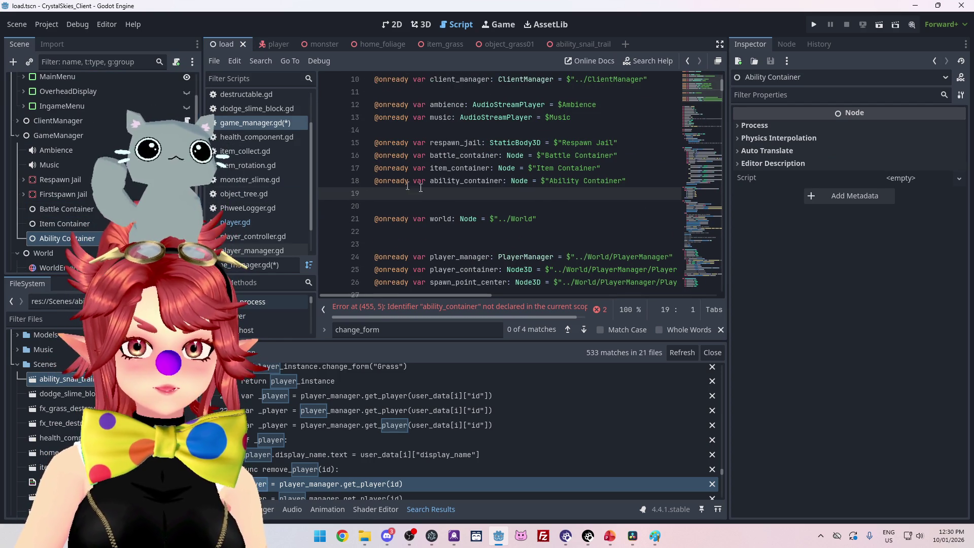
{"action": "left_click", "coordinate": [406, 312]}
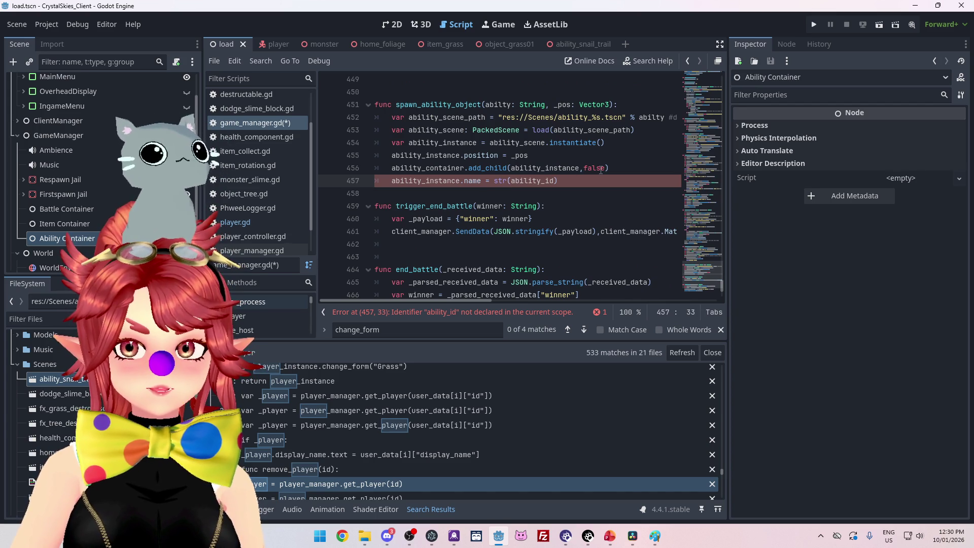
{"action": "mouse_move", "coordinate": [449, 168]}
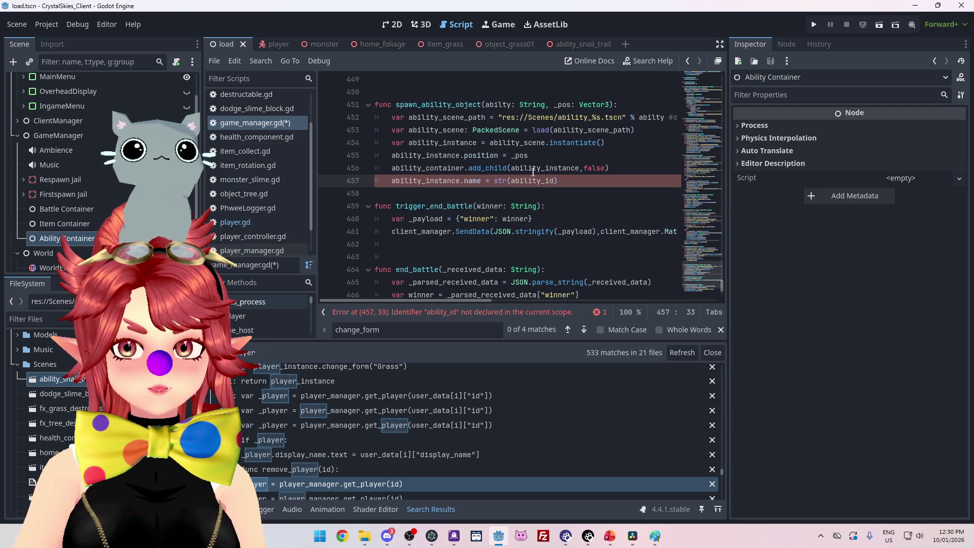
{"action": "mouse_move", "coordinate": [496, 170]}
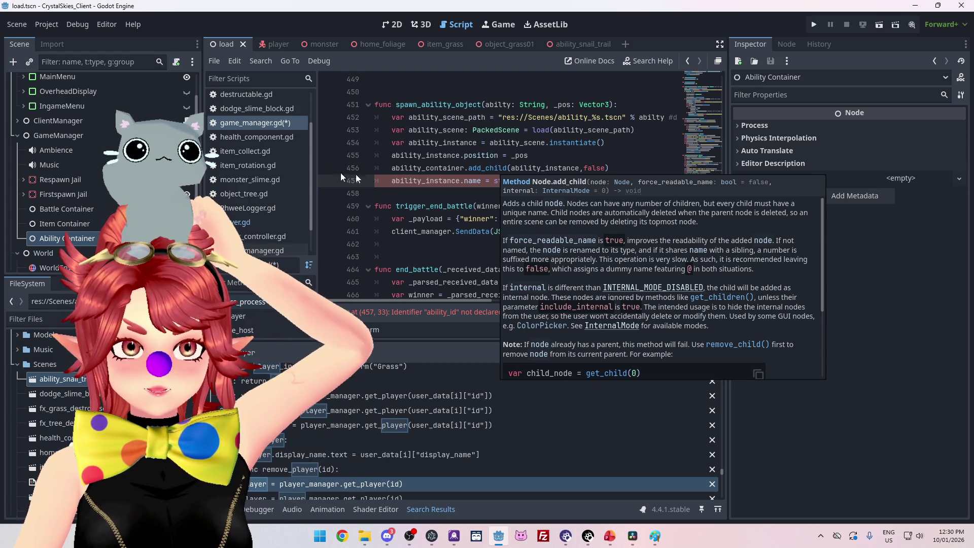
{"action": "mouse_move", "coordinate": [428, 187]}
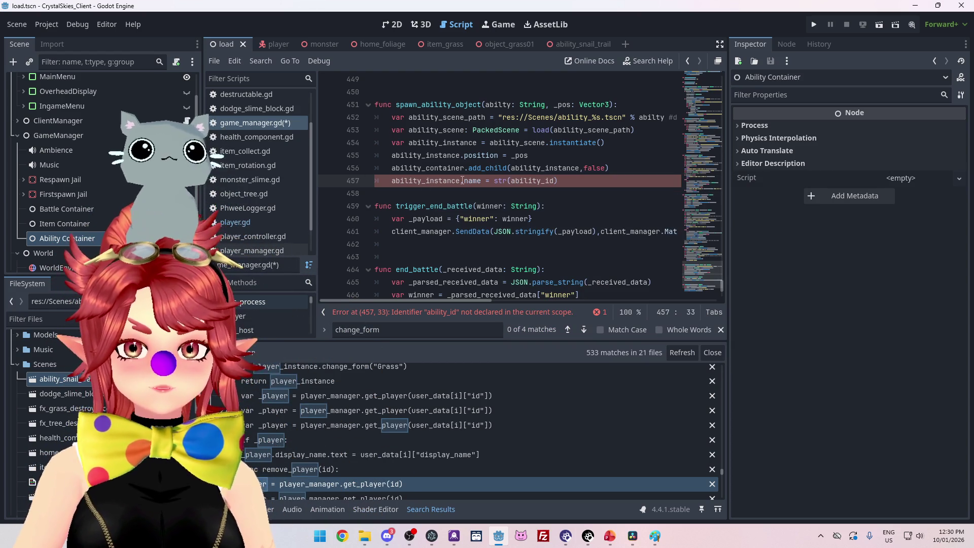
{"action": "scroll", "coordinate": [473, 181], "scroll_direction": "up", "scroll_amount": 1}
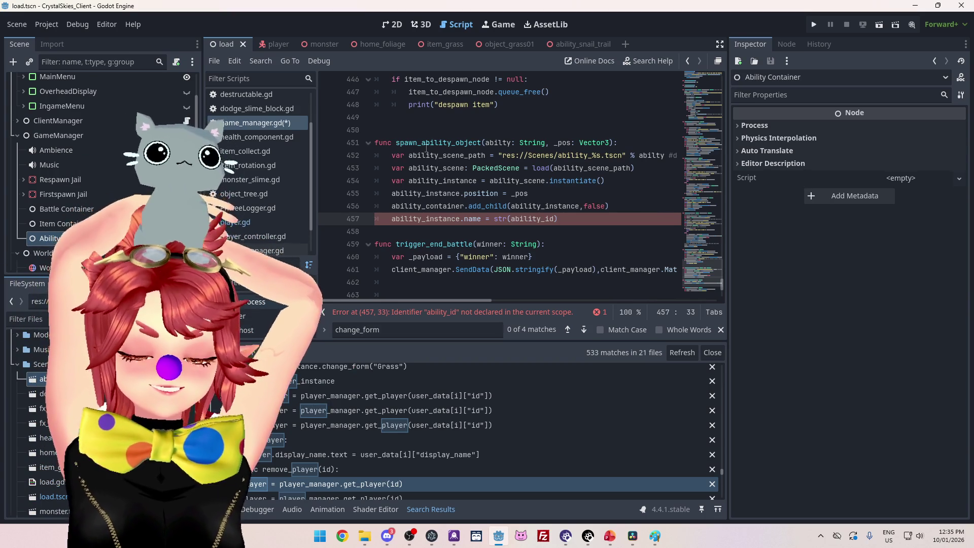
Step: Switch to the ToDo_BattleBranch presentation in PowerPoint
{"action": "left_click", "coordinate": [610, 536]}
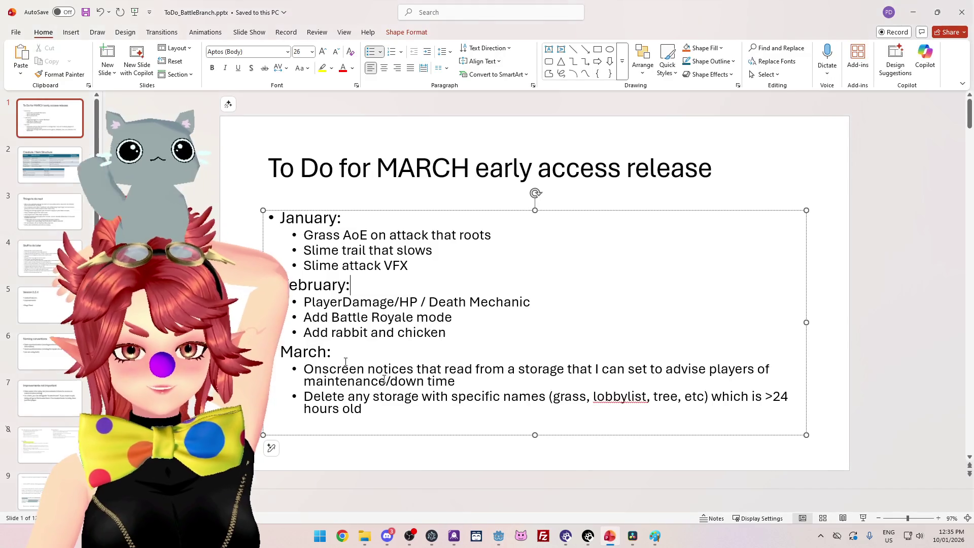
Step: On slide 2, review the Grass Snail and Chicken attacks and passives in the creature table
{"action": "left_click", "coordinate": [37, 181]}
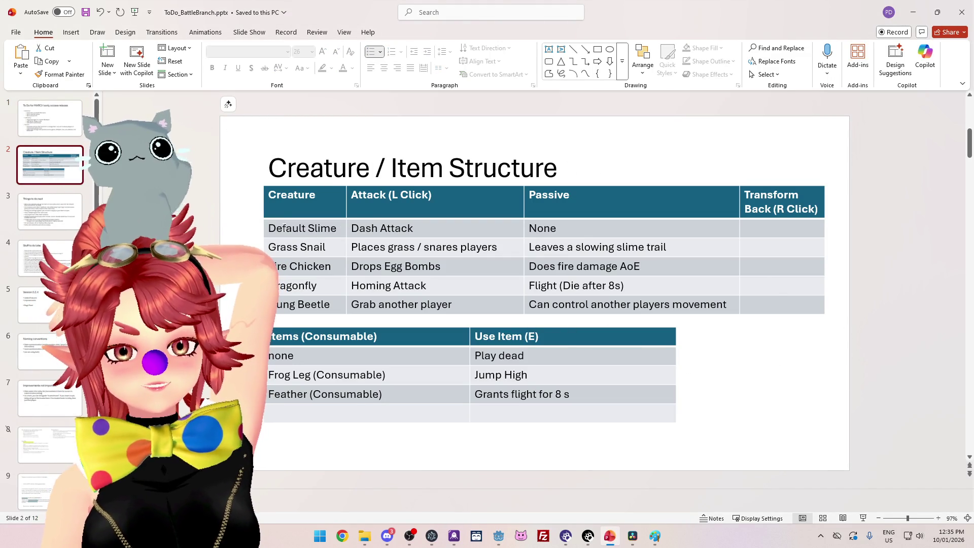
{"action": "triple_click", "coordinate": [284, 249]}
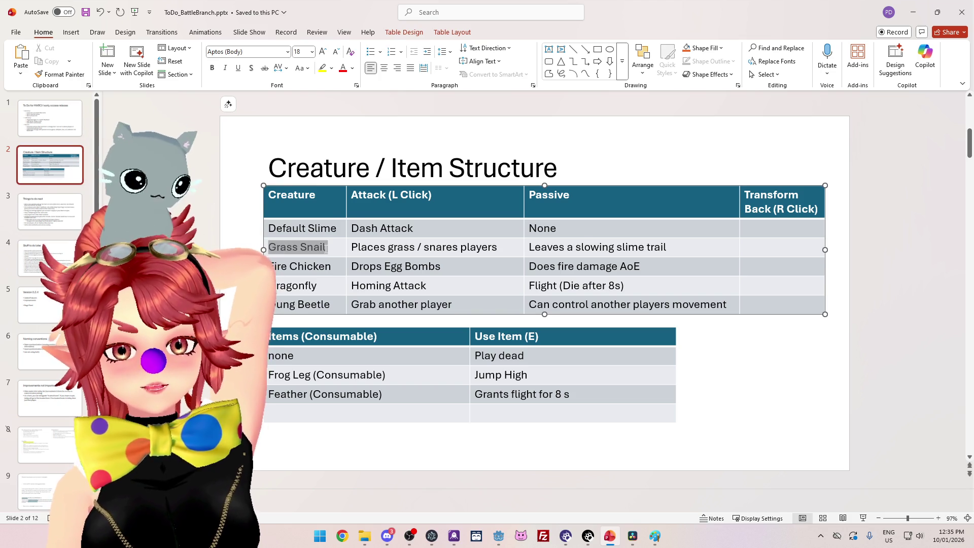
{"action": "left_click_drag", "start_coordinate": [370, 249], "coordinate": [500, 249]}
{"action": "left_click_drag", "start_coordinate": [666, 249], "coordinate": [586, 249]}
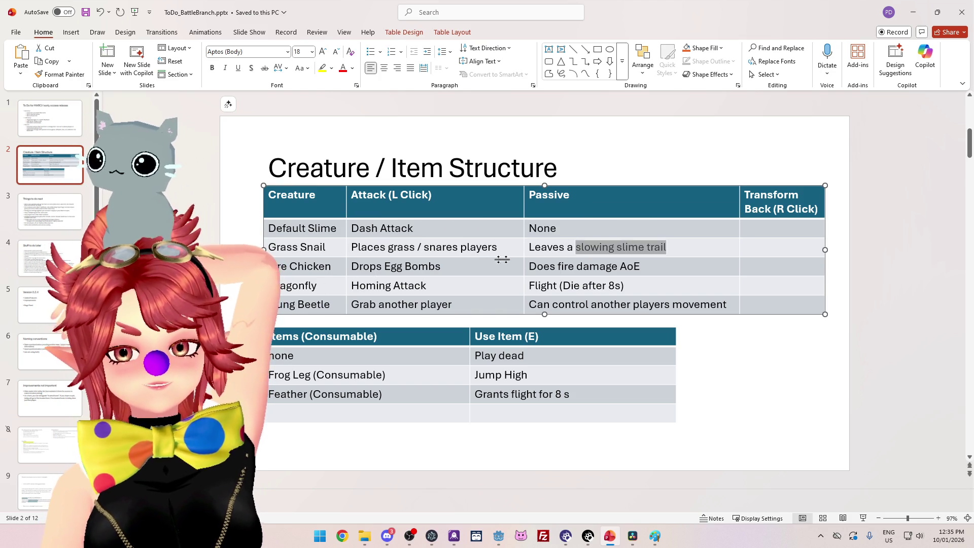
{"action": "left_click_drag", "start_coordinate": [353, 266], "coordinate": [434, 269]}
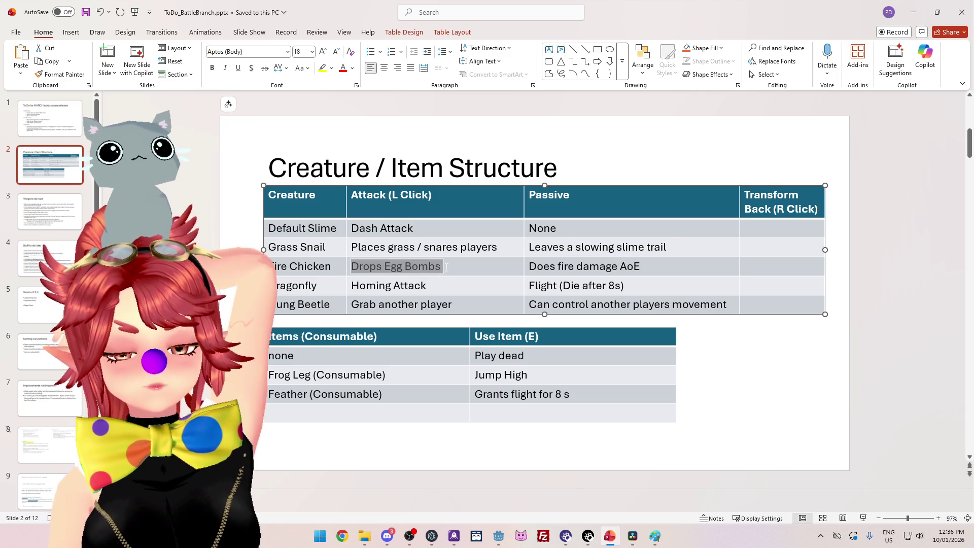
{"action": "left_click_drag", "start_coordinate": [529, 267], "coordinate": [620, 267]}
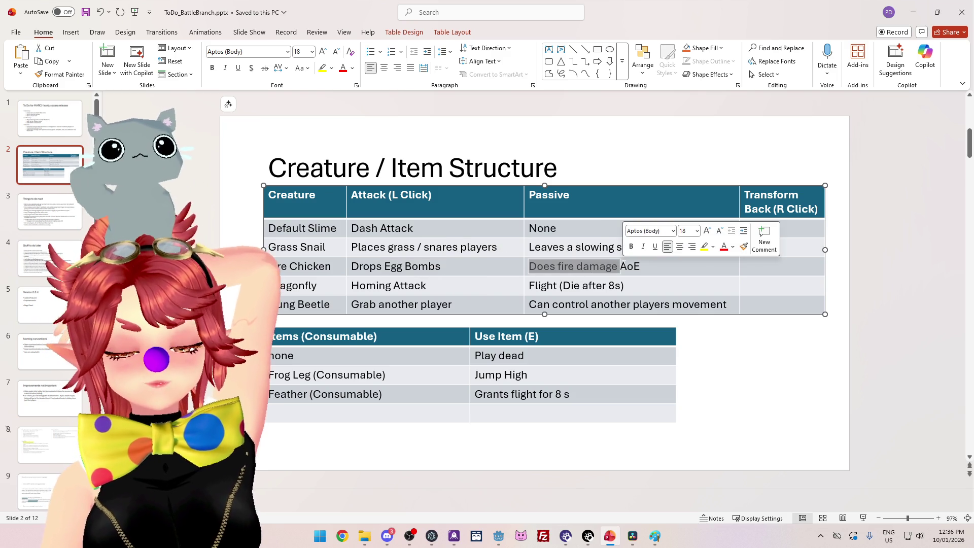
{"action": "left_click", "coordinate": [642, 267]}
{"action": "left_click_drag", "start_coordinate": [643, 267], "coordinate": [549, 266]}
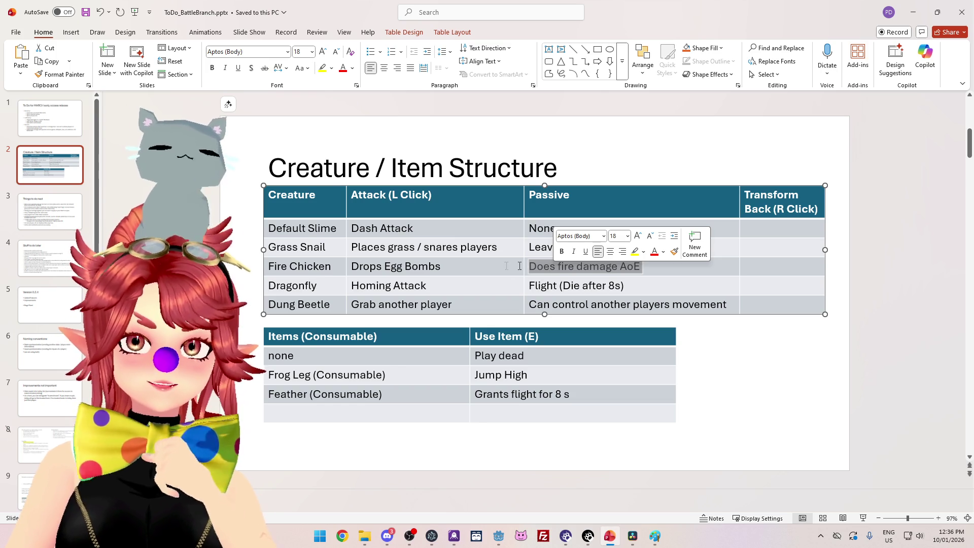
{"action": "left_click", "coordinate": [405, 267]}
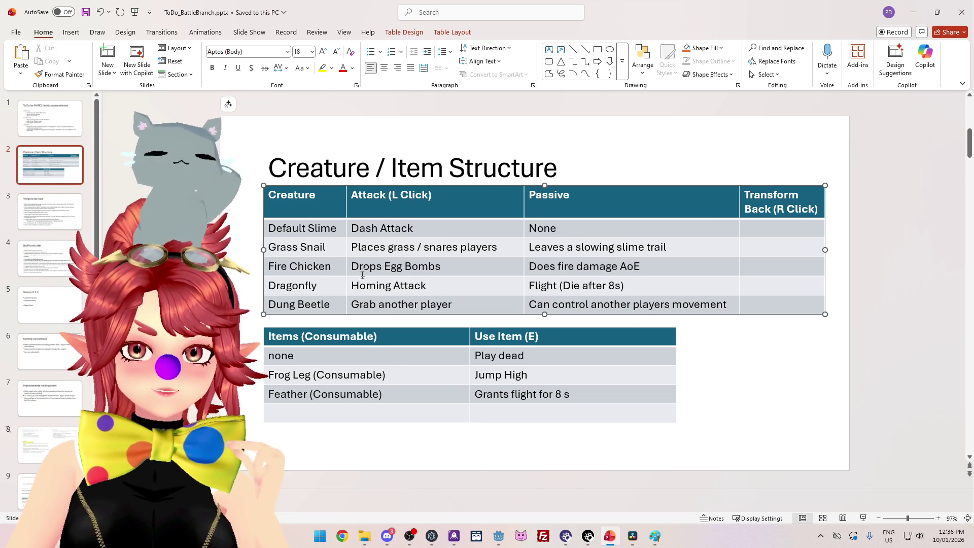
{"action": "left_click_drag", "start_coordinate": [351, 267], "coordinate": [445, 268]}
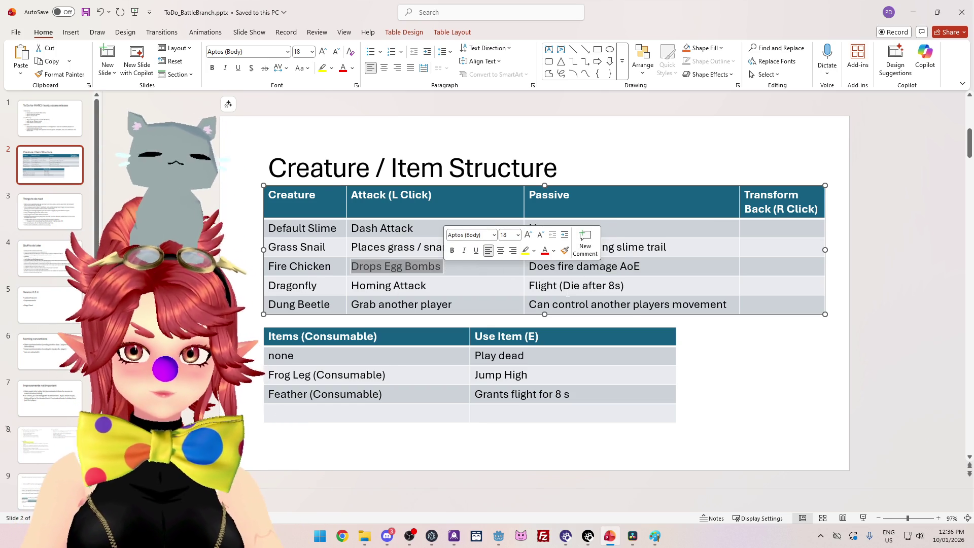
Step: Review the Dragonfly's Homing Attack entry
{"action": "left_click", "coordinate": [483, 295]}
{"action": "left_click_drag", "start_coordinate": [352, 286], "coordinate": [405, 286]}
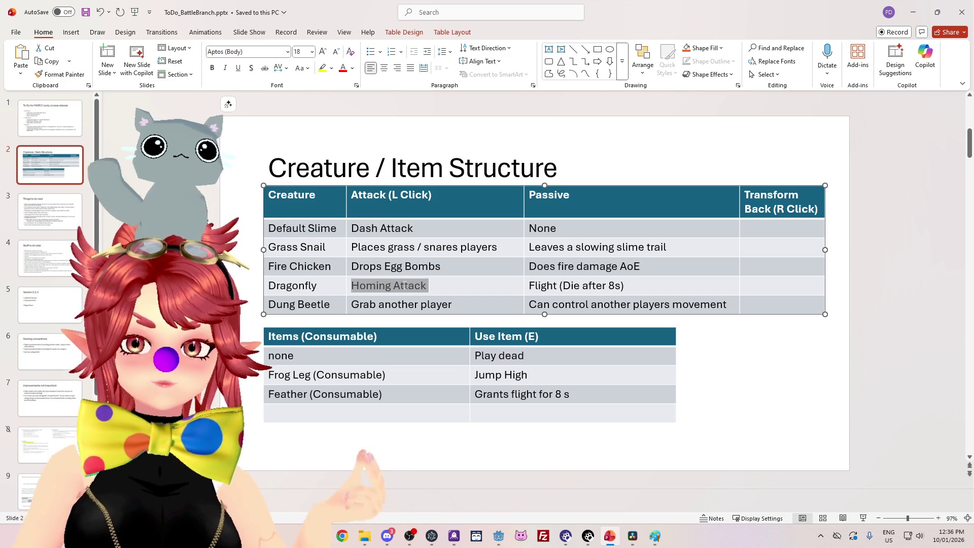
{"action": "left_click", "coordinate": [406, 285]}
{"action": "triple_click", "coordinate": [413, 286]}
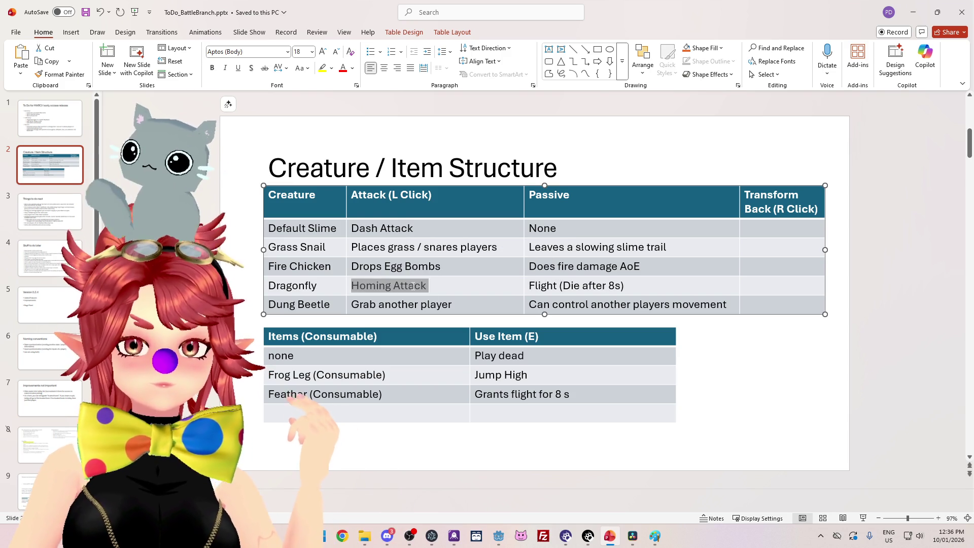
{"action": "left_click", "coordinate": [429, 286]}
{"action": "left_click_drag", "start_coordinate": [428, 286], "coordinate": [364, 284]}
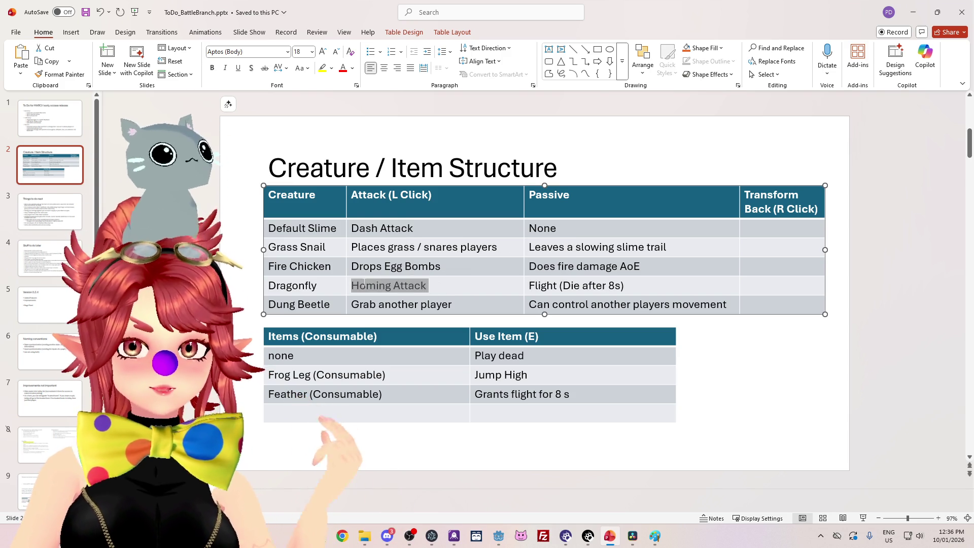
Step: Select the Dragonfly's Flight (Die after 8s) passive text
{"action": "left_click", "coordinate": [555, 286]}
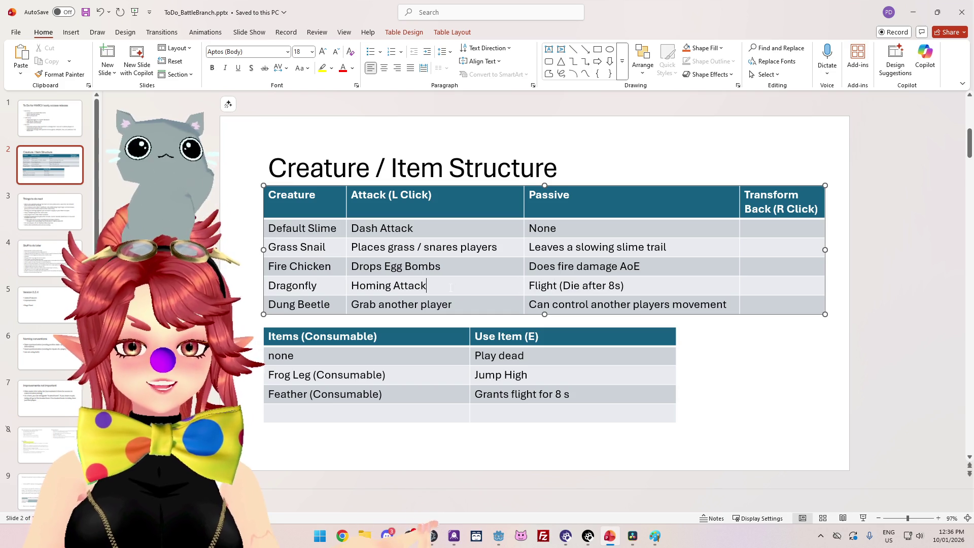
{"action": "left_click_drag", "start_coordinate": [530, 286], "coordinate": [622, 286]}
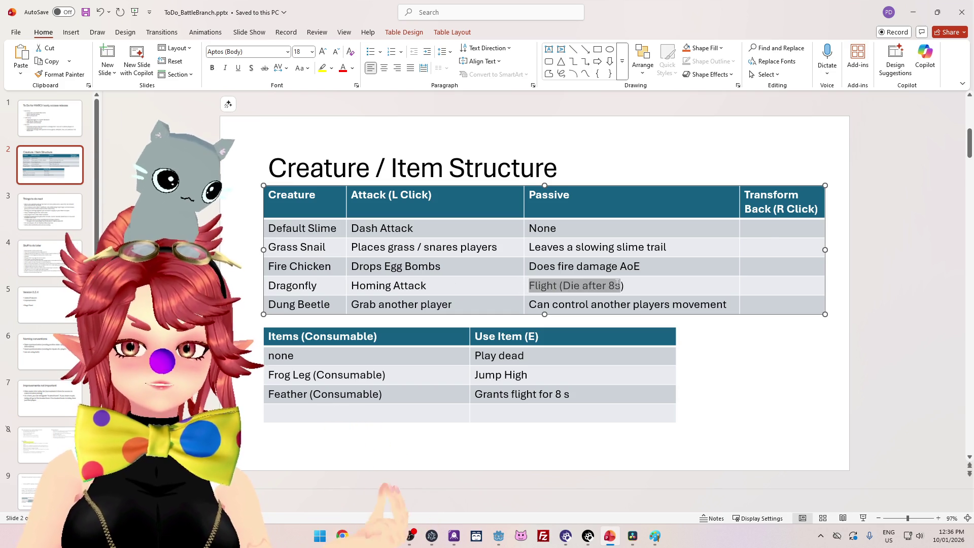
{"action": "key", "text": "End"}
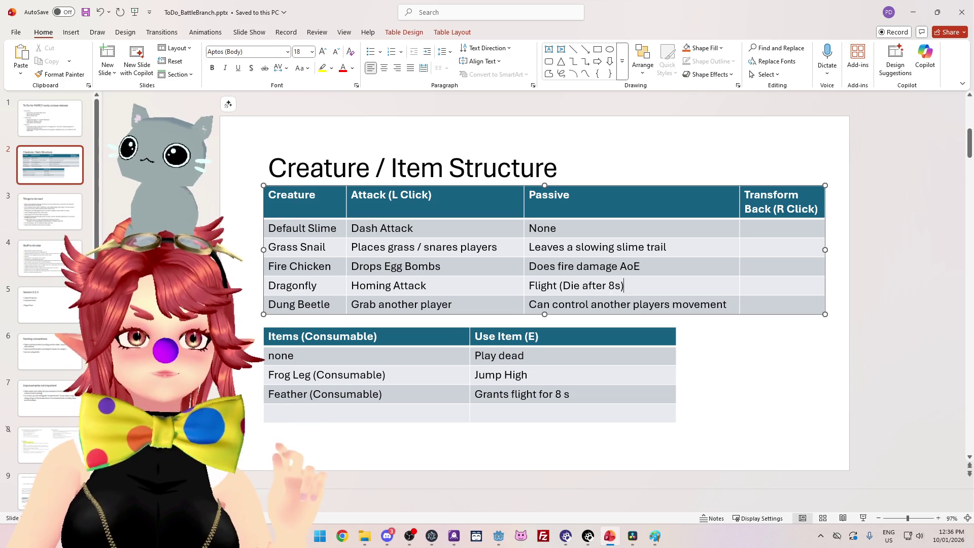
{"action": "double_click", "coordinate": [616, 286]}
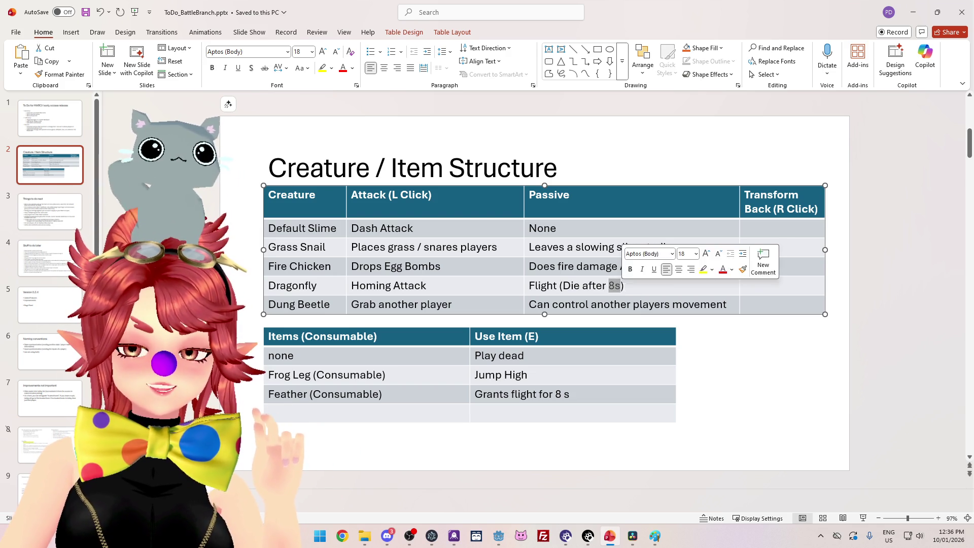
{"action": "left_click_drag", "start_coordinate": [625, 286], "coordinate": [531, 286]}
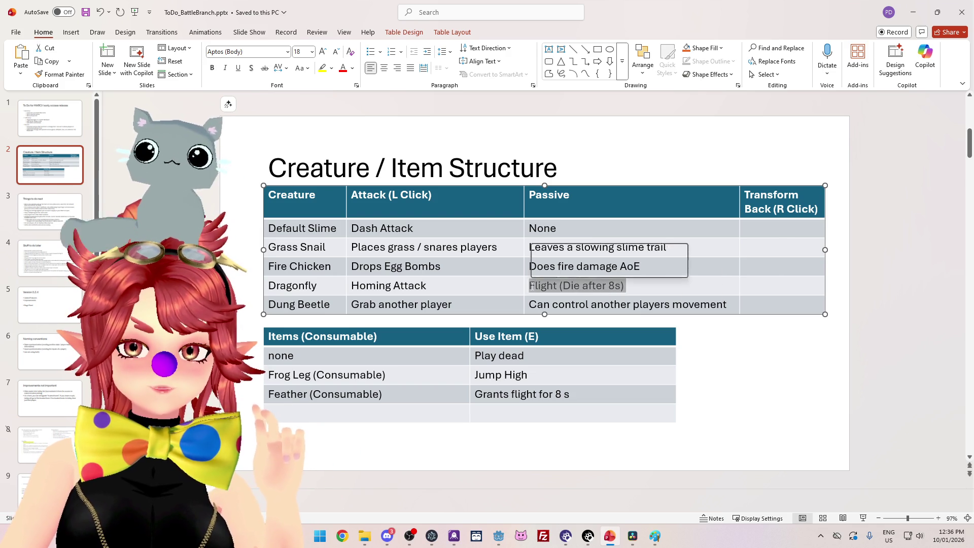
{"action": "key", "text": "Left"}
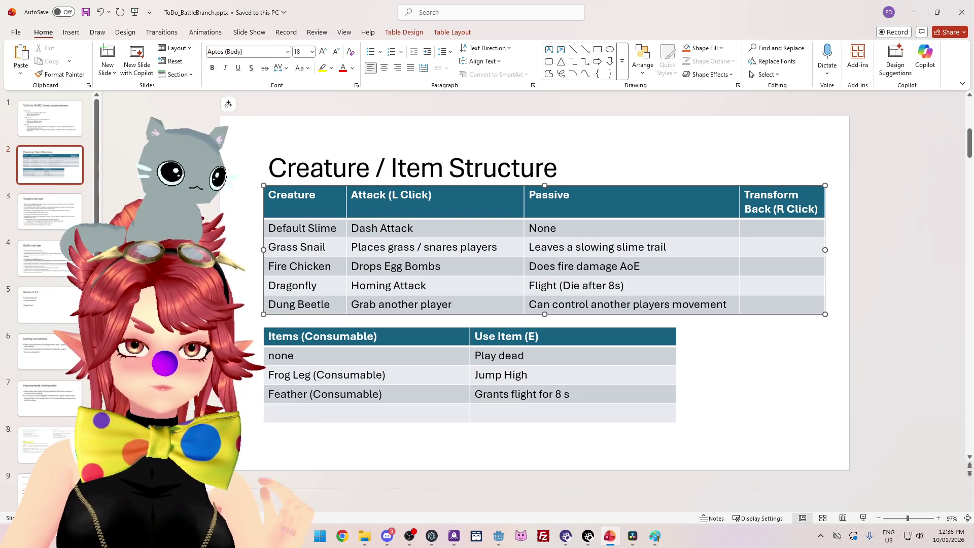
{"action": "left_click", "coordinate": [624, 286]}
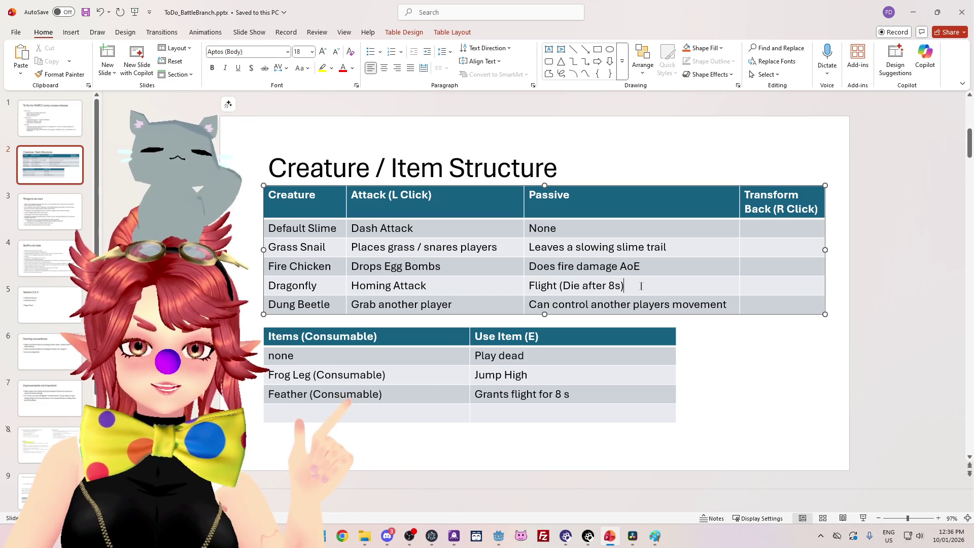
{"action": "key", "text": "ctrl+shift+Left"}
{"action": "key", "text": "ctrl+shift+Left"}
{"action": "key", "text": "ctrl+shift+Left"}
{"action": "key", "text": "ctrl+shift+Left"}
{"action": "key", "text": "ctrl+shift+Left"}
{"action": "key", "text": "ctrl+shift+Right"}
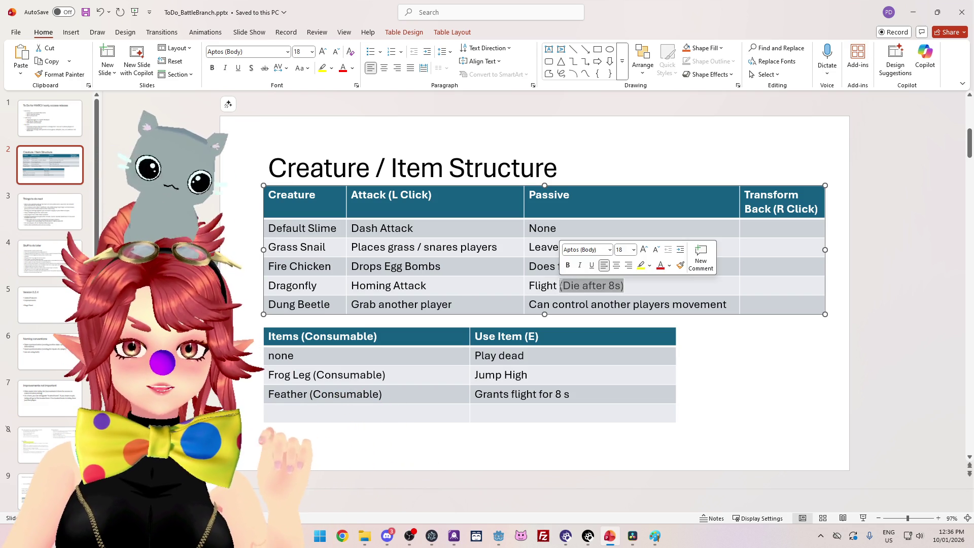
{"action": "left_click", "coordinate": [456, 287]}
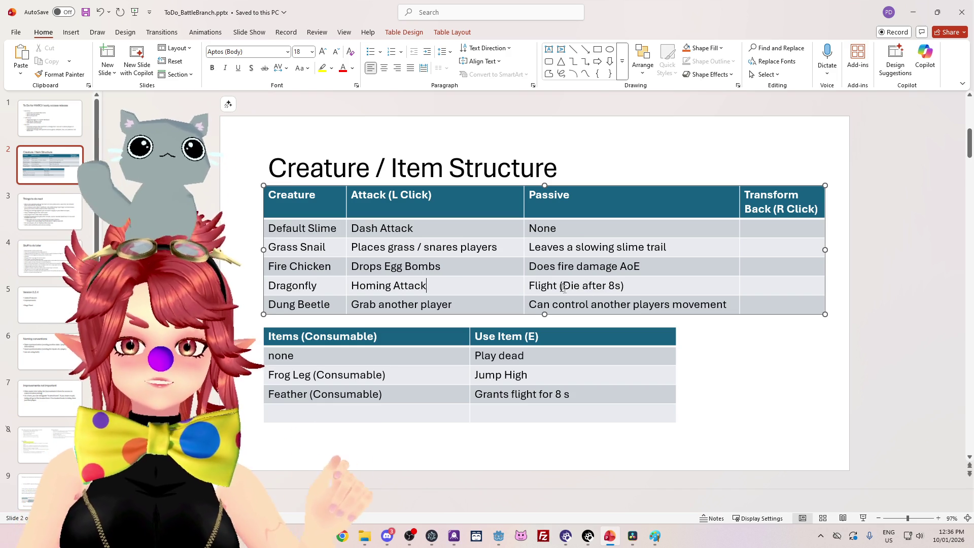
Step: Reselect the (Die after 8s) condition and the word Flight, then select the Dragonfly row
{"action": "mouse_move", "coordinate": [652, 290]}
{"action": "left_mouse_down"}
{"action": "mouse_move", "coordinate": [528, 287]}
{"action": "mouse_move", "coordinate": [558, 287]}
{"action": "left_mouse_up"}
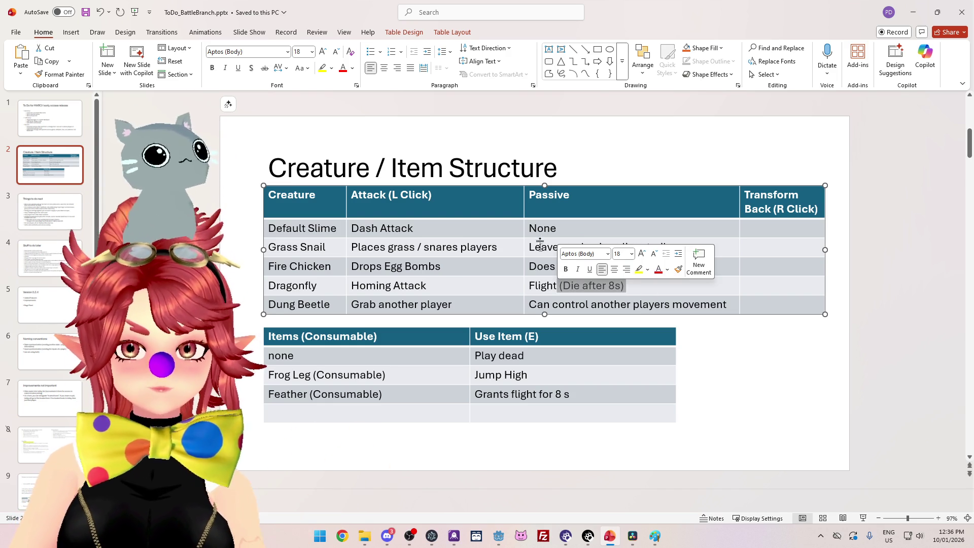
{"action": "left_click", "coordinate": [536, 286]}
{"action": "left_click_drag", "start_coordinate": [529, 287], "coordinate": [555, 288]}
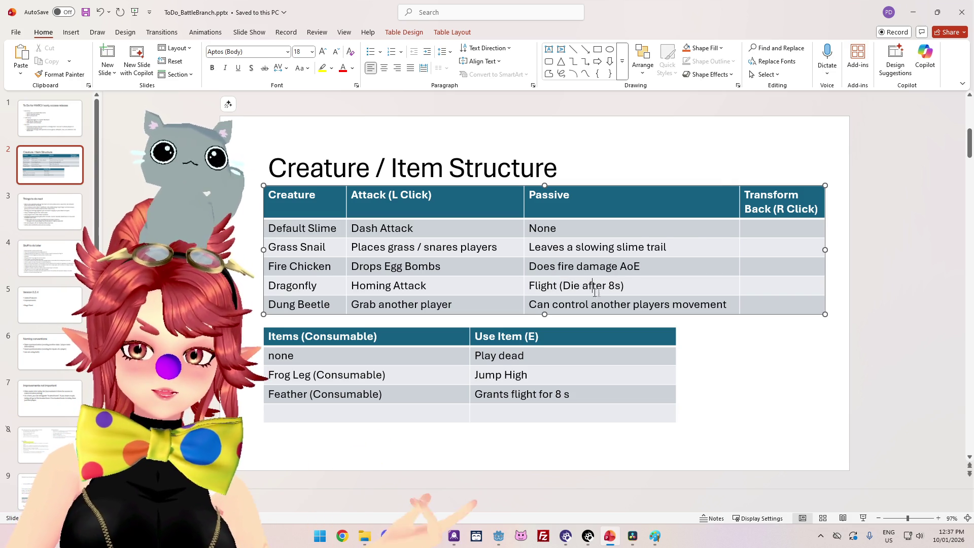
{"action": "double_click", "coordinate": [533, 286]}
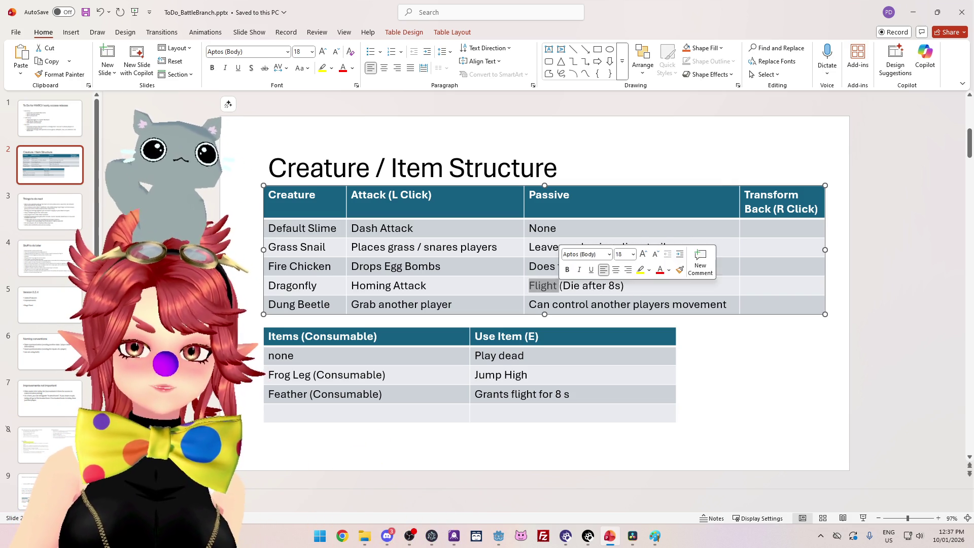
{"action": "left_click", "coordinate": [531, 285]}
{"action": "double_click", "coordinate": [531, 285]}
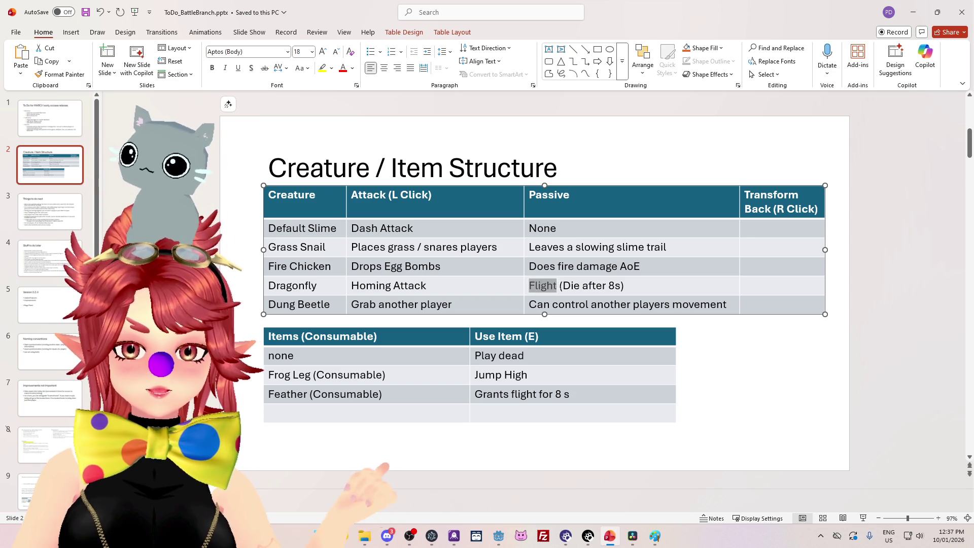
{"action": "left_click_drag", "start_coordinate": [531, 285], "coordinate": [314, 287]}
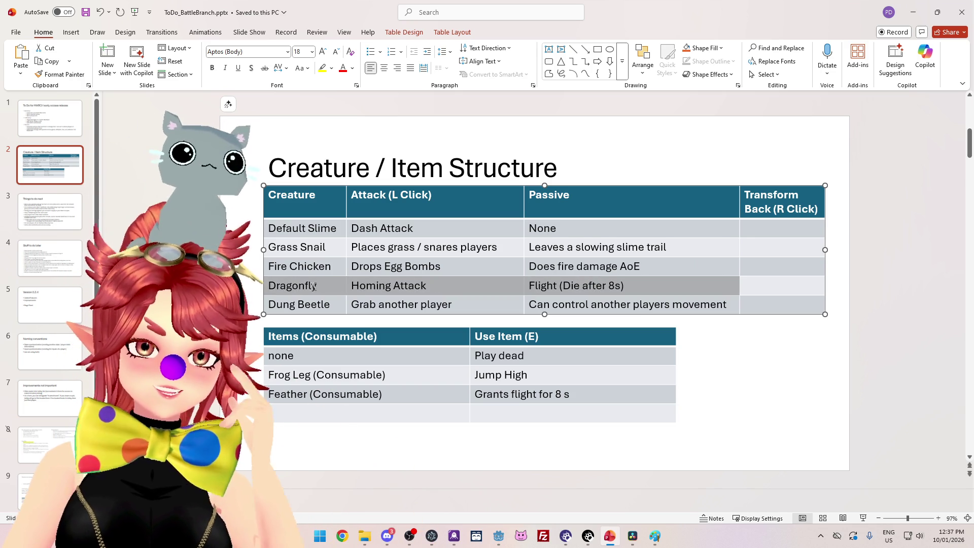
Step: Apply strikethrough to the Dragonfly row, including Homing Attack and the Flight passive
{"action": "left_click", "coordinate": [265, 68]}
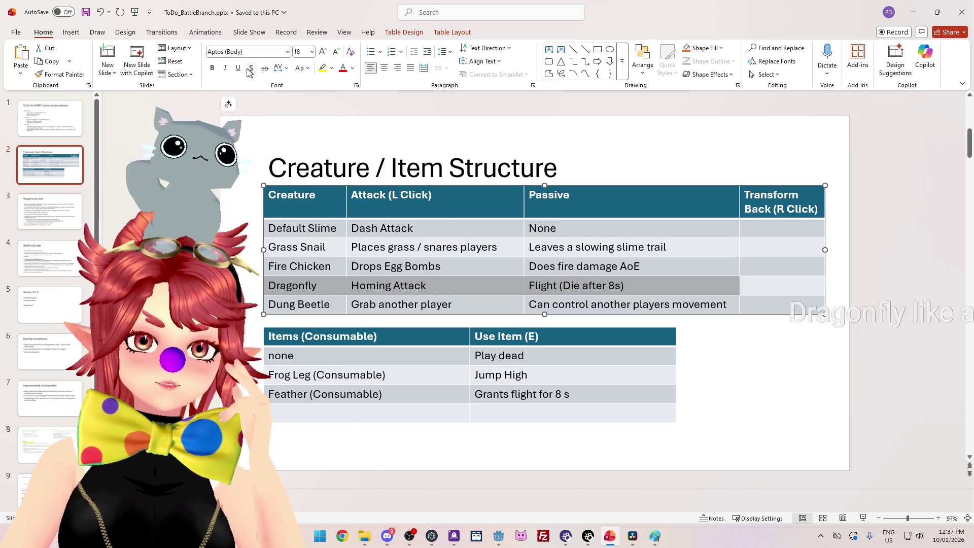
{"action": "left_click", "coordinate": [548, 259]}
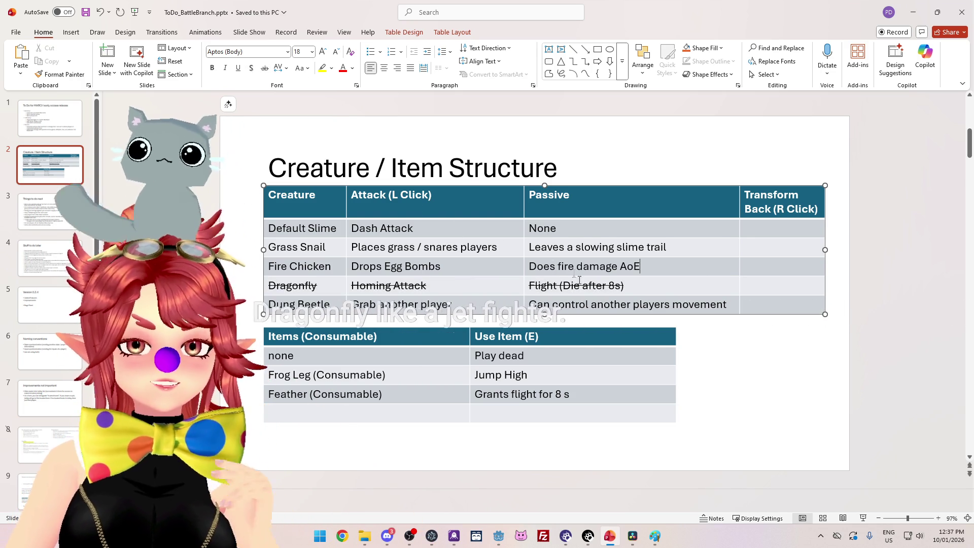
{"action": "key", "text": "End"}
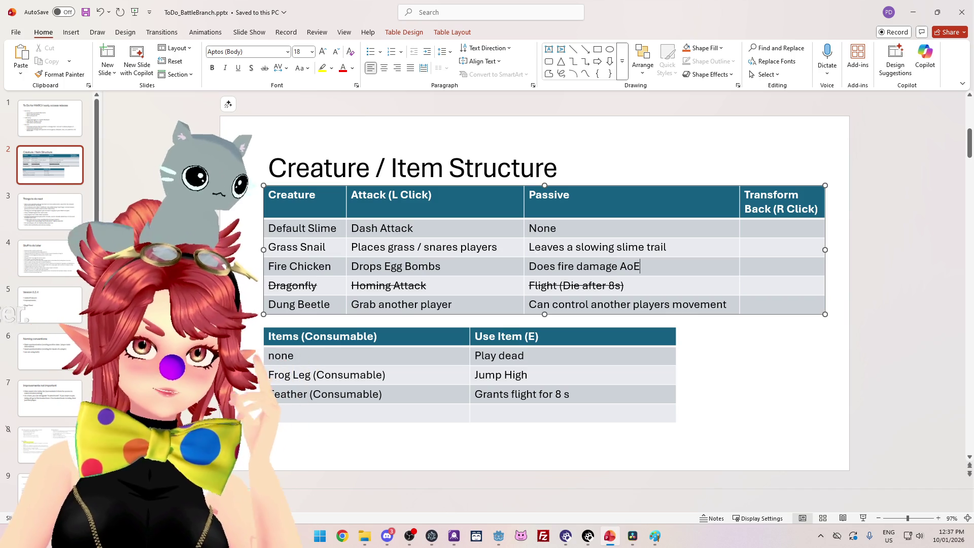
{"action": "left_click", "coordinate": [580, 286]}
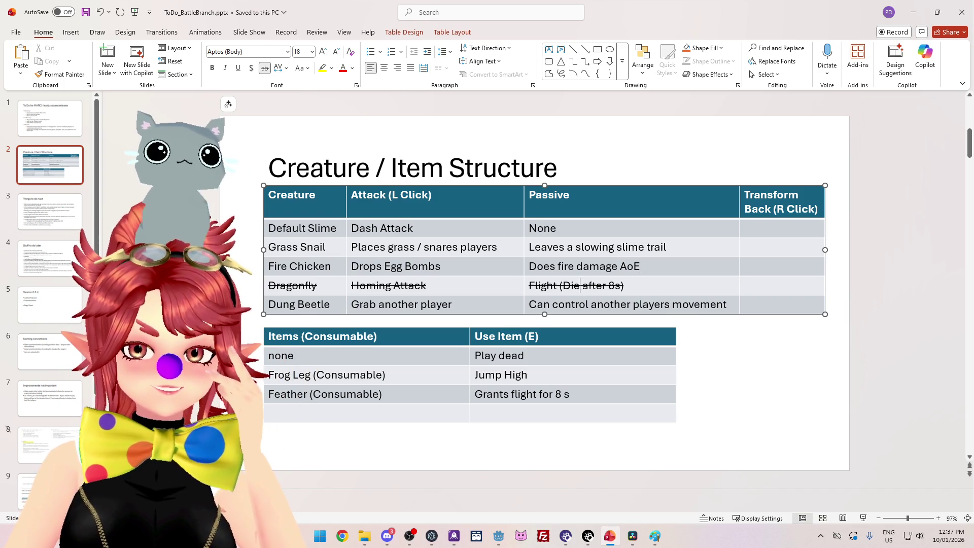
{"action": "mouse_move", "coordinate": [649, 289]}
{"action": "left_mouse_down"}
{"action": "mouse_move", "coordinate": [386, 266]}
{"action": "mouse_move", "coordinate": [350, 287]}
{"action": "mouse_move", "coordinate": [300, 280]}
{"action": "left_mouse_up"}
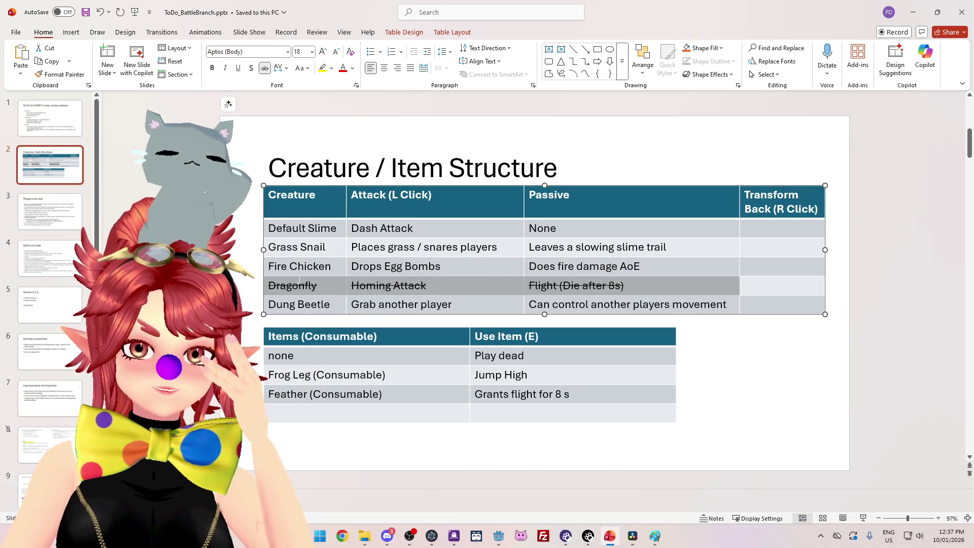
{"action": "left_click", "coordinate": [412, 284]}
{"action": "mouse_move", "coordinate": [630, 286]}
{"action": "left_mouse_down"}
{"action": "mouse_move", "coordinate": [315, 278]}
{"action": "mouse_move", "coordinate": [455, 305]}
{"action": "left_mouse_up"}
{"action": "left_click", "coordinate": [634, 305]}
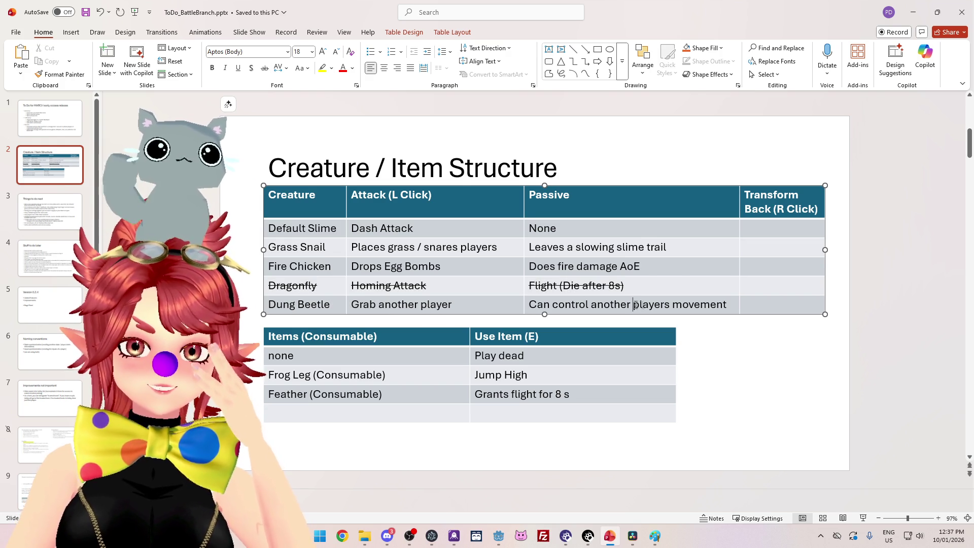
{"action": "left_click_drag", "start_coordinate": [727, 305], "coordinate": [591, 304]}
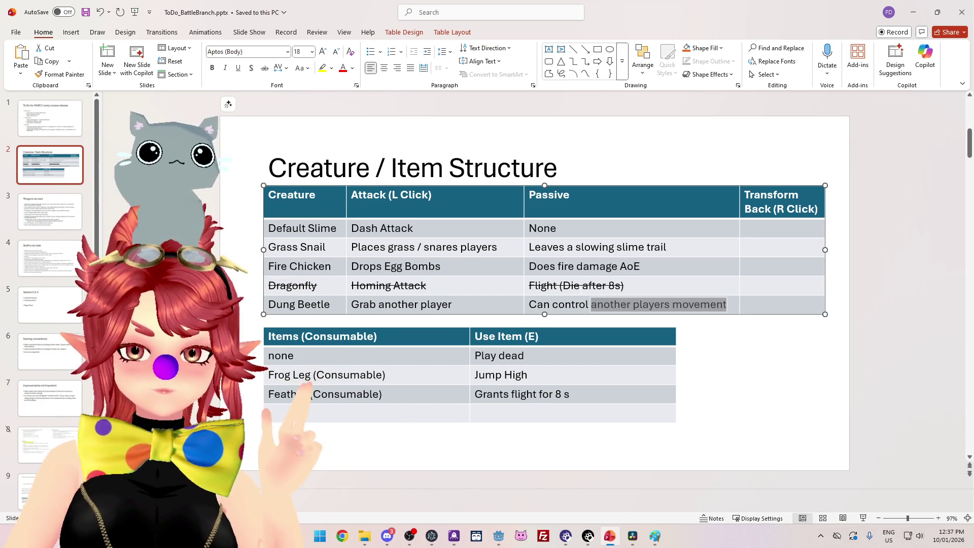
{"action": "left_click", "coordinate": [582, 286]}
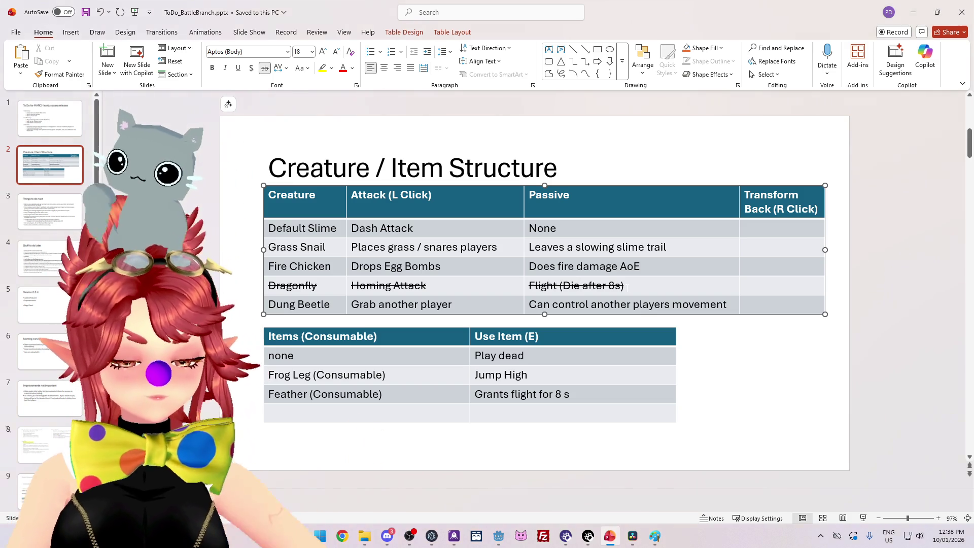
{"action": "key", "text": "ctrl+z"}
{"action": "left_click", "coordinate": [547, 286]}
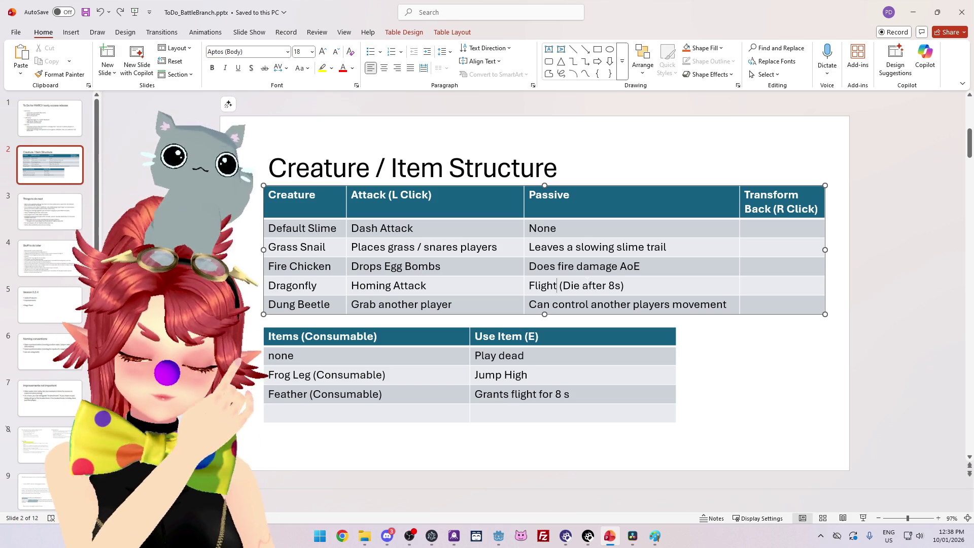
{"action": "left_click_drag", "start_coordinate": [640, 284], "coordinate": [334, 287]}
{"action": "left_click", "coordinate": [265, 68]}
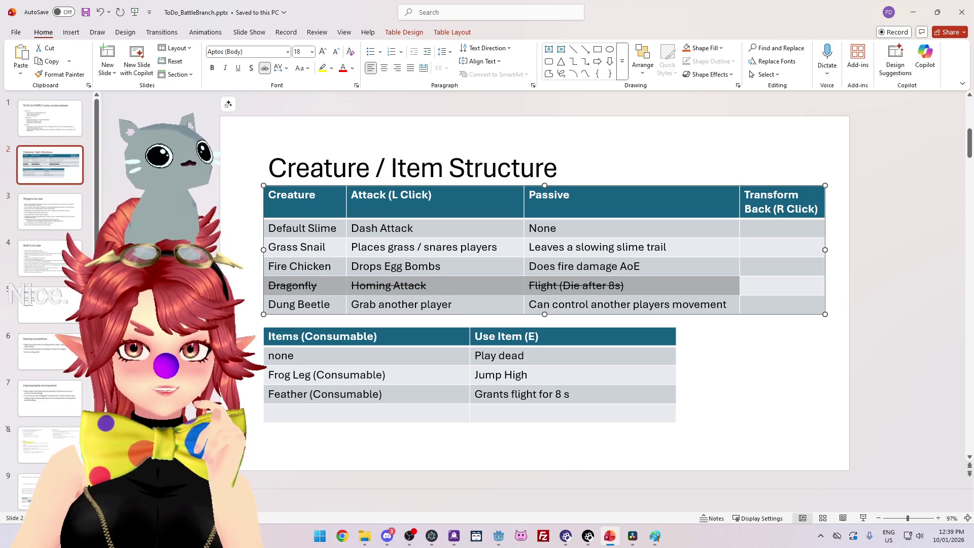
{"action": "left_click", "coordinate": [812, 307]}
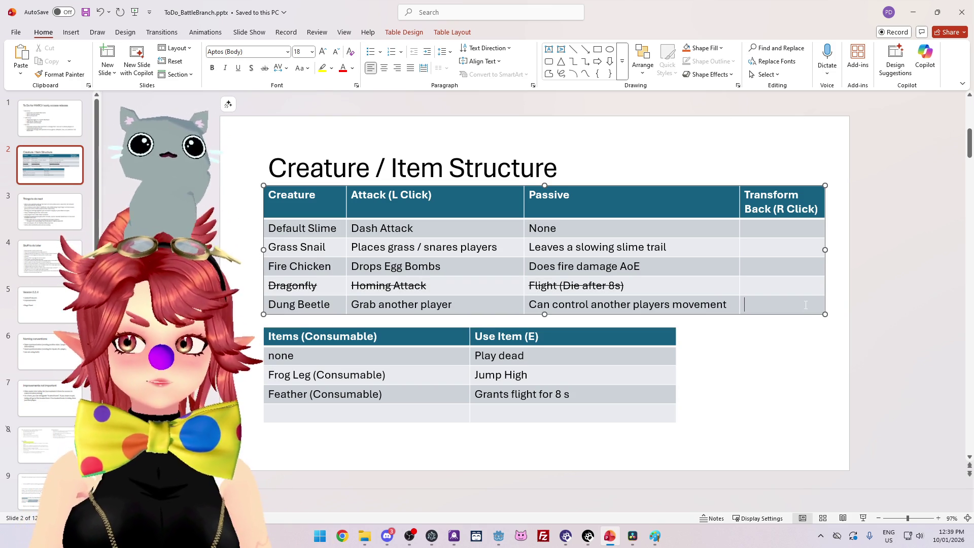
Step: Insert a row below Dung Beetle, move the items table down, and enter Rabbit
{"action": "key", "text": "ctrl+m"}
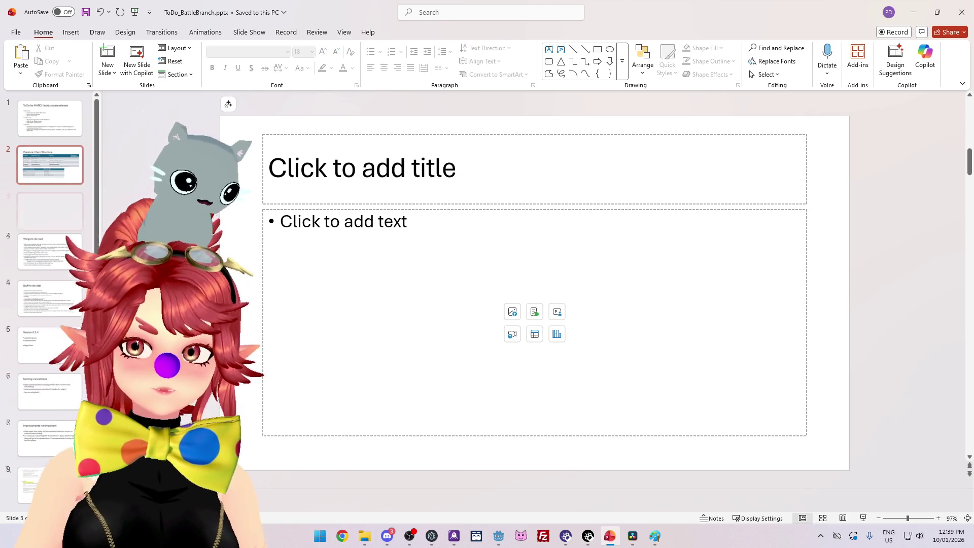
{"action": "key", "text": "ctrl+z"}
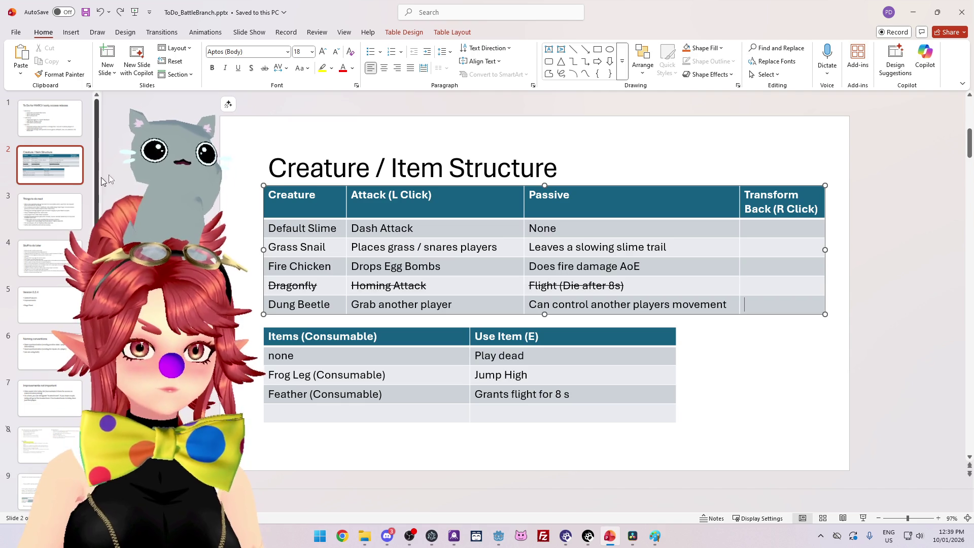
{"action": "right_click", "coordinate": [795, 312]}
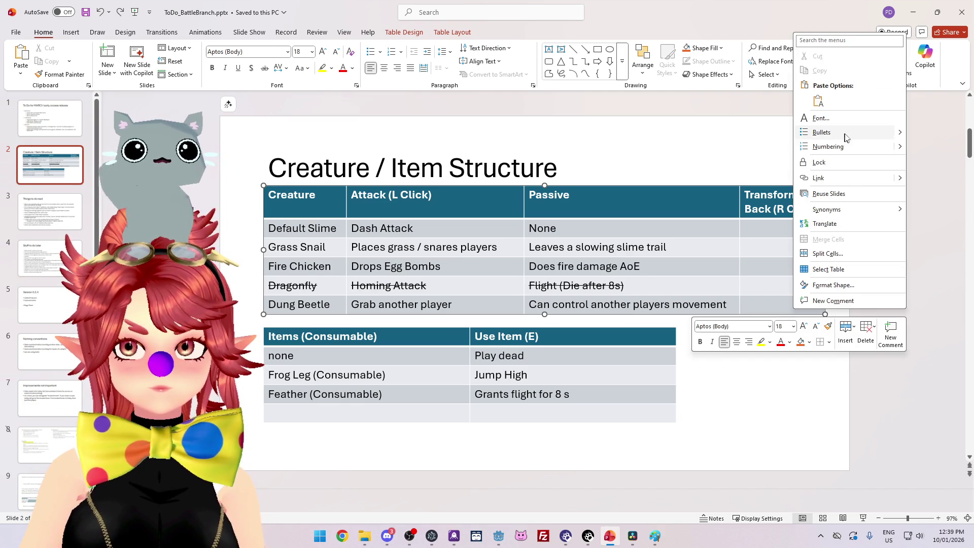
{"action": "left_click", "coordinate": [846, 334]}
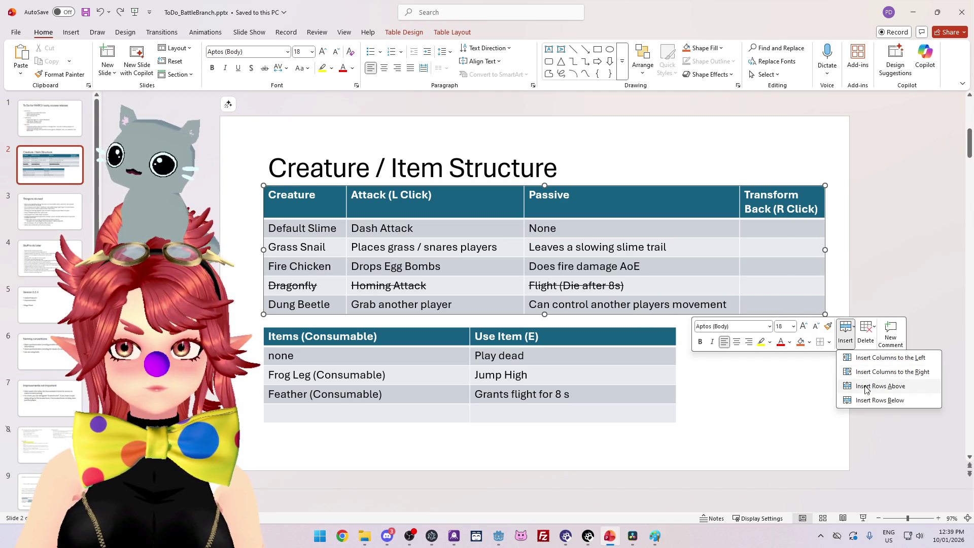
{"action": "left_click", "coordinate": [881, 400]}
{"action": "left_click", "coordinate": [589, 406]}
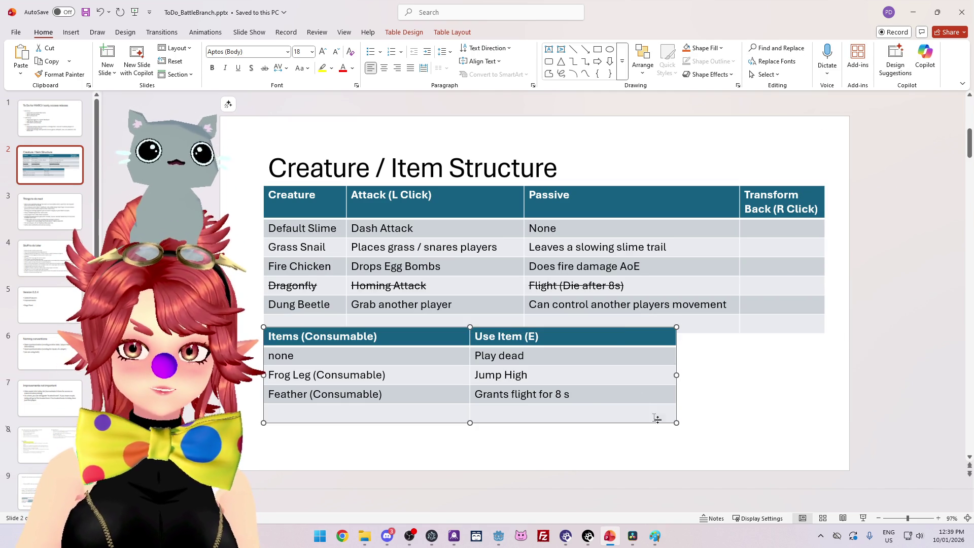
{"action": "mouse_move", "coordinate": [620, 328]}
{"action": "left_mouse_down"}
{"action": "mouse_move", "coordinate": [625, 350]}
{"action": "mouse_move", "coordinate": [621, 342]}
{"action": "left_mouse_up"}
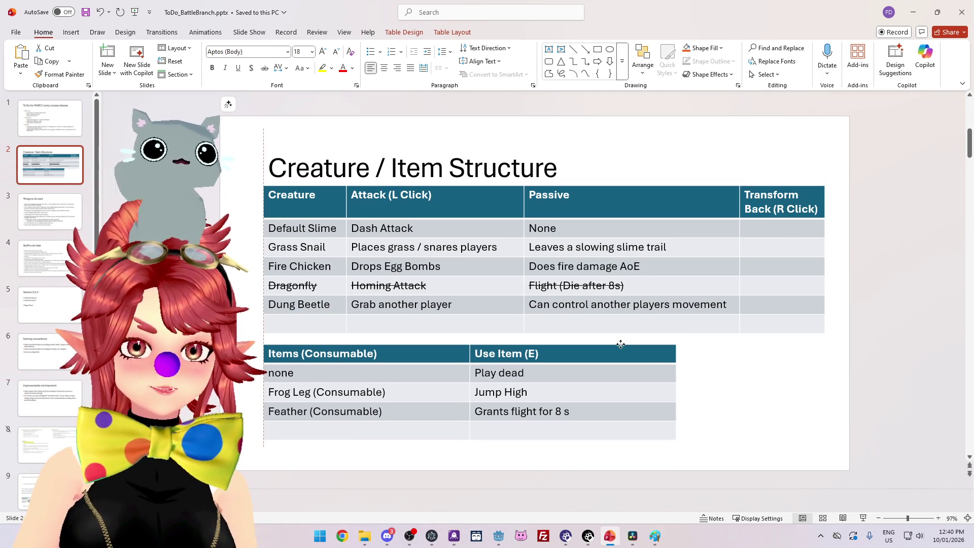
{"action": "left_click", "coordinate": [297, 324]}
{"action": "type", "text": "Rabbit"}
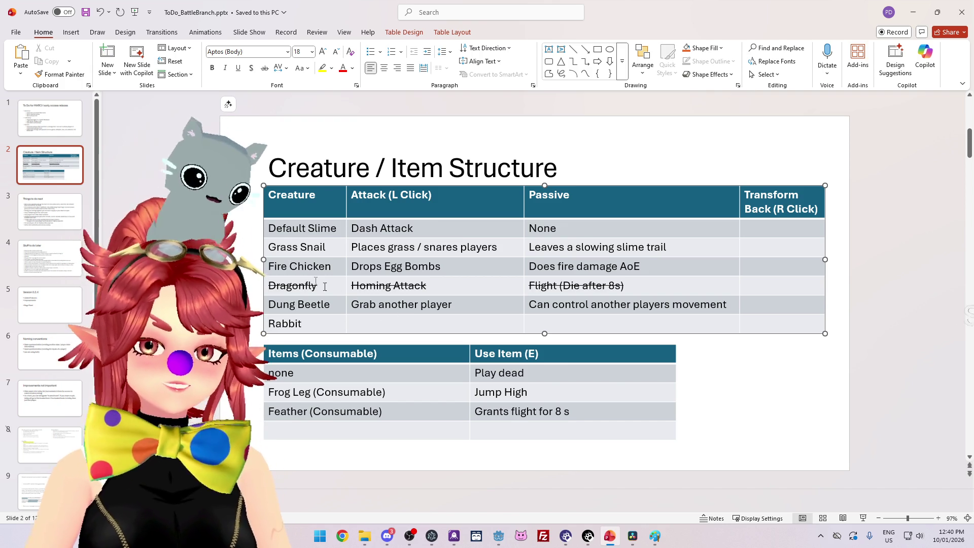
Step: Review the Fire Chicken, Dung Beetle and Grass Snail entries, then switch to the browser
{"action": "left_click_drag", "start_coordinate": [269, 267], "coordinate": [333, 266]}
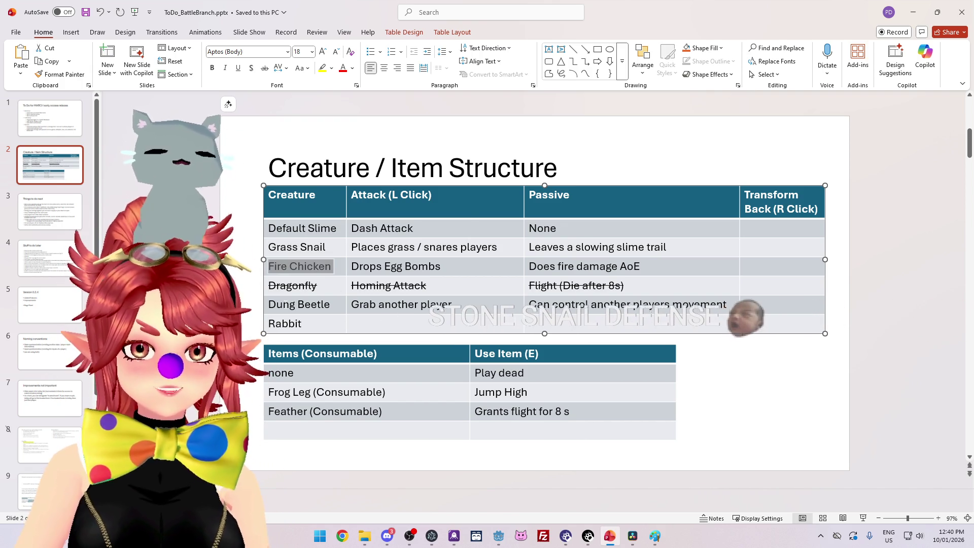
{"action": "left_click_drag", "start_coordinate": [268, 304], "coordinate": [304, 305]}
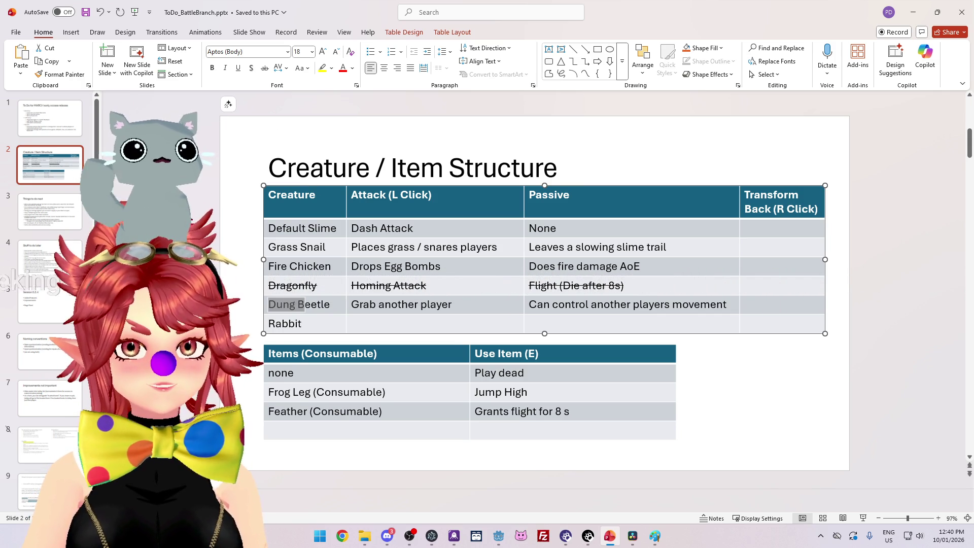
{"action": "mouse_move", "coordinate": [675, 248]}
{"action": "left_mouse_down"}
{"action": "mouse_move", "coordinate": [295, 248]}
{"action": "mouse_move", "coordinate": [608, 245]}
{"action": "left_mouse_up"}
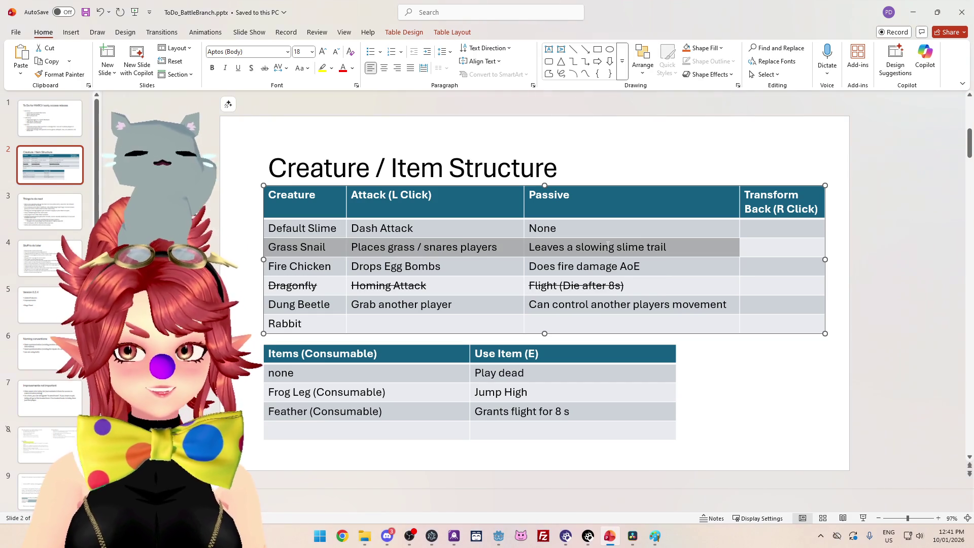
{"action": "left_click", "coordinate": [362, 537]}
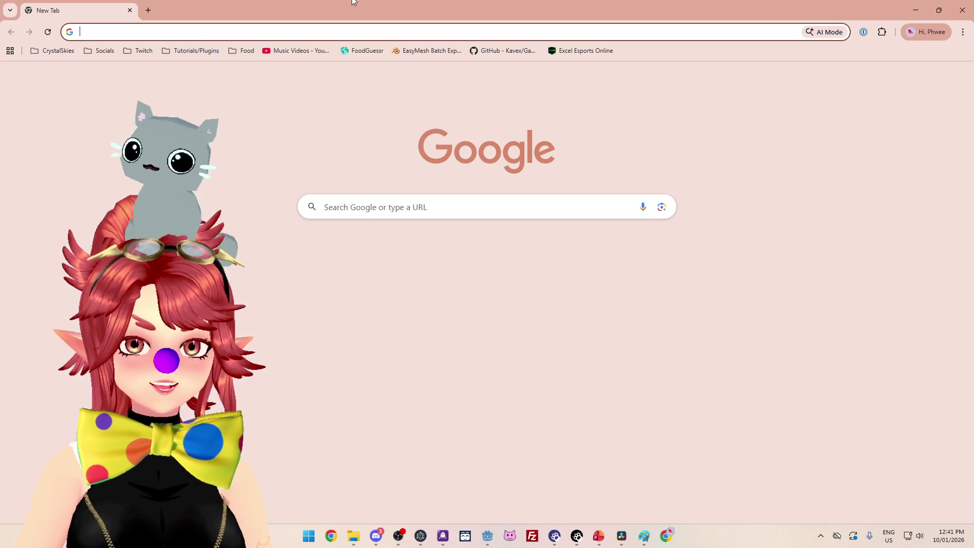
Step: Open the CrystalSkies Trello board from the bookmarks and close the Monster 02 Chicken card
{"action": "left_click", "coordinate": [59, 50]}
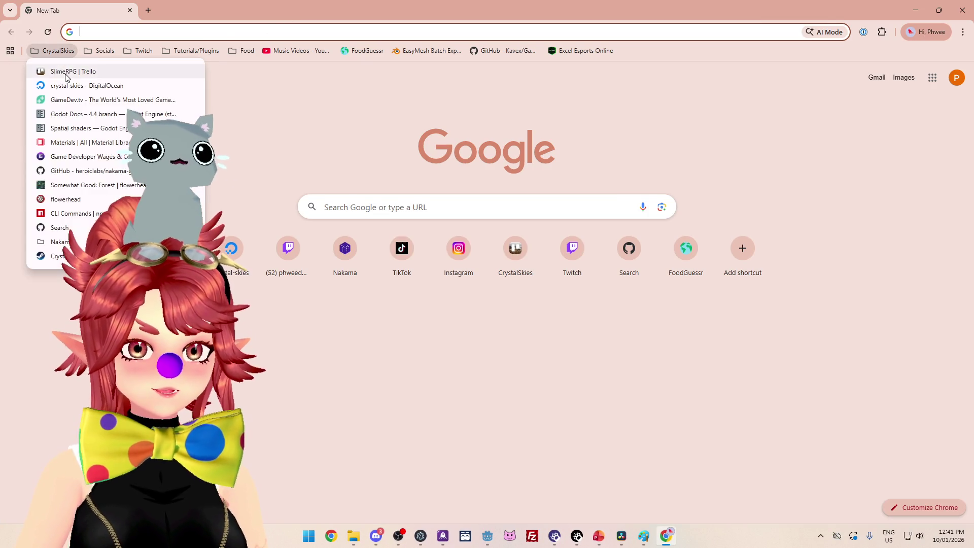
{"action": "left_click", "coordinate": [69, 68]}
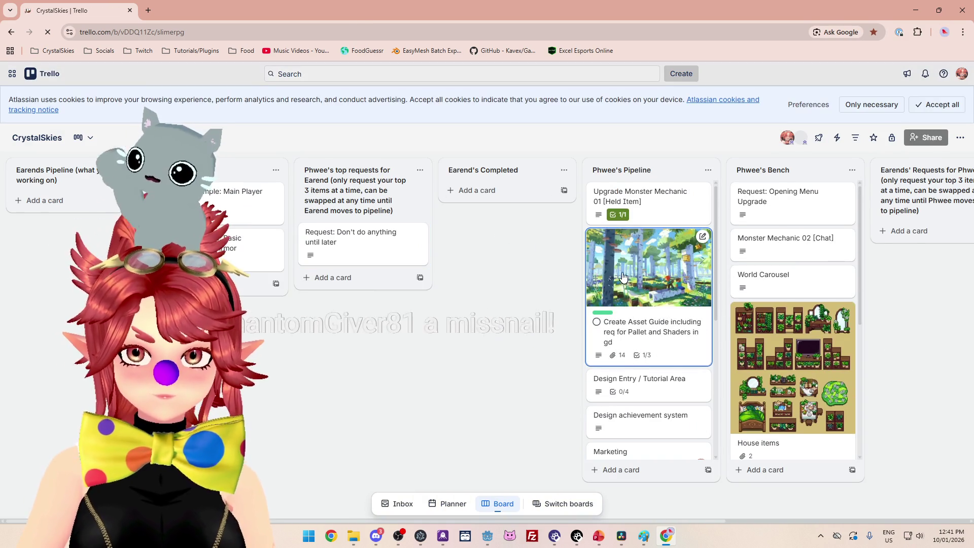
{"action": "scroll", "coordinate": [624, 402], "scroll_direction": "down", "scroll_amount": 4}
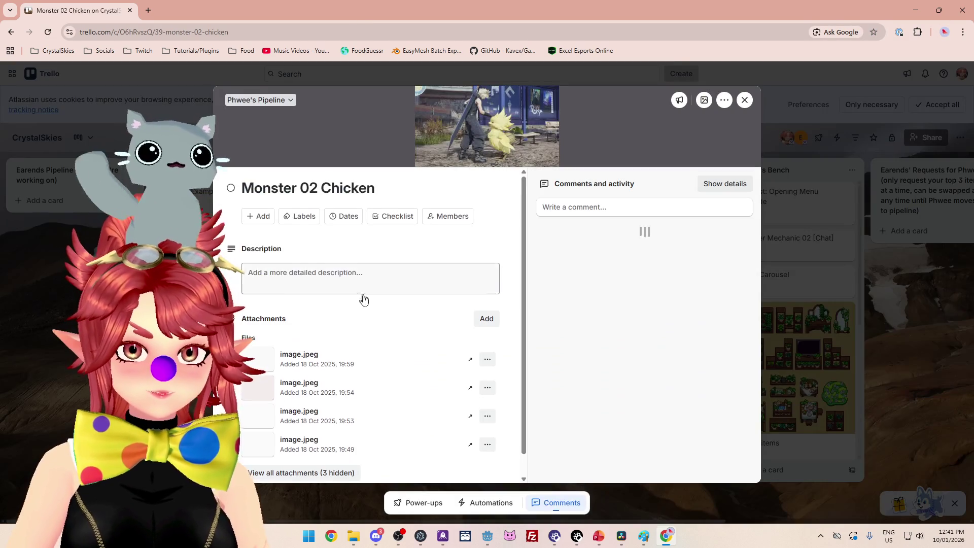
{"action": "key", "text": "Escape"}
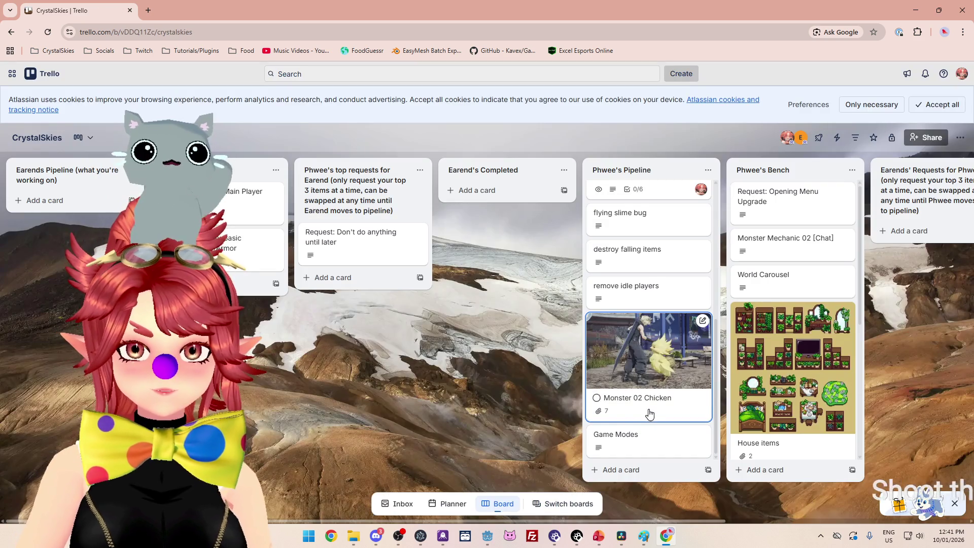
{"action": "scroll", "coordinate": [645, 395], "scroll_direction": "up", "scroll_amount": 3}
{"action": "scroll", "coordinate": [642, 304], "scroll_direction": "up", "scroll_amount": 3}
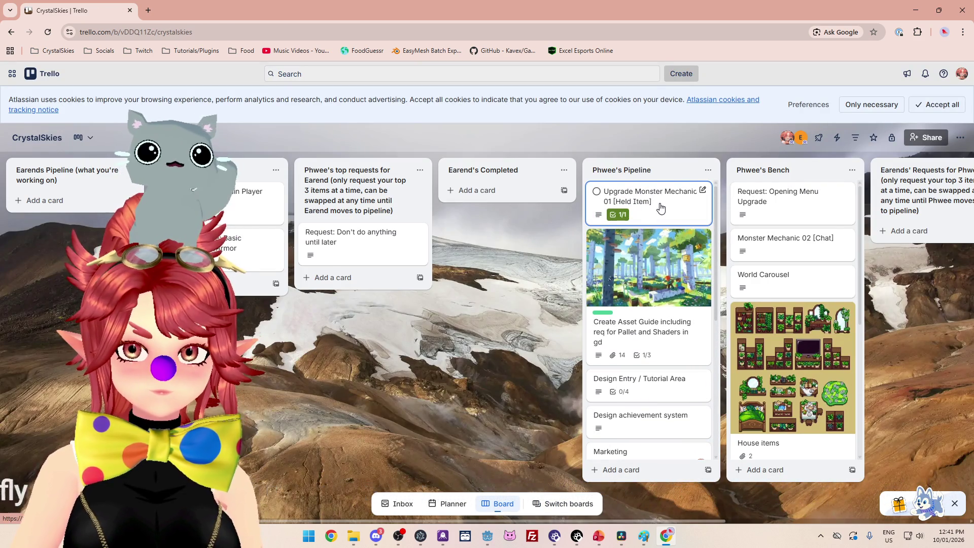
Step: Read the Upgrade Monster Mechanic 01 [Held Item] card's full description and checklist, then close it
{"action": "left_click", "coordinate": [660, 206]}
{"action": "scroll", "coordinate": [327, 294], "scroll_direction": "down", "scroll_amount": 3}
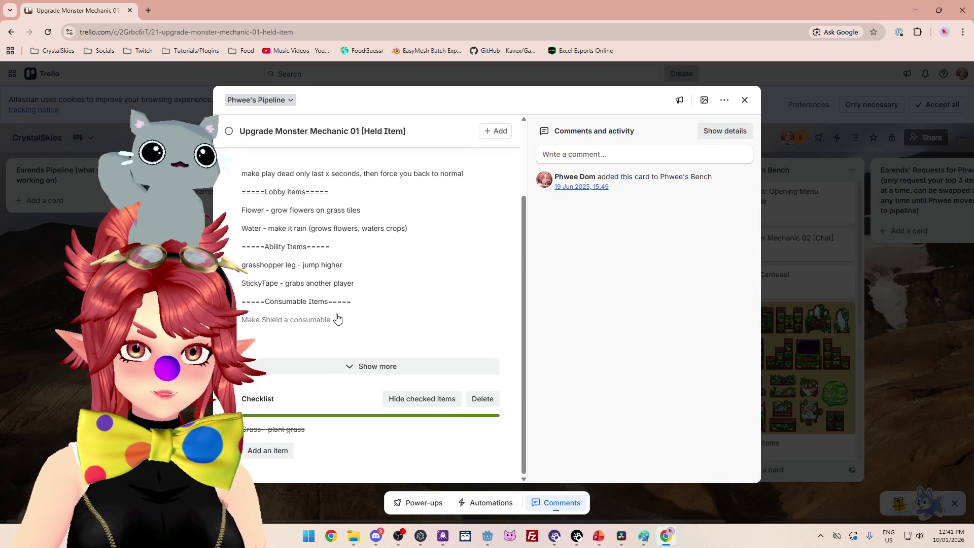
{"action": "left_click", "coordinate": [336, 366]}
{"action": "scroll", "coordinate": [389, 317], "scroll_direction": "down", "scroll_amount": 4}
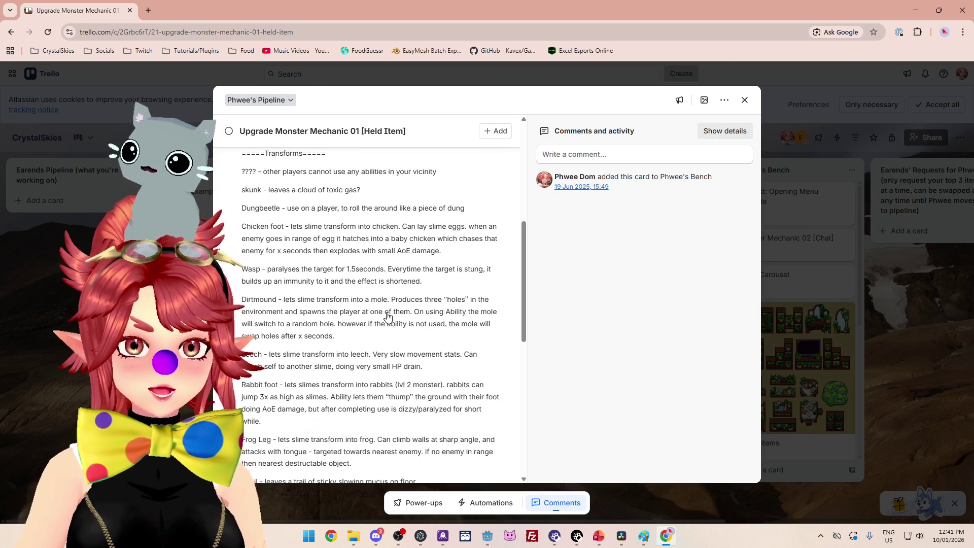
{"action": "scroll", "coordinate": [388, 317], "scroll_direction": "down", "scroll_amount": 1}
{"action": "scroll", "coordinate": [277, 209], "scroll_direction": "up", "scroll_amount": 1}
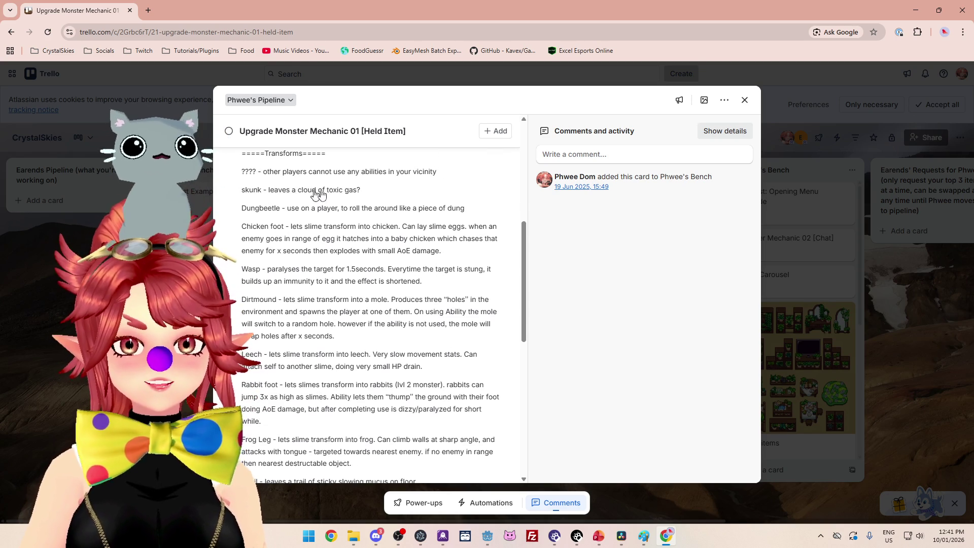
{"action": "scroll", "coordinate": [274, 237], "scroll_direction": "down", "scroll_amount": 2}
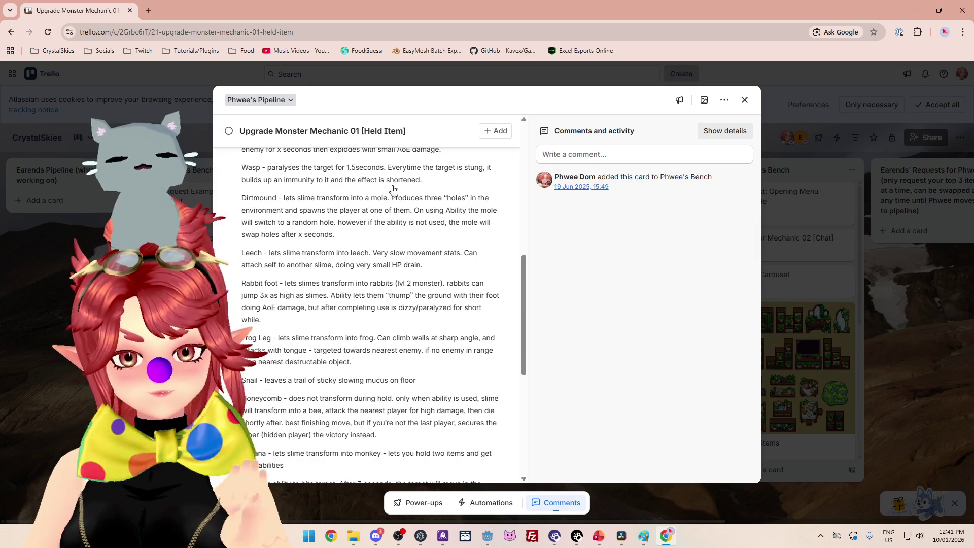
{"action": "scroll", "coordinate": [303, 215], "scroll_direction": "down", "scroll_amount": 1}
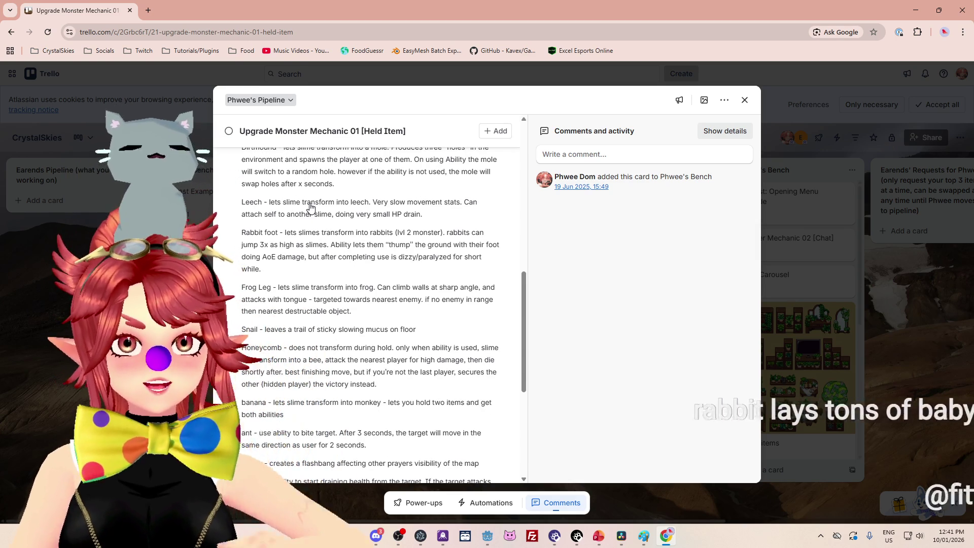
{"action": "scroll", "coordinate": [315, 238], "scroll_direction": "down", "scroll_amount": 1}
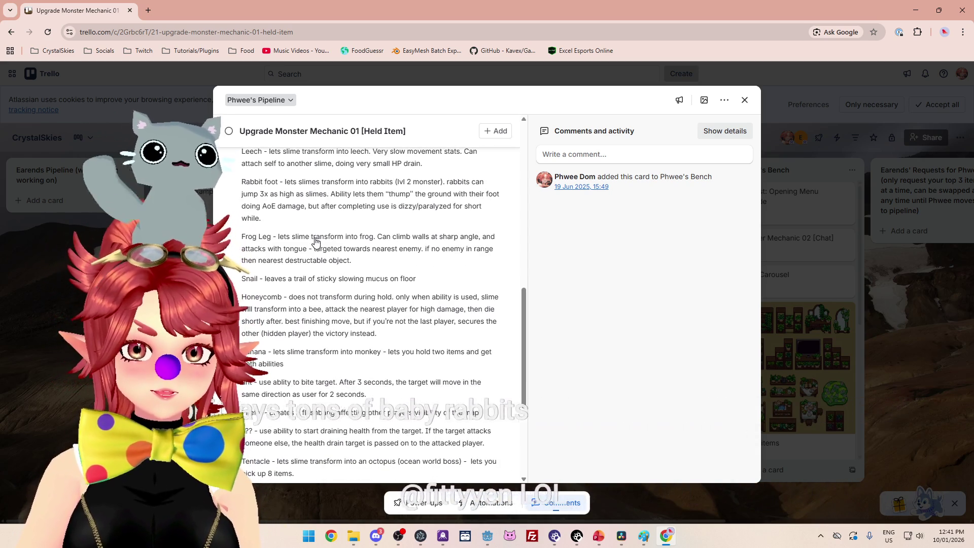
{"action": "scroll", "coordinate": [315, 238], "scroll_direction": "down", "scroll_amount": 1}
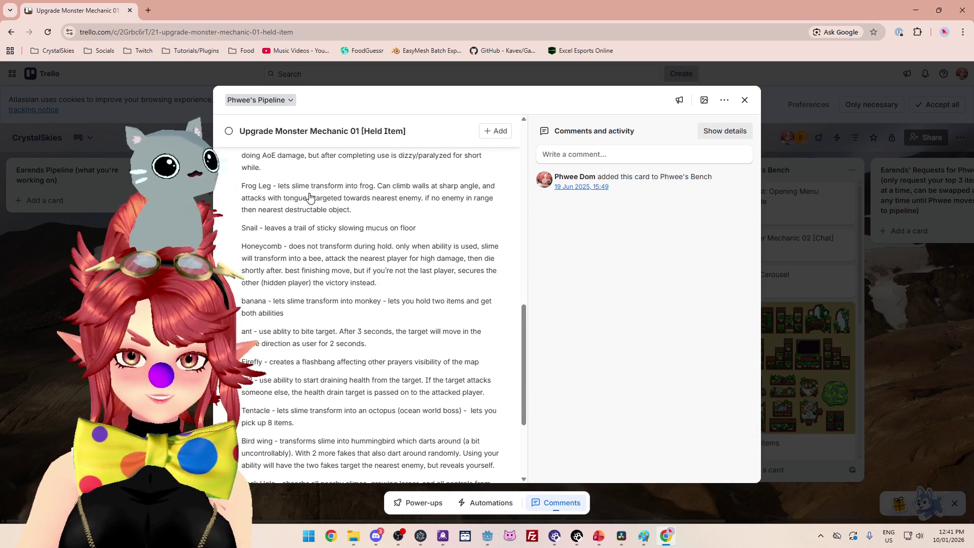
{"action": "scroll", "coordinate": [310, 197], "scroll_direction": "down", "scroll_amount": 1}
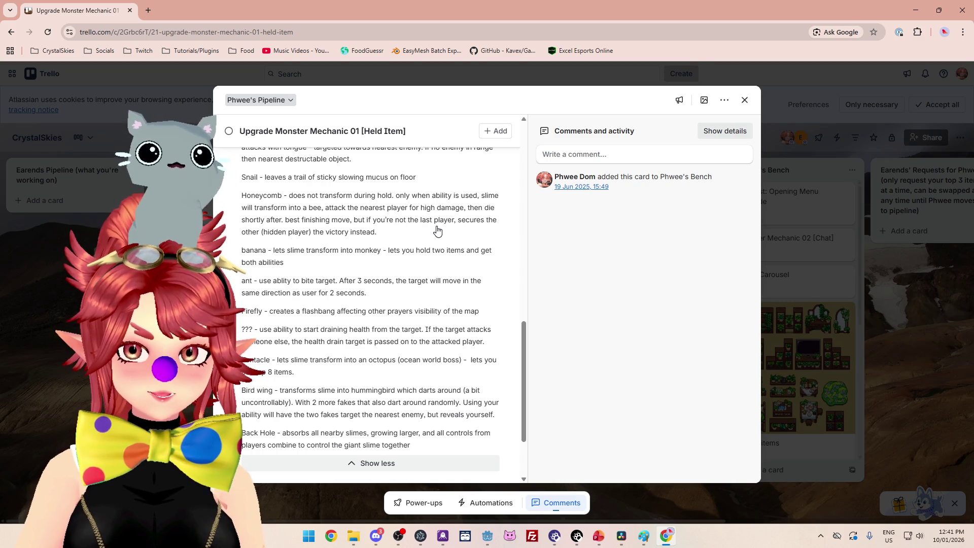
{"action": "scroll", "coordinate": [415, 235], "scroll_direction": "down", "scroll_amount": 1}
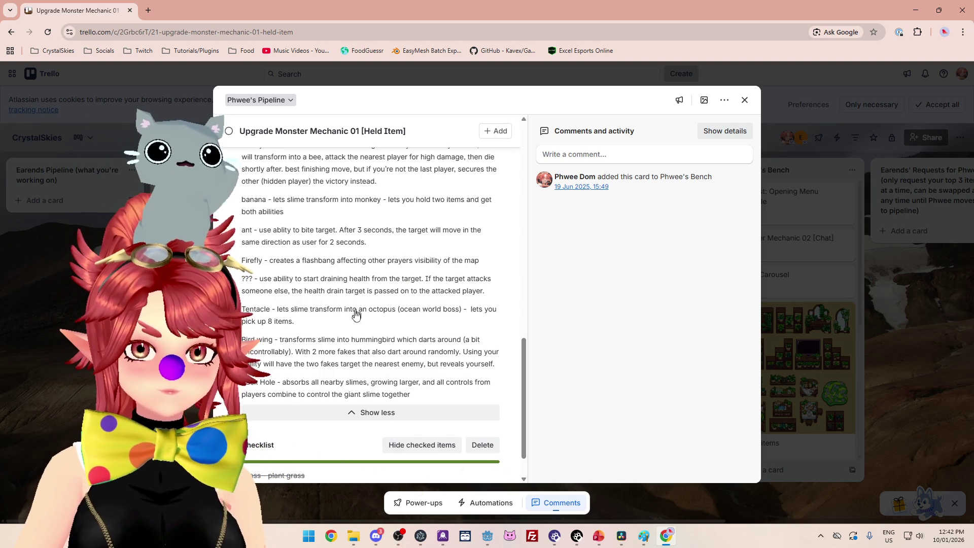
{"action": "scroll", "coordinate": [295, 325], "scroll_direction": "down", "scroll_amount": 1}
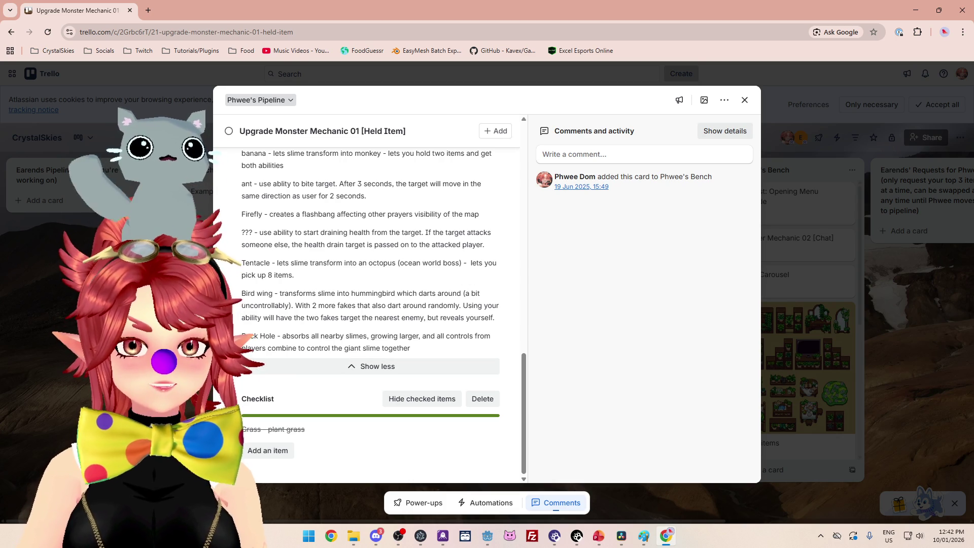
{"action": "key", "text": "Escape"}
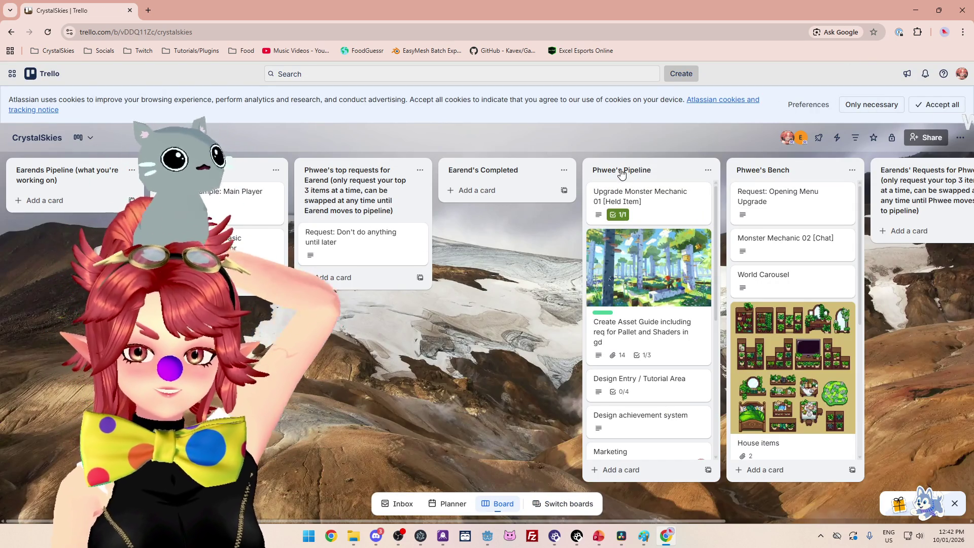
Step: In PowerPoint, clear the text from the struck-through Dragonfly row of the creature table
{"action": "left_click", "coordinate": [599, 536]}
{"action": "mouse_move", "coordinate": [619, 286]}
{"action": "left_mouse_down"}
{"action": "mouse_move", "coordinate": [305, 305]}
{"action": "mouse_move", "coordinate": [304, 287]}
{"action": "left_mouse_up"}
{"action": "key", "text": "Delete"}
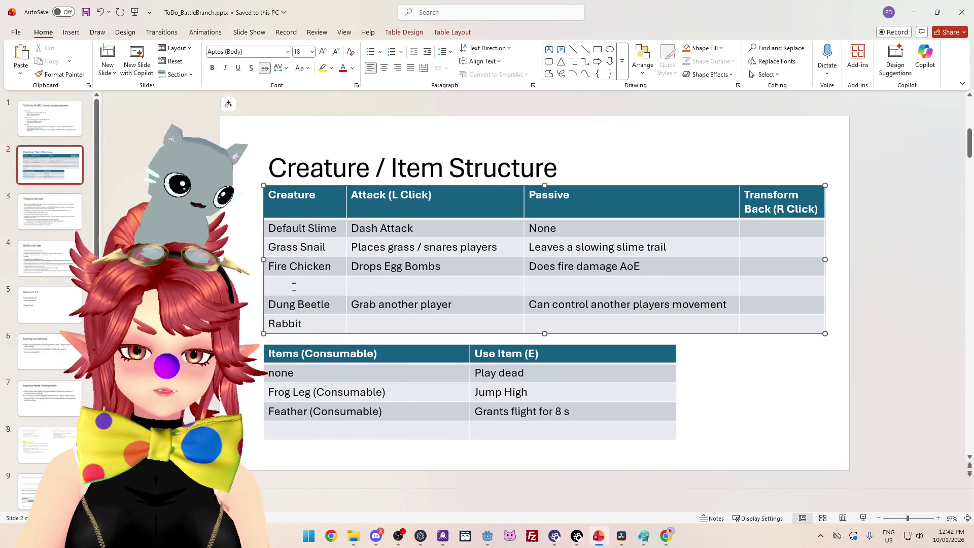
{"action": "double_click", "coordinate": [303, 288]}
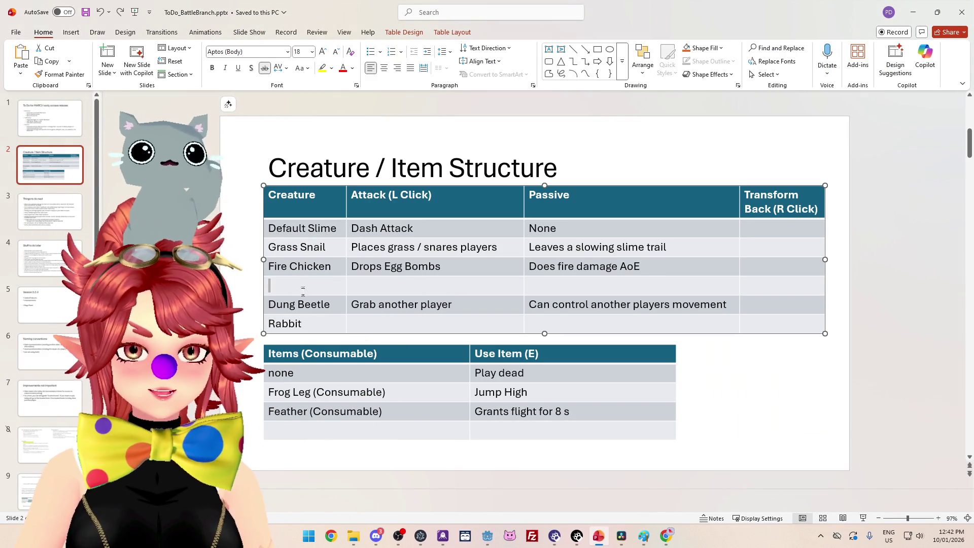
Step: Copy the Dung Beetle row's cells into the empty row under Fire Chicken
{"action": "left_click", "coordinate": [307, 327]}
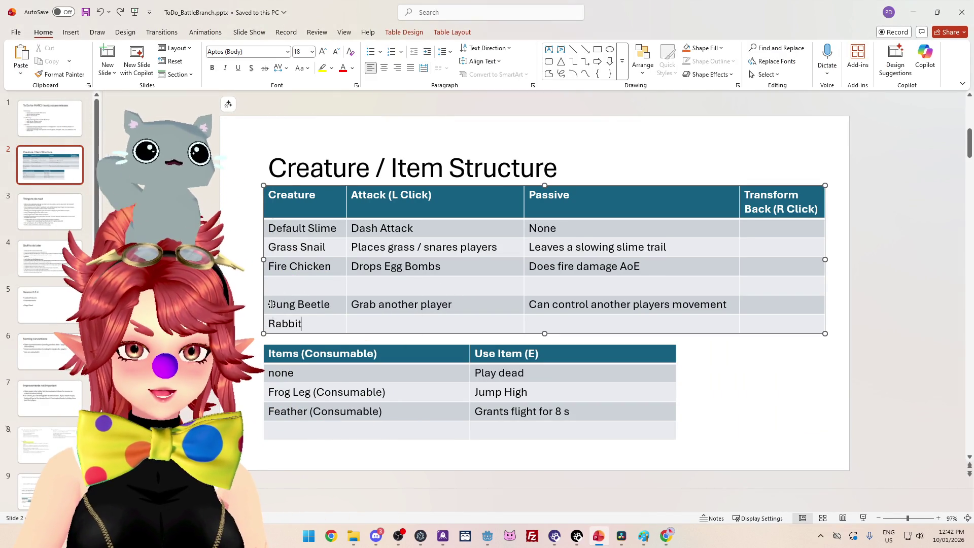
{"action": "left_click_drag", "start_coordinate": [323, 304], "coordinate": [328, 303]}
{"action": "key", "text": "ctrl+z"}
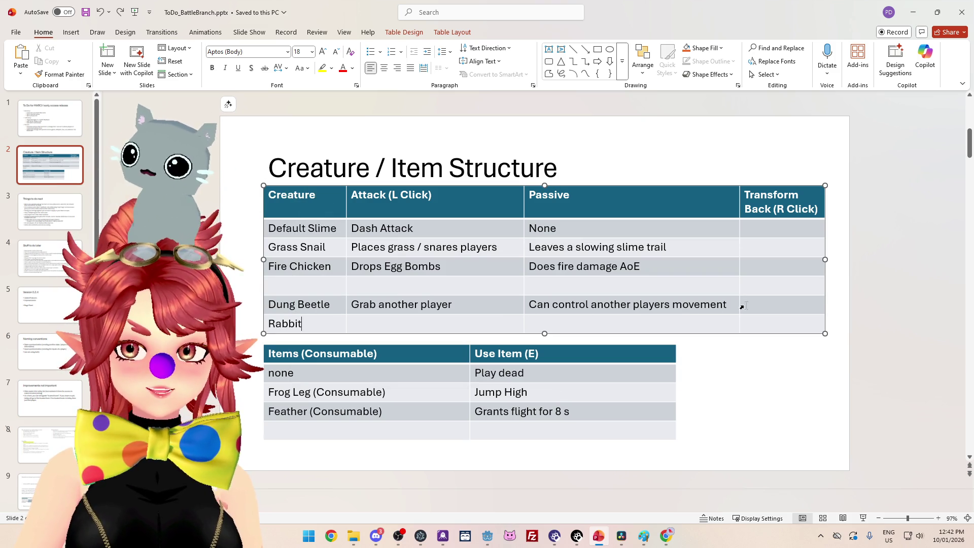
{"action": "mouse_move", "coordinate": [729, 305]}
{"action": "left_mouse_down"}
{"action": "mouse_move", "coordinate": [356, 327]}
{"action": "mouse_move", "coordinate": [301, 312]}
{"action": "left_mouse_up"}
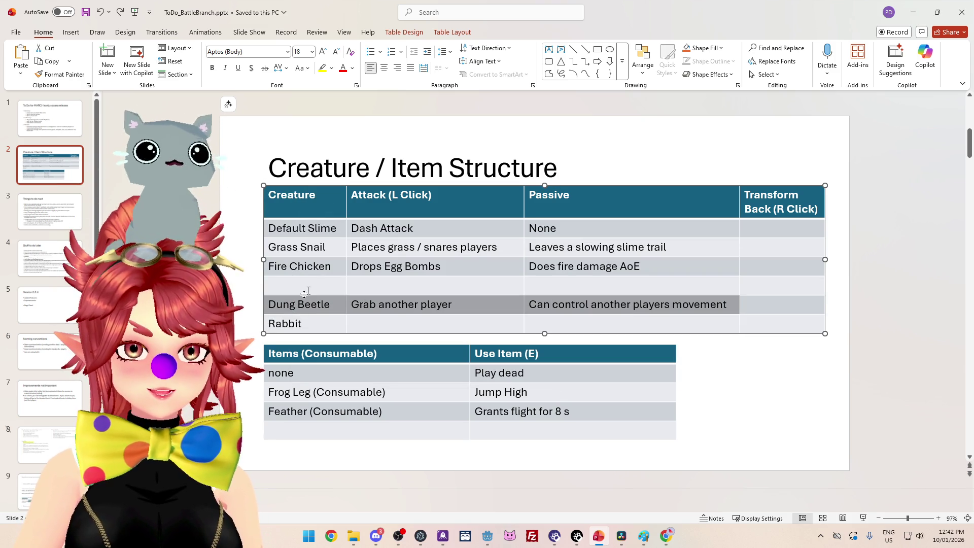
{"action": "left_click", "coordinate": [306, 287]}
{"action": "key", "text": "ctrl+v"}
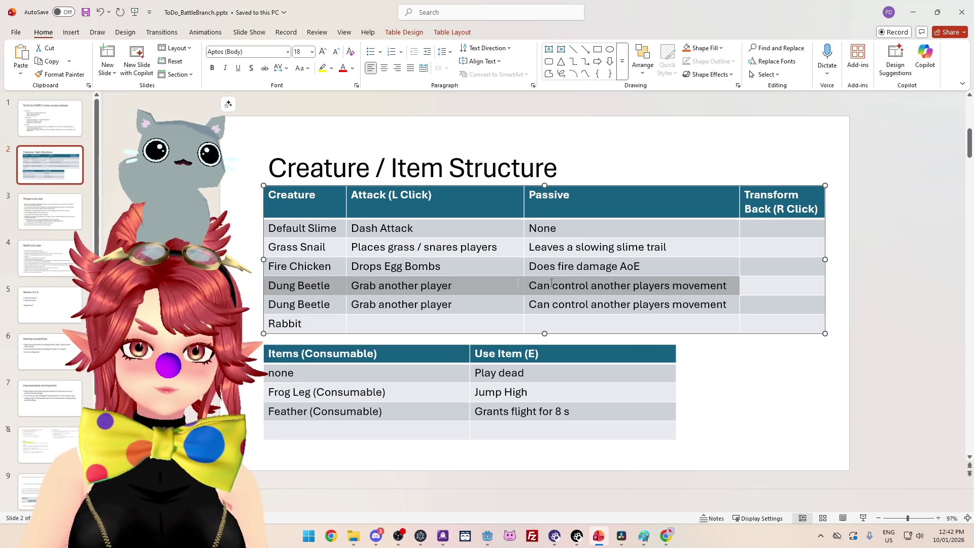
Step: Check the Grass Snail and Fire Chicken row selections, ending with the duplicate Dung Beetle row selected
{"action": "left_click_drag", "start_coordinate": [289, 247], "coordinate": [579, 248]}
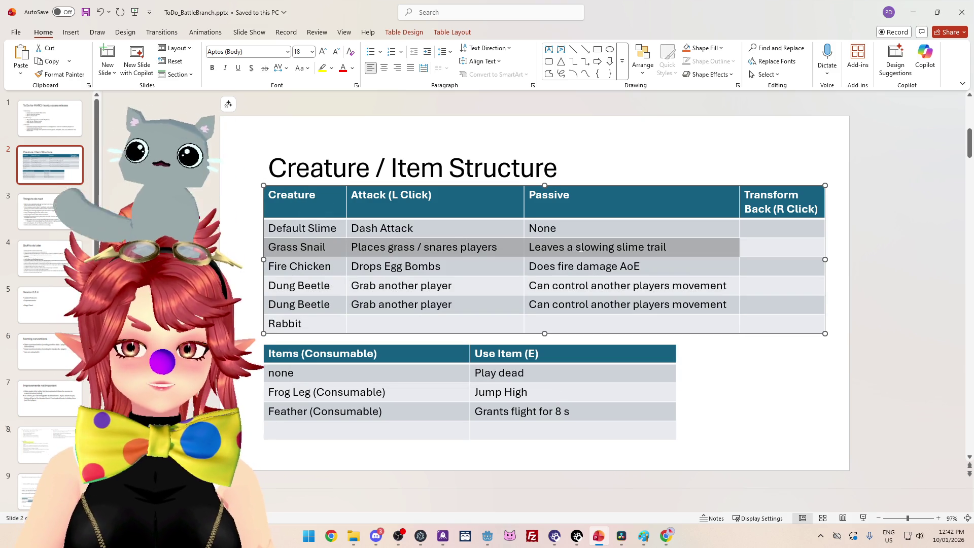
{"action": "left_click", "coordinate": [460, 274]}
{"action": "left_click_drag", "start_coordinate": [289, 249], "coordinate": [574, 249]}
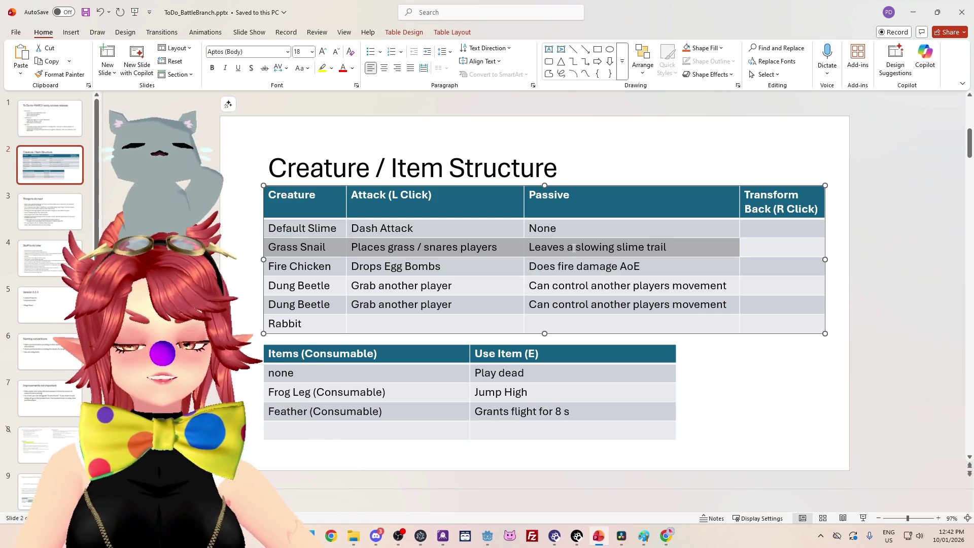
{"action": "left_click", "coordinate": [583, 266]}
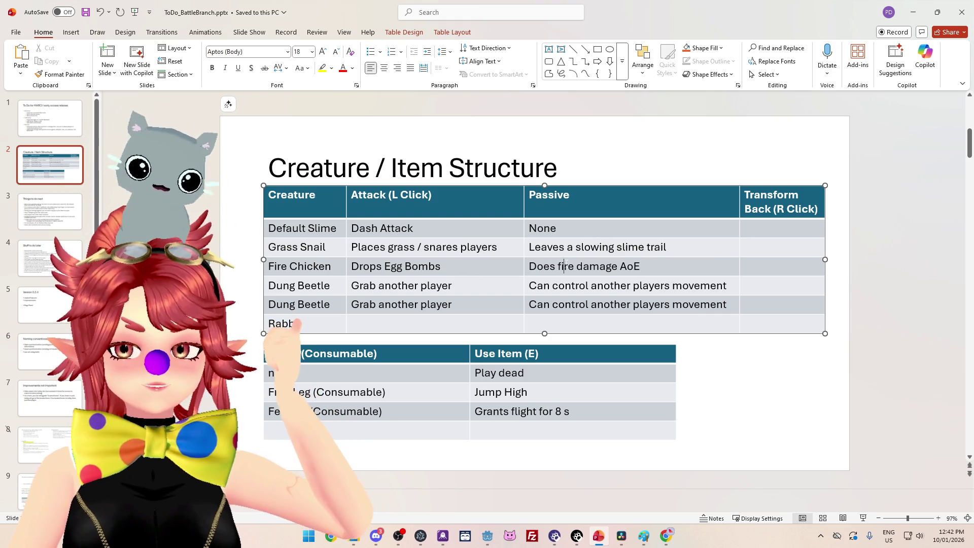
{"action": "left_click_drag", "start_coordinate": [584, 266], "coordinate": [305, 268]}
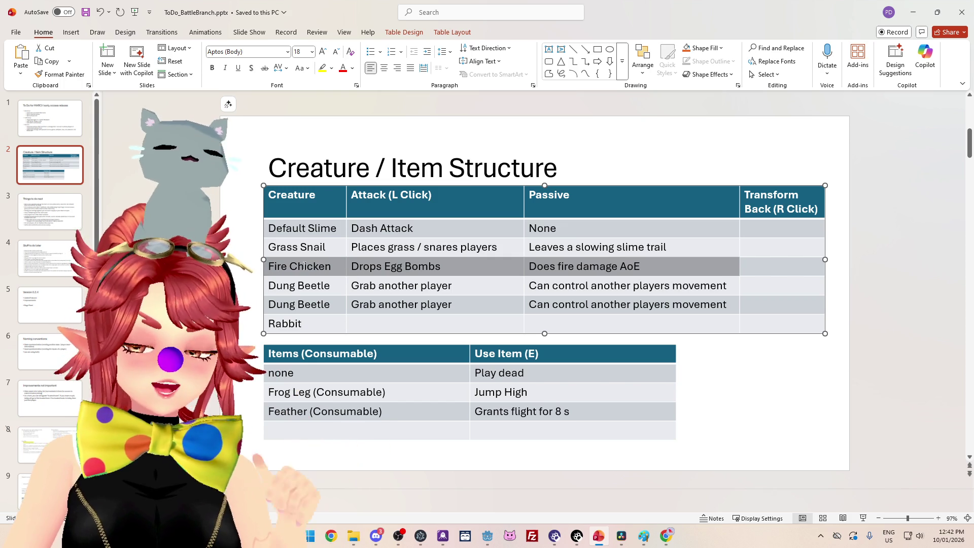
{"action": "left_click", "coordinate": [304, 268]}
{"action": "left_click_drag", "start_coordinate": [305, 268], "coordinate": [583, 266]}
{"action": "left_click", "coordinate": [652, 268]}
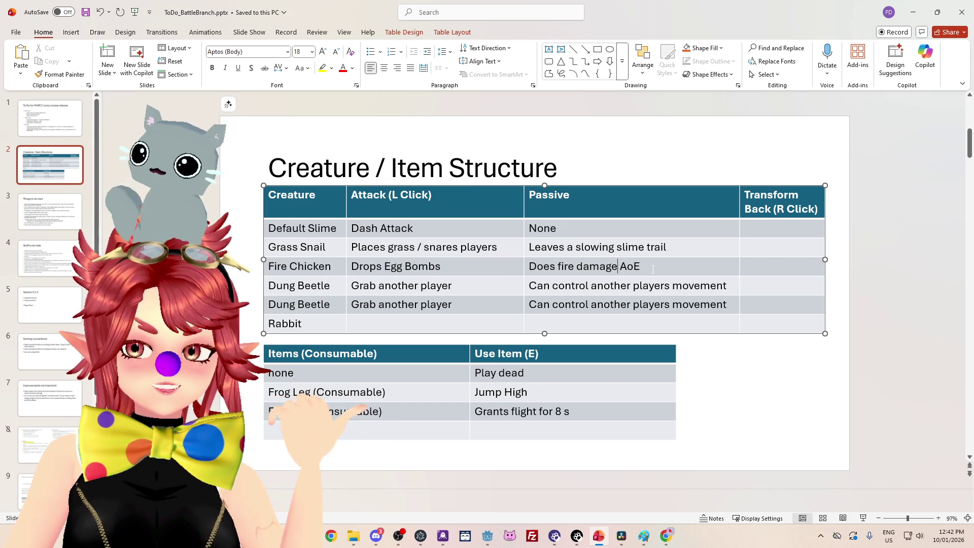
{"action": "left_click_drag", "start_coordinate": [653, 270], "coordinate": [321, 272]}
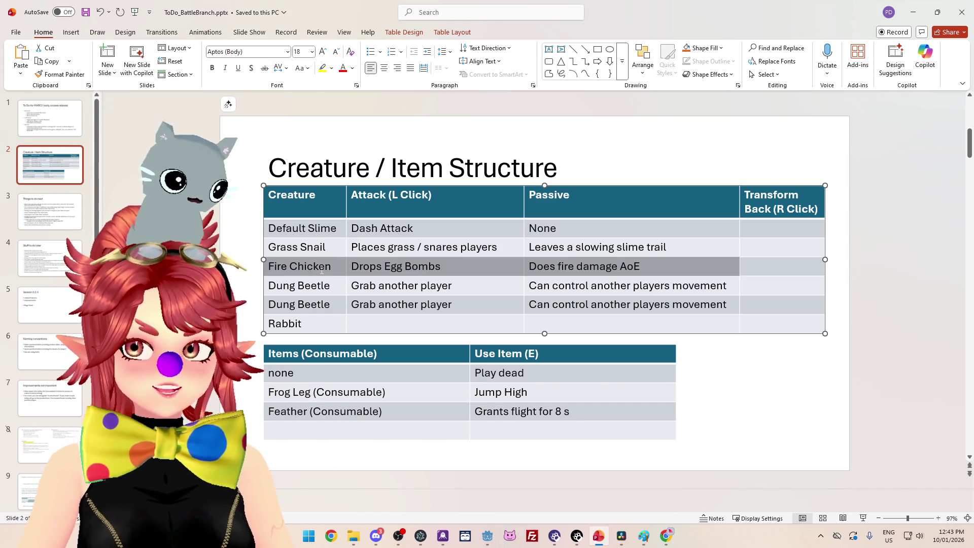
{"action": "left_click", "coordinate": [376, 286]}
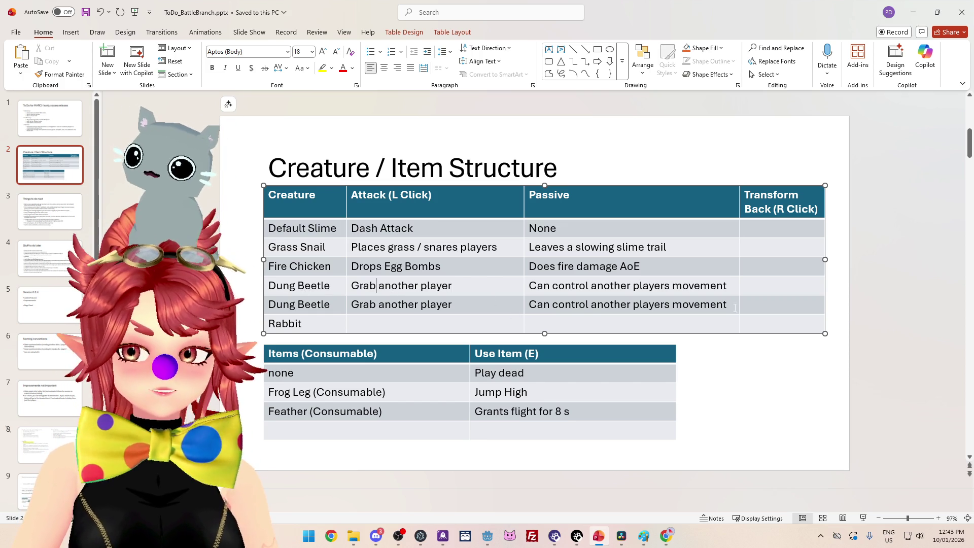
{"action": "left_click_drag", "start_coordinate": [732, 306], "coordinate": [413, 307]}
{"action": "left_click_drag", "start_coordinate": [753, 301], "coordinate": [330, 306]}
Step: Delete the second Dung Beetle row using the right-click Delete Rows option
{"action": "right_click", "coordinate": [376, 311]}
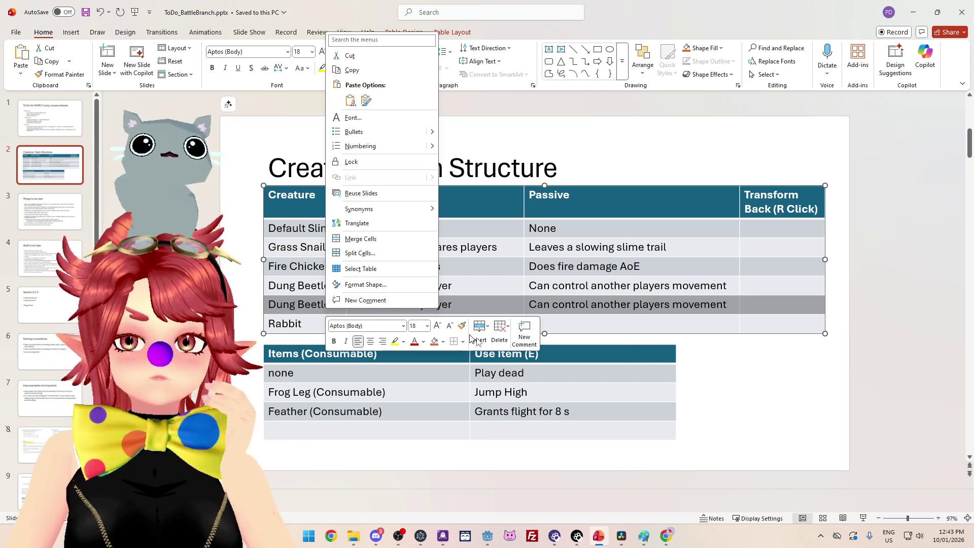
{"action": "left_click", "coordinate": [500, 332]}
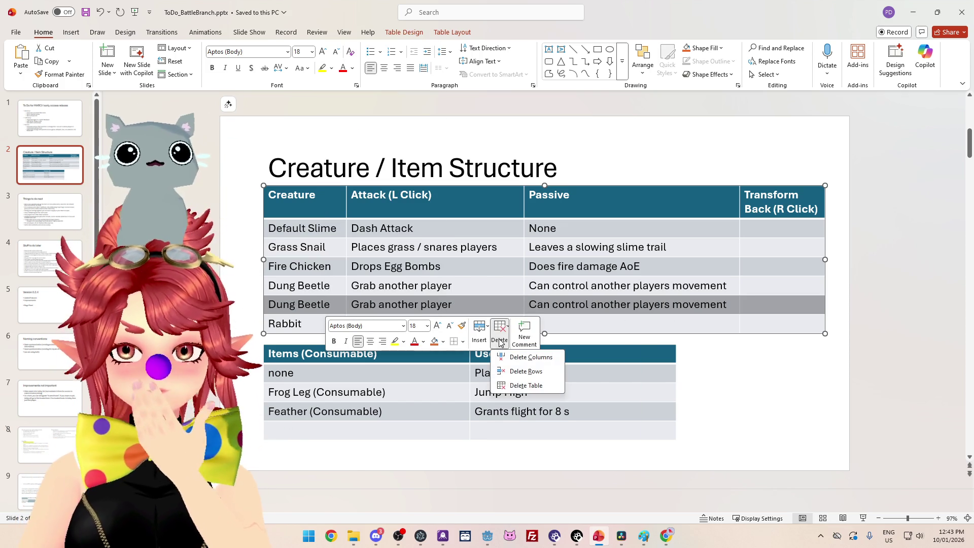
{"action": "left_click", "coordinate": [525, 372]}
{"action": "left_click", "coordinate": [305, 306]}
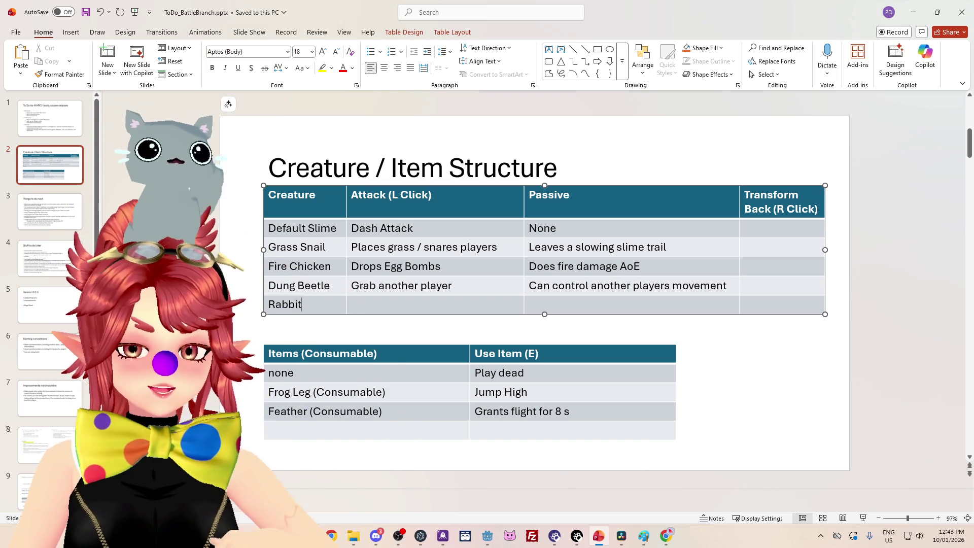
Step: Change 'Fire Chicken' to 'Chicken' in the creature table, then select 'fire' in its passive text
{"action": "left_click_drag", "start_coordinate": [370, 286], "coordinate": [455, 285]}
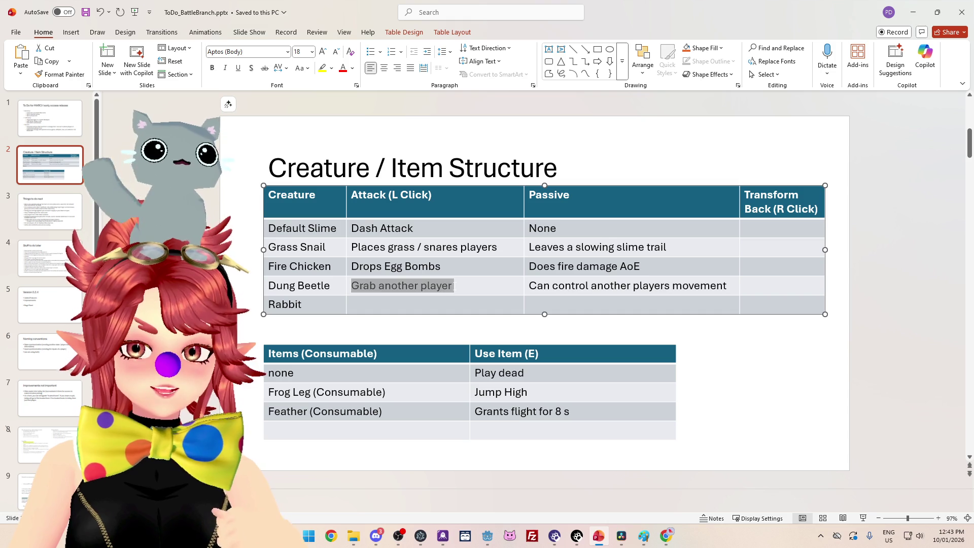
{"action": "left_click", "coordinate": [410, 303]}
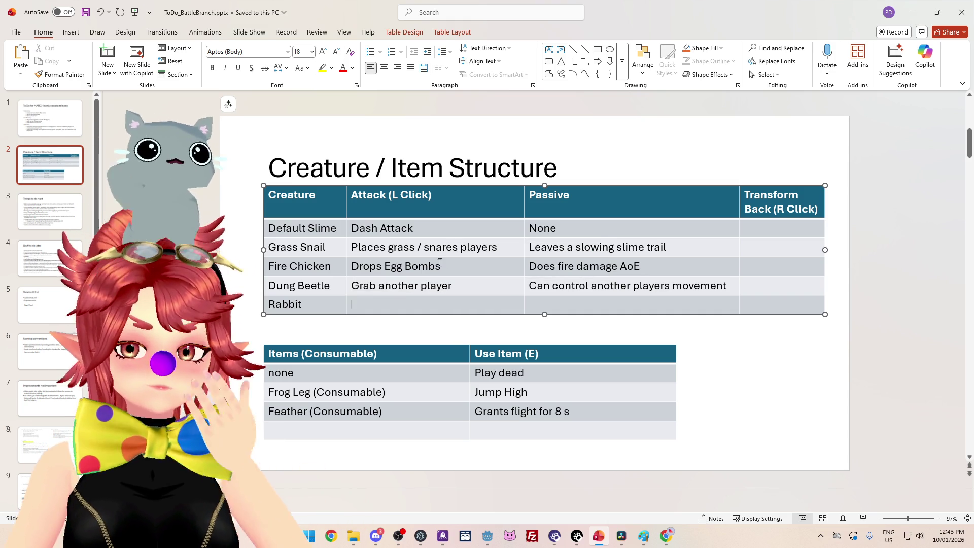
{"action": "left_click", "coordinate": [311, 308]}
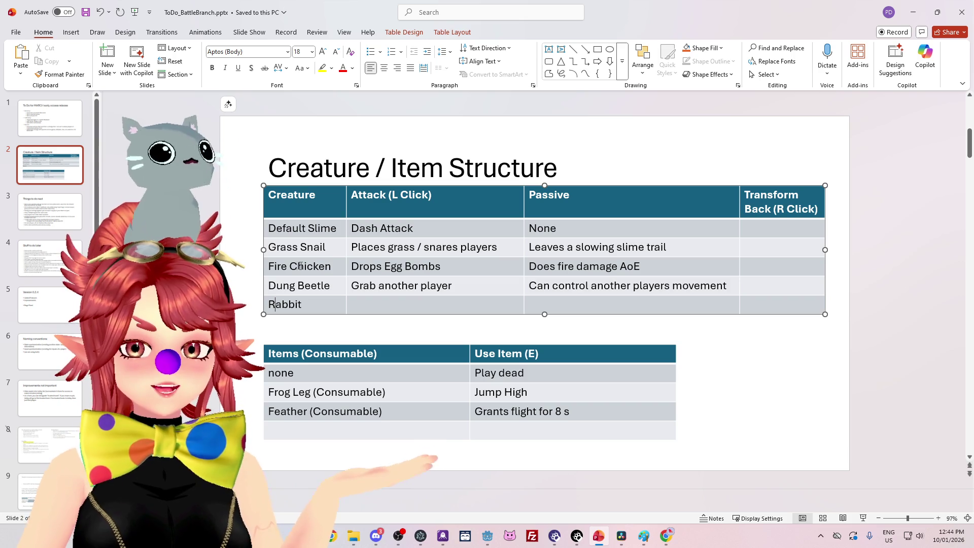
{"action": "double_click", "coordinate": [278, 266]}
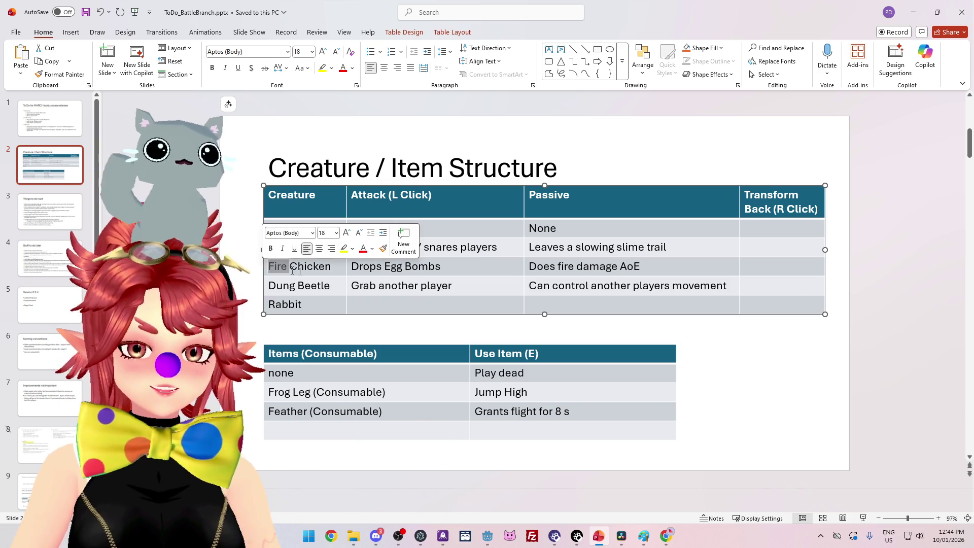
{"action": "key", "text": "BackSpace"}
{"action": "double_click", "coordinate": [567, 268]}
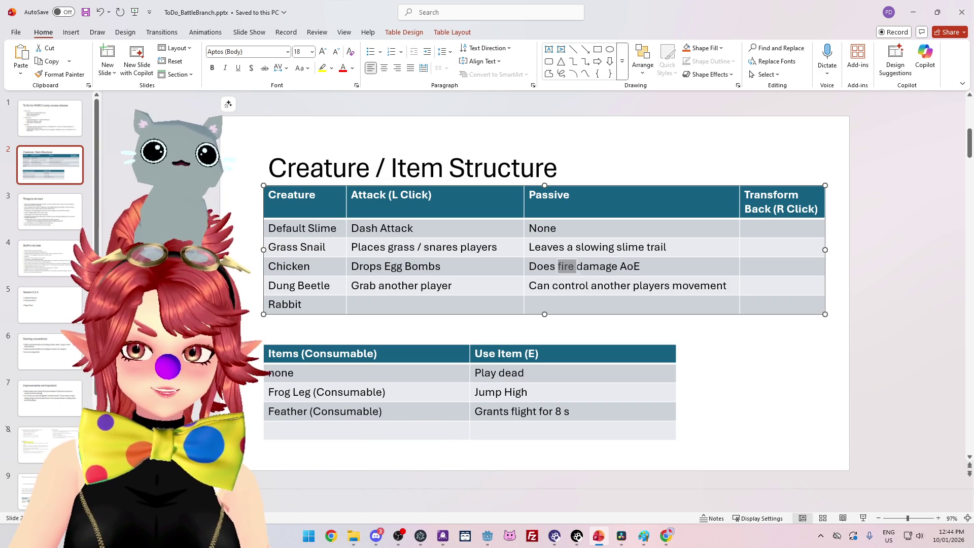